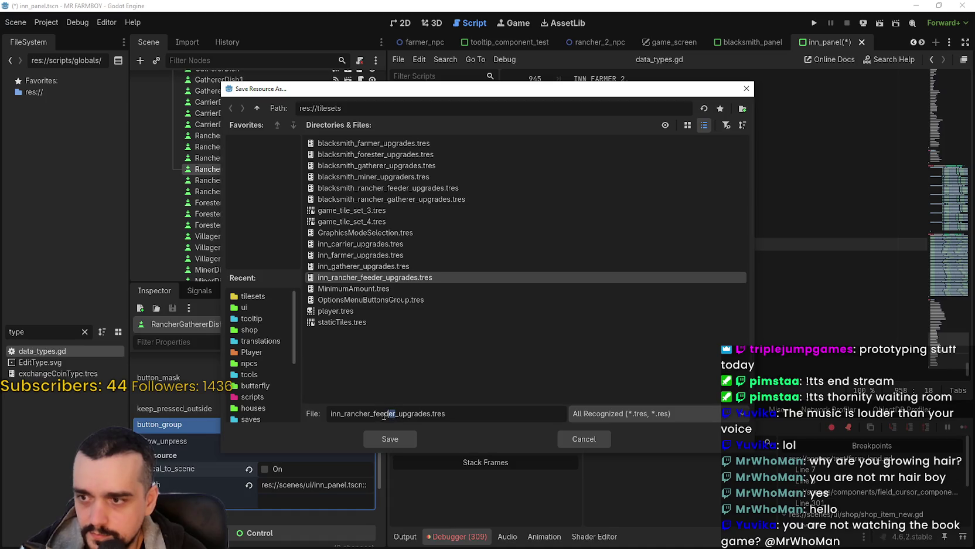
# Save the new button group as inn_rancher_gatherer_upgrades.tres and save the scene.
pyautogui.click(373, 414)
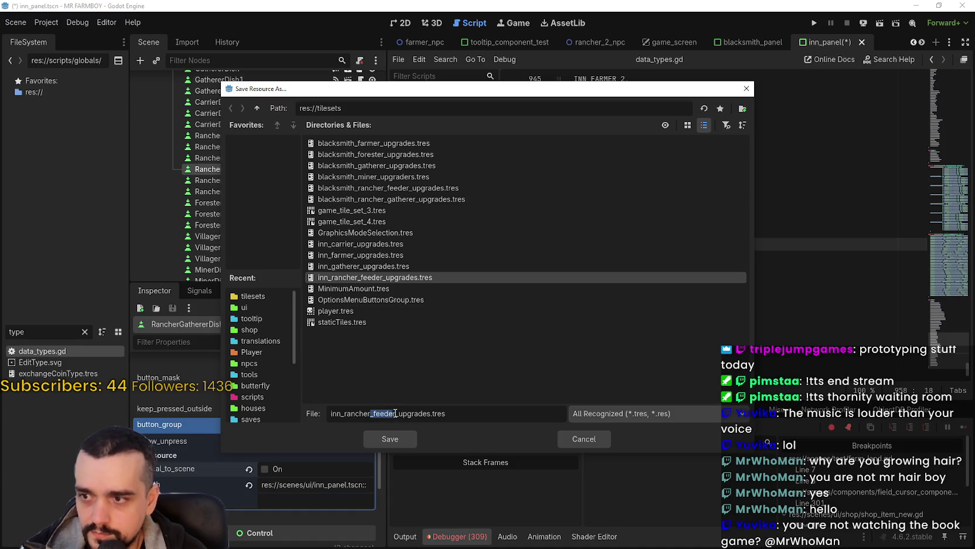
pyautogui.click(379, 414)
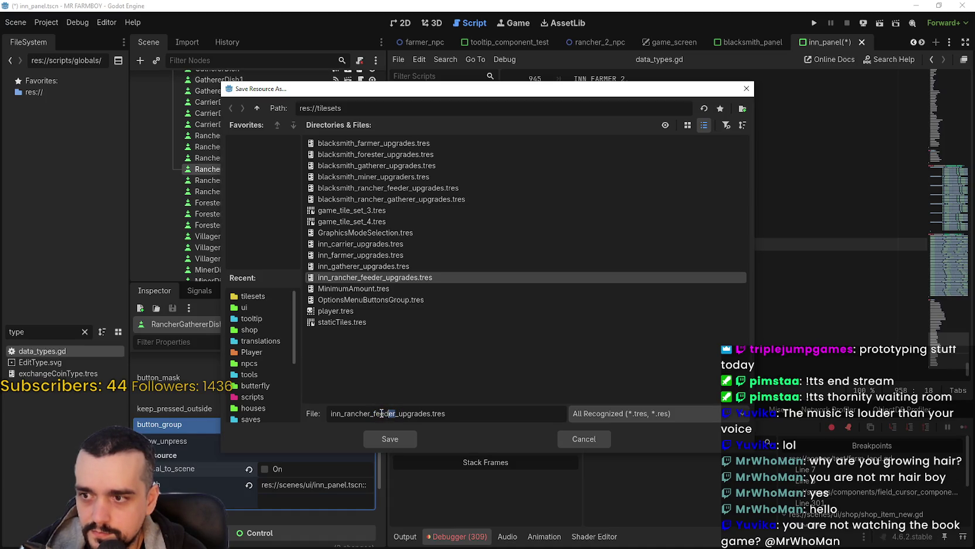
pyautogui.write('gather')
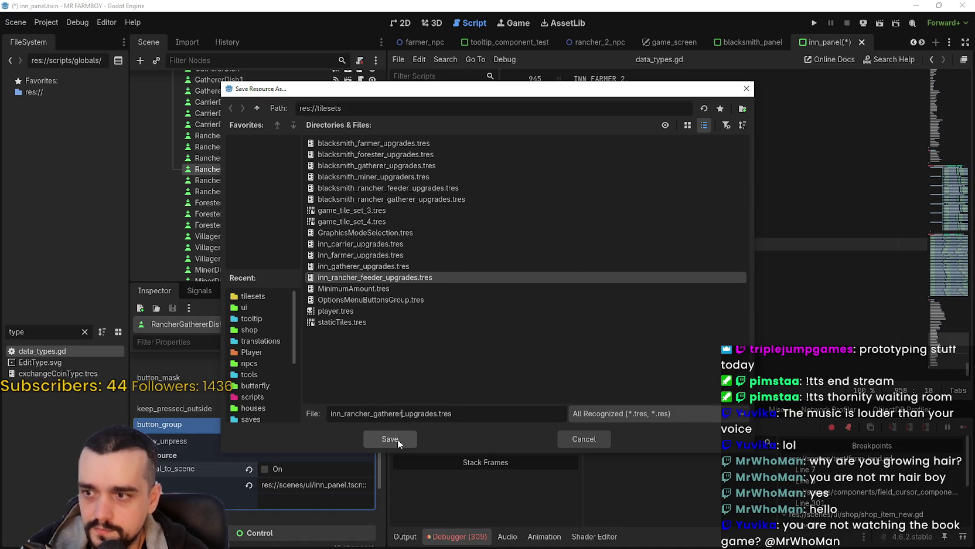
pyautogui.click(389, 438)
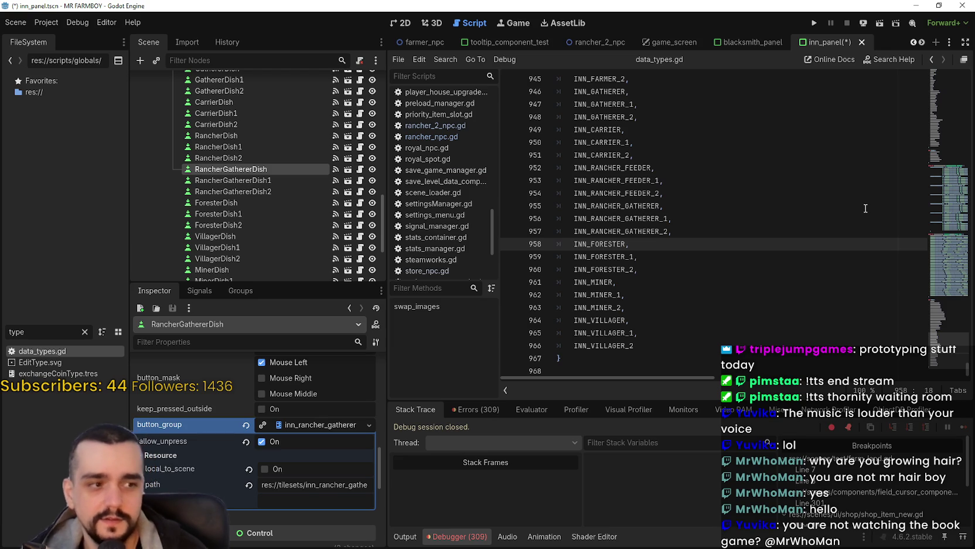
pyautogui.hotkey('ctrl', 's')
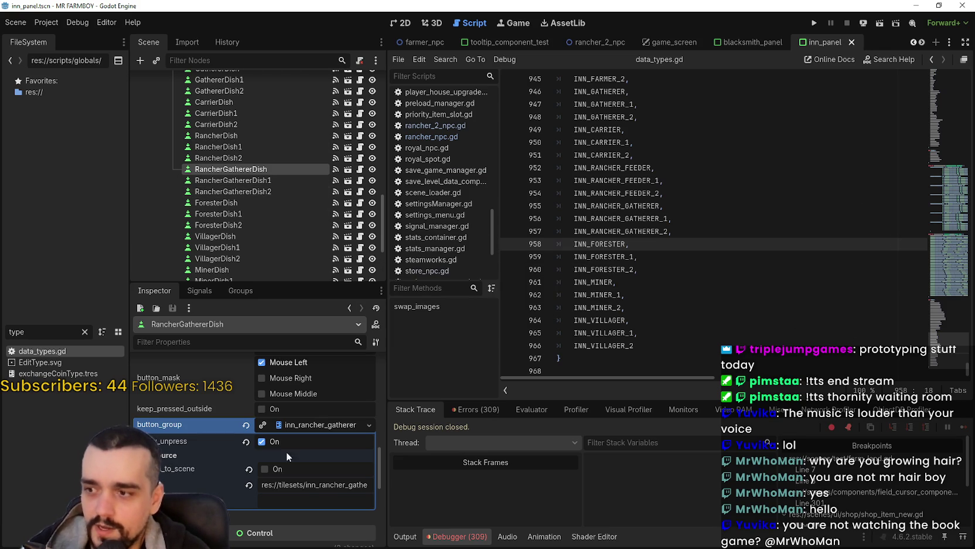
# Assign the inn_rancher_gatherer_upgrades button group to RancherGathererDish1 and save the scene.
pyautogui.click(281, 180)
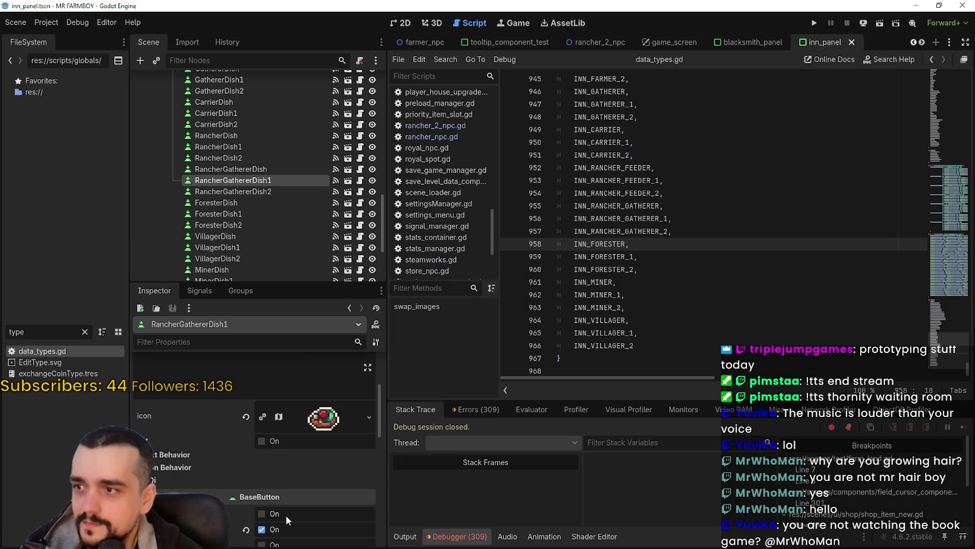
pyautogui.click(247, 427)
pyautogui.click(293, 429)
pyautogui.click(330, 476)
pyautogui.write('inn')
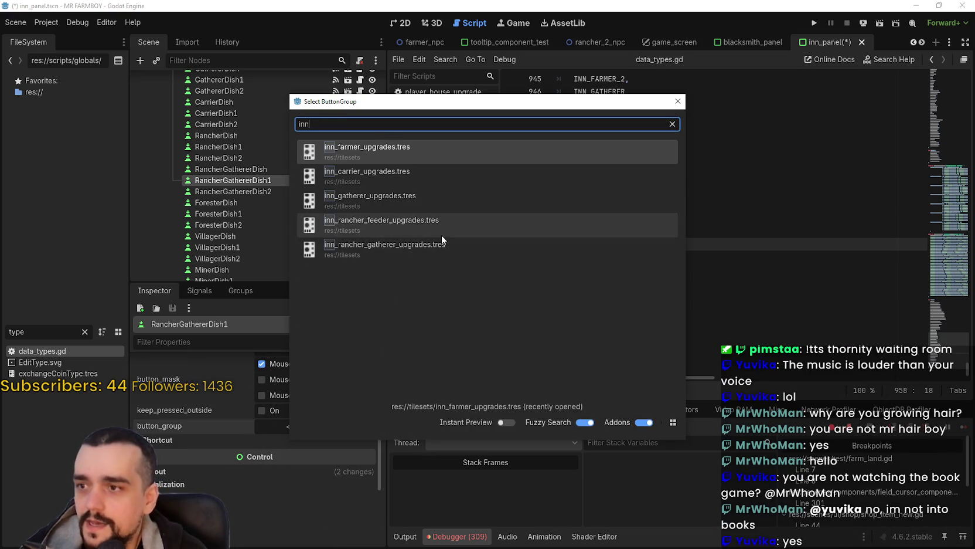
pyautogui.click(440, 247)
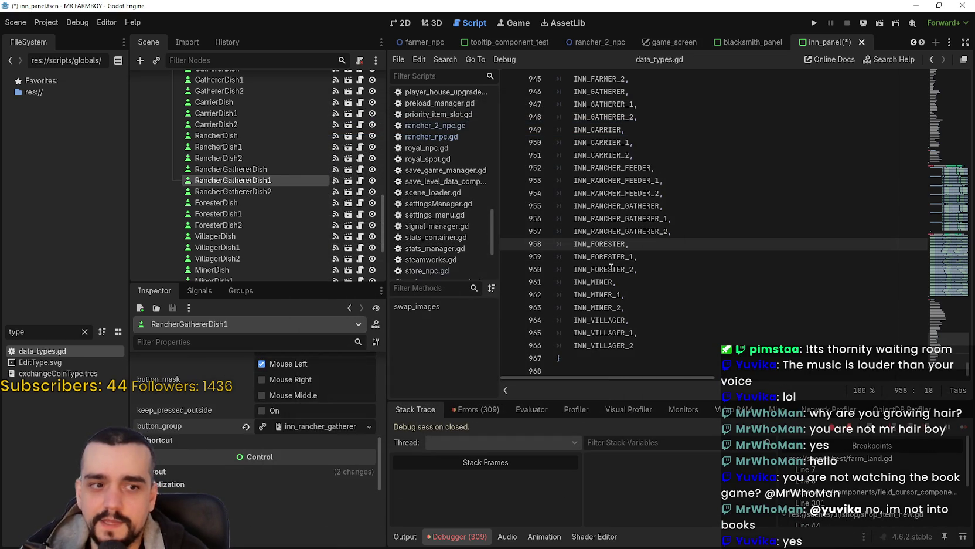
pyautogui.hotkey('ctrl', 's')
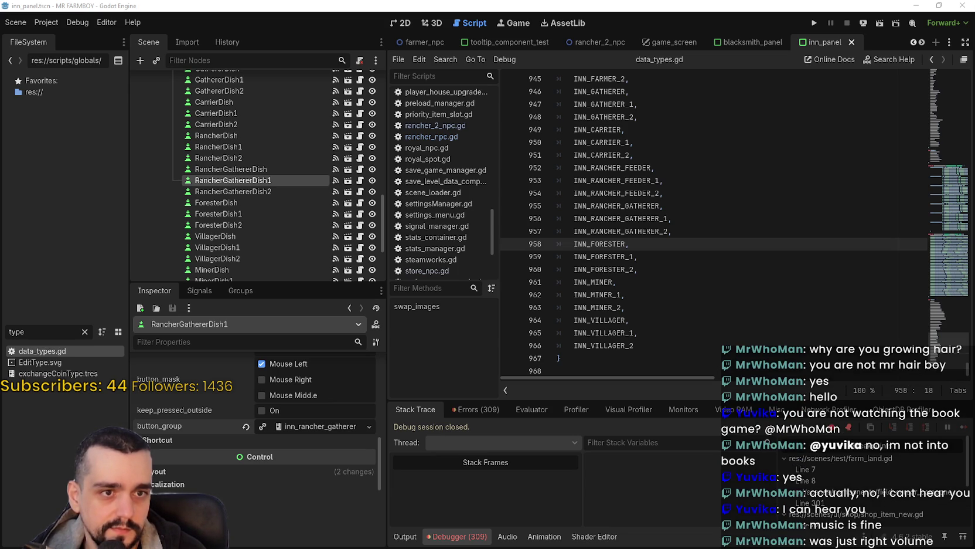
pyautogui.click(746, 256)
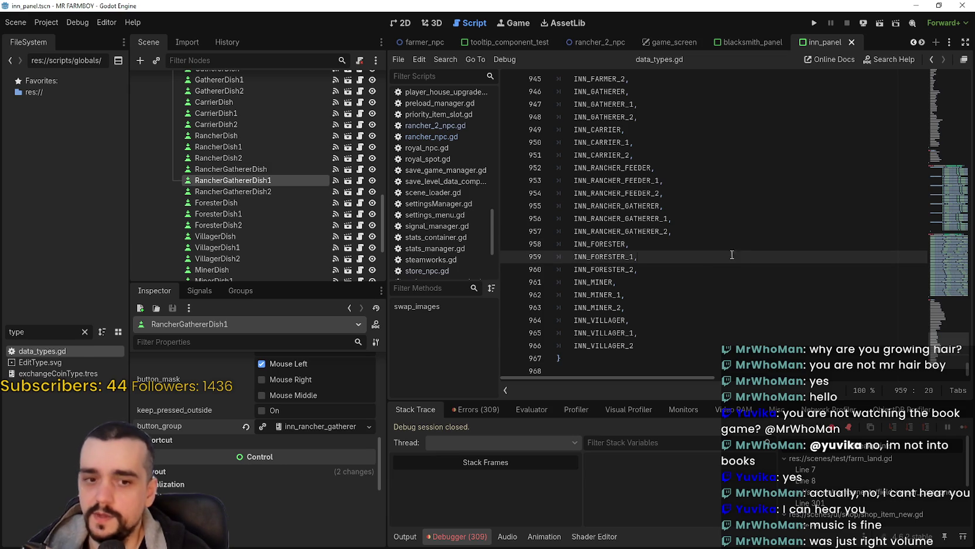
pyautogui.click(700, 269)
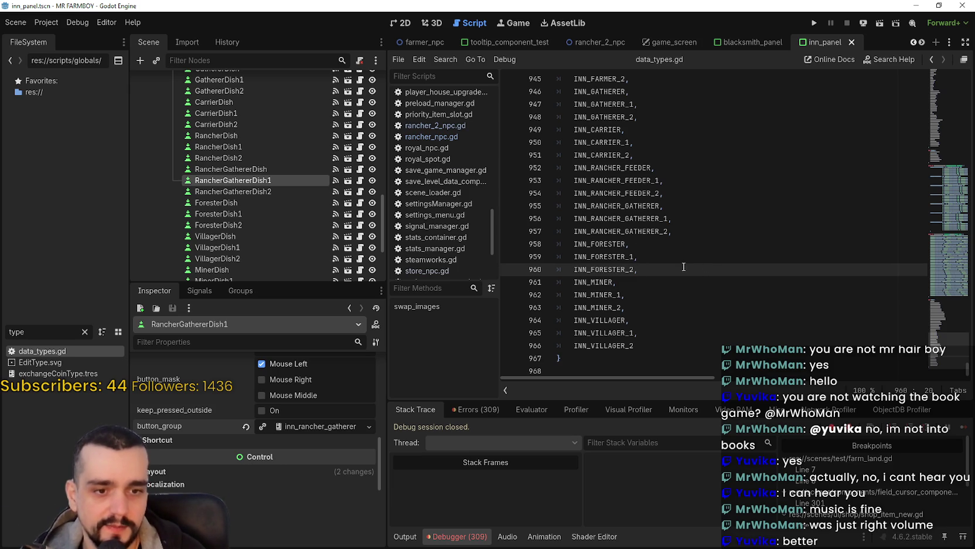
pyautogui.click(686, 217)
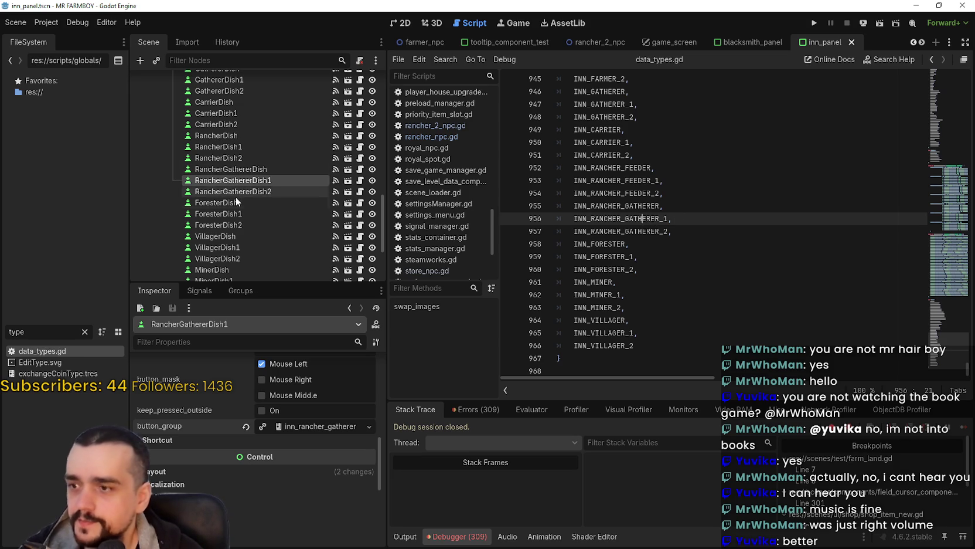
# Replace RancherGathererDish2's blacksmith button group with inn_rancher_gatherer_upgrades and save the scene.
pyautogui.click(268, 193)
pyautogui.scroll(-2, 290, 522)
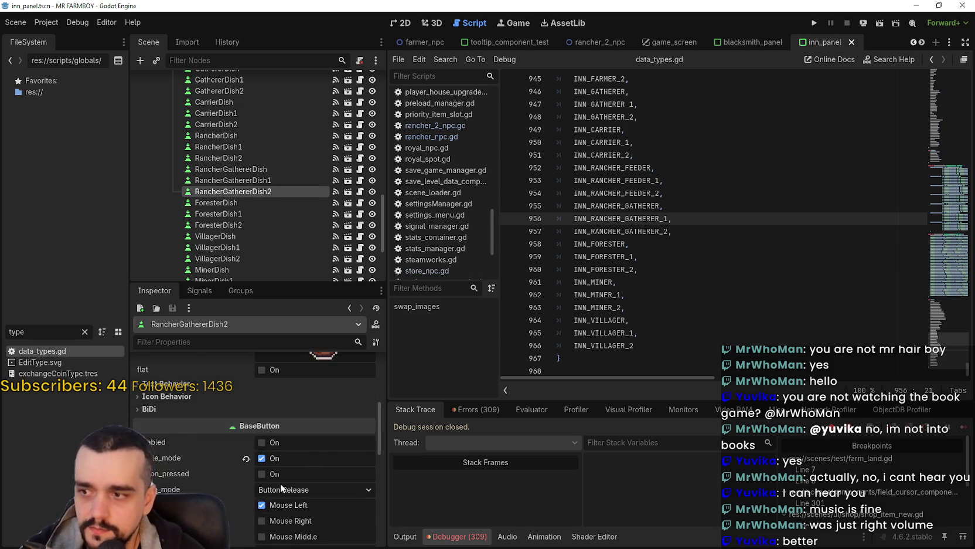
pyautogui.click(246, 402)
pyautogui.click(370, 402)
pyautogui.click(345, 440)
pyautogui.doubleClick(389, 144)
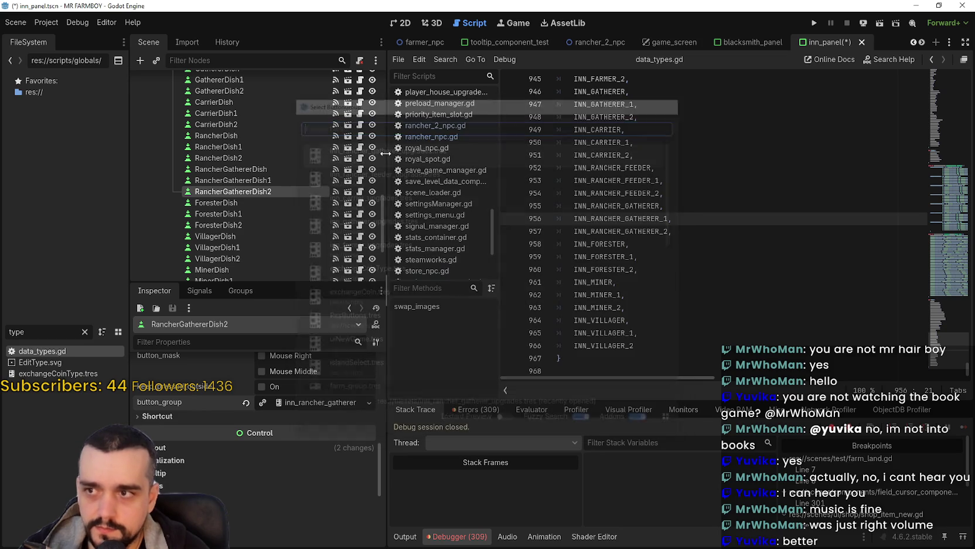
pyautogui.hotkey('ctrl', 's')
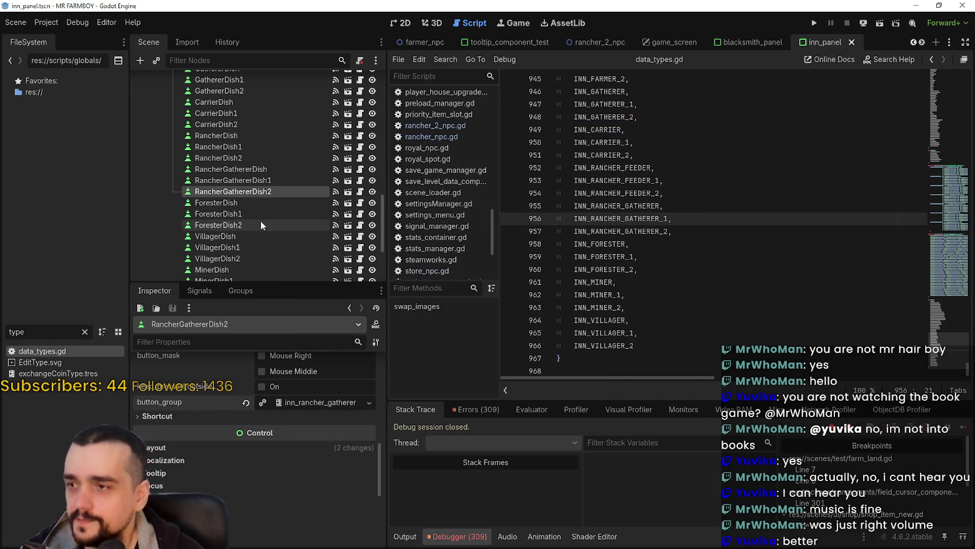
# Expand the upgrade slot's Data resource, save the scene, and select ForesterDish.
pyautogui.scroll(5, 305, 500)
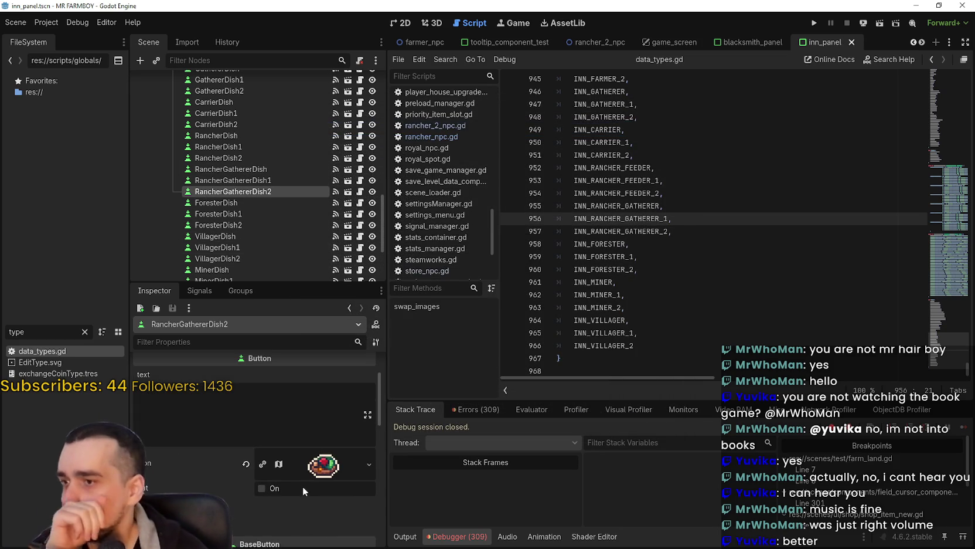
pyautogui.scroll(5, 296, 473)
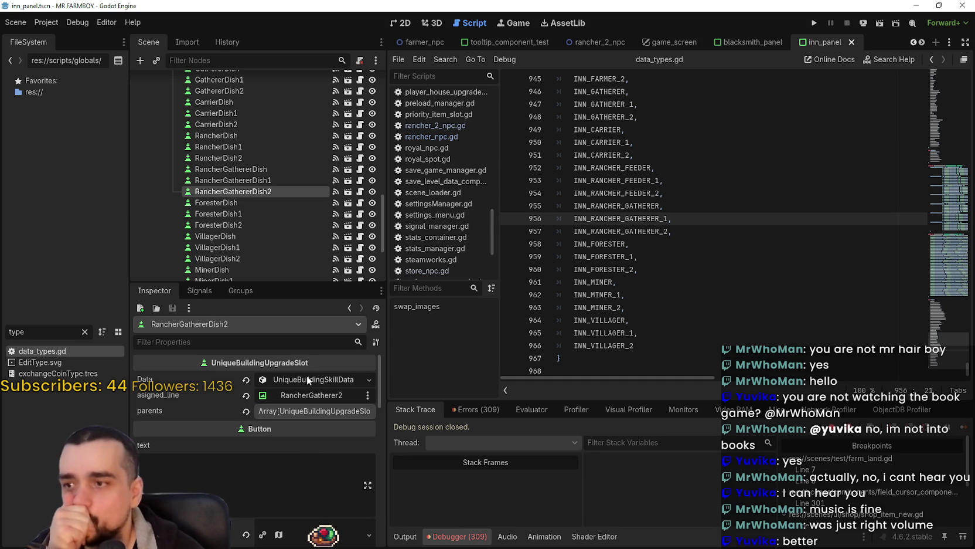
pyautogui.click(308, 380)
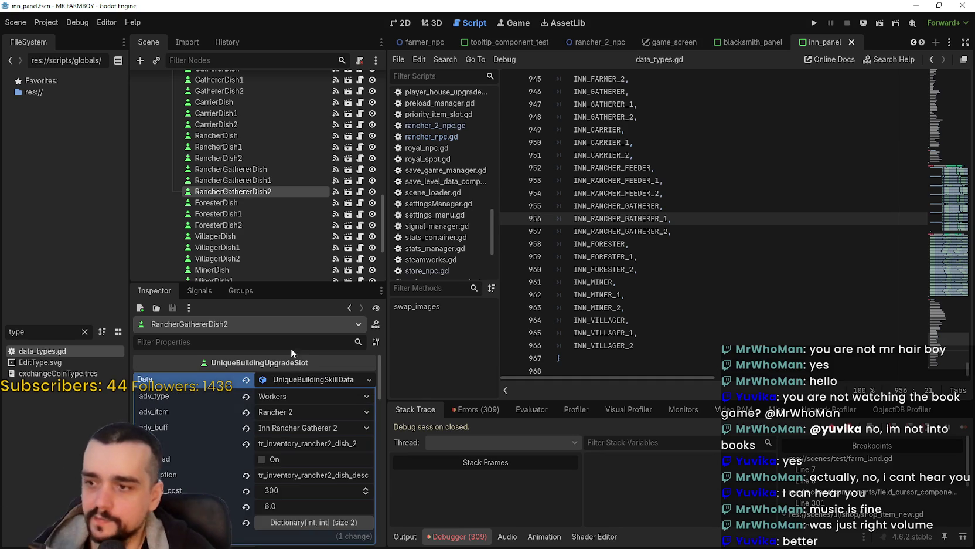
pyautogui.hotkey('ctrl', 's')
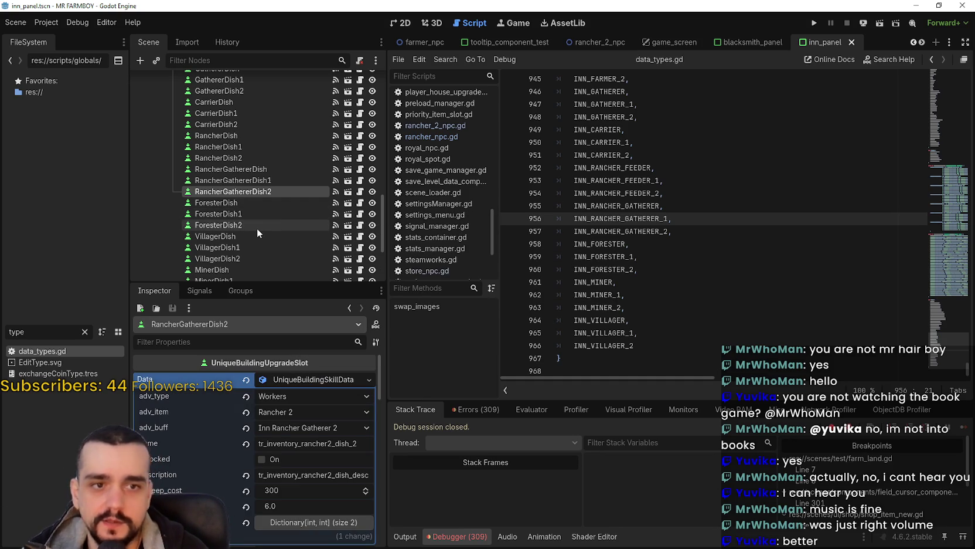
pyautogui.click(242, 201)
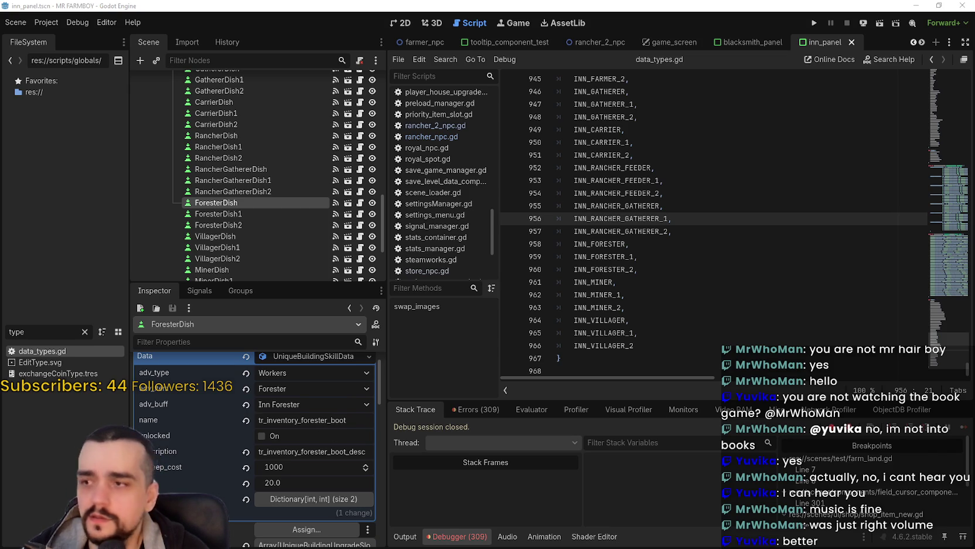
# Rename ForesterDish's upgrade to tr_inventory_forester_dish with description tr_inventory_forester_dish_desc, then save.
pyautogui.click(296, 359)
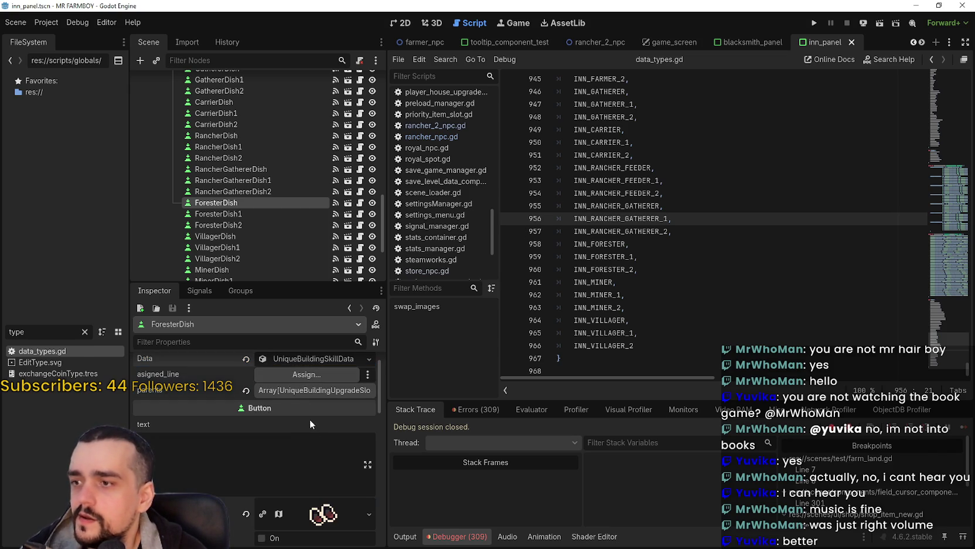
pyautogui.click(290, 359)
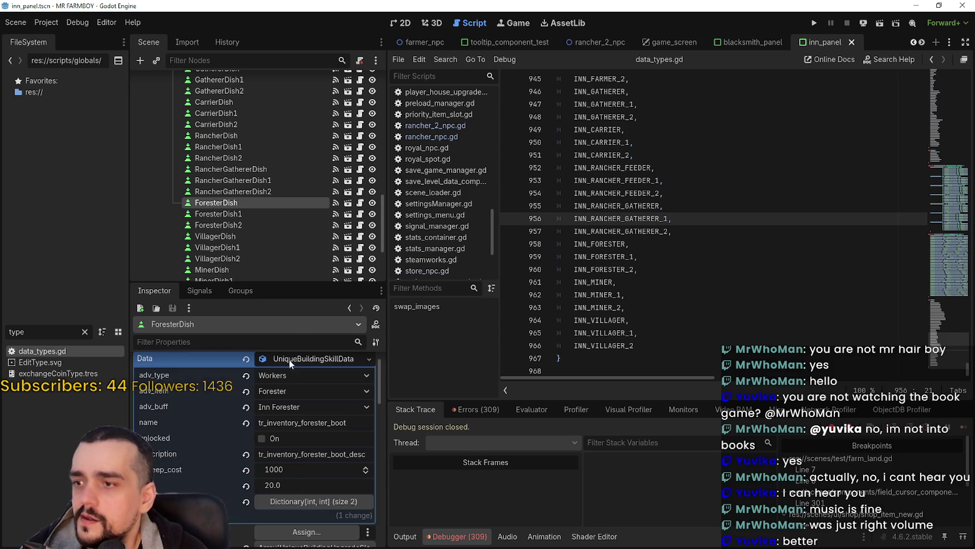
pyautogui.doubleClick(306, 432)
pyautogui.write('tr_inventory_forester_dish')
pyautogui.doubleClick(299, 456)
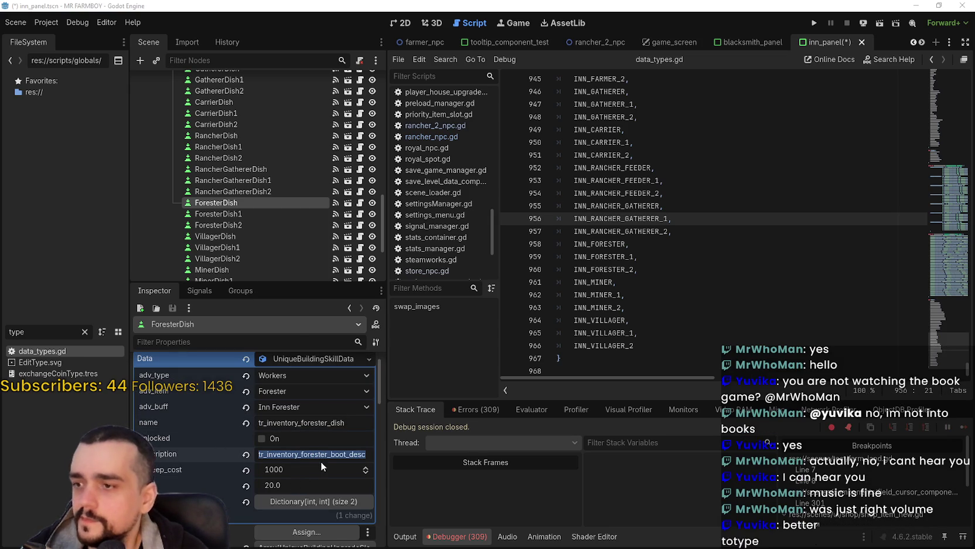
pyautogui.write('tr_inventory_forester_dish_desc')
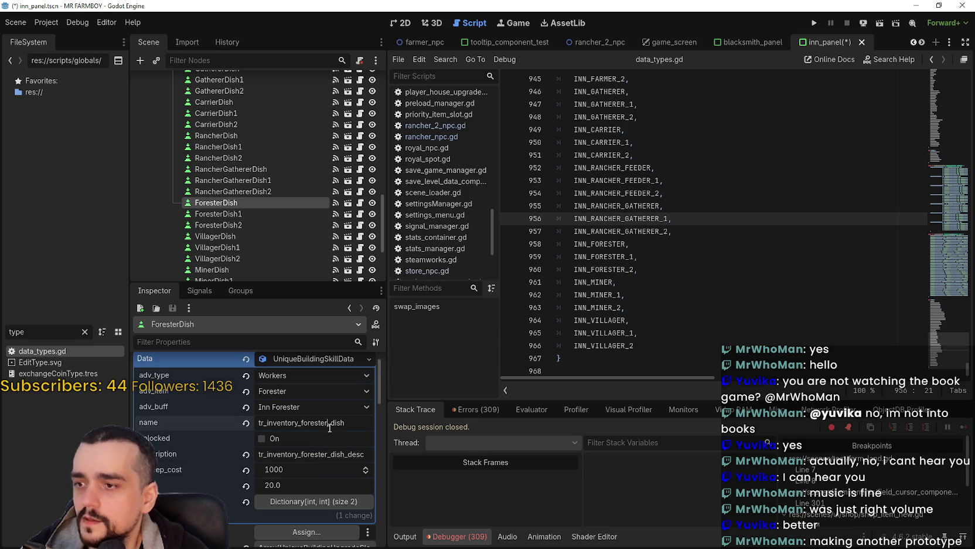
pyautogui.doubleClick(330, 427)
pyautogui.hotkey('ctrl', 'c')
pyautogui.hotkey('ctrl', 's')
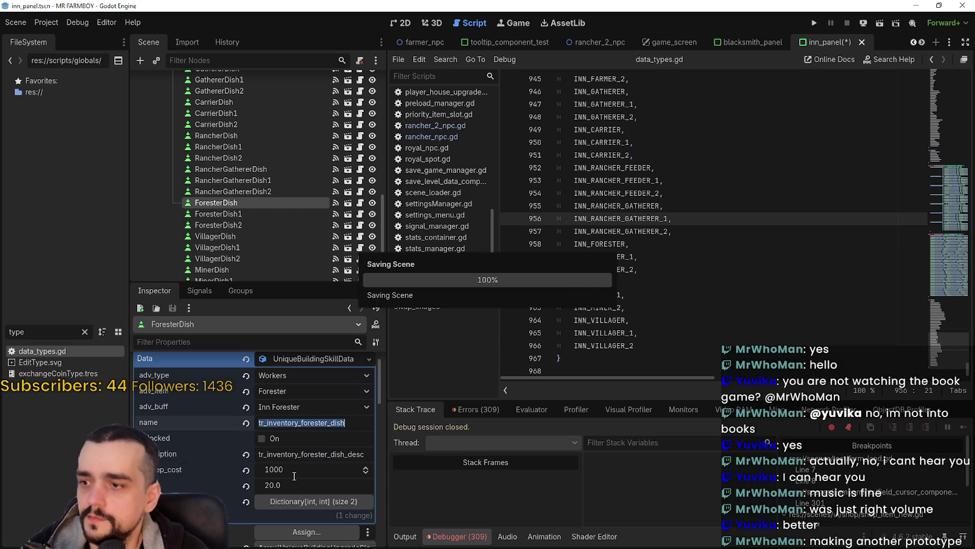
# Set ForesterDish's upgrade cost to 100 and the value below it to 3.0.
pyautogui.click(295, 469)
pyautogui.write('100')
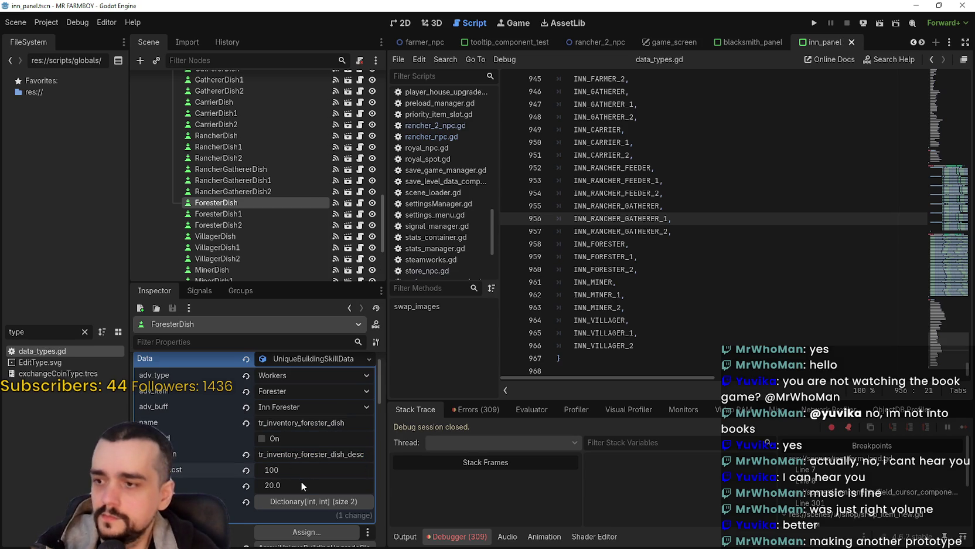
pyautogui.click(301, 486)
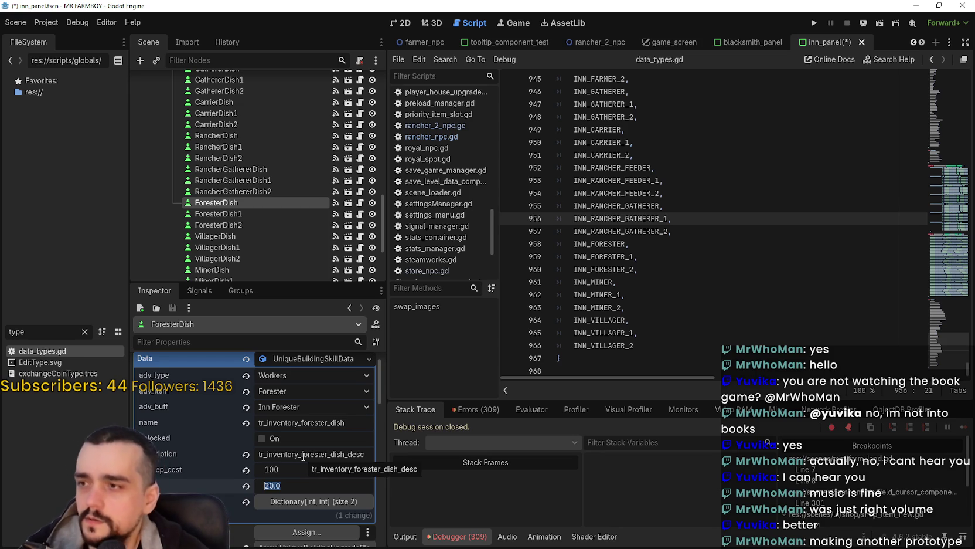
pyautogui.write('3')
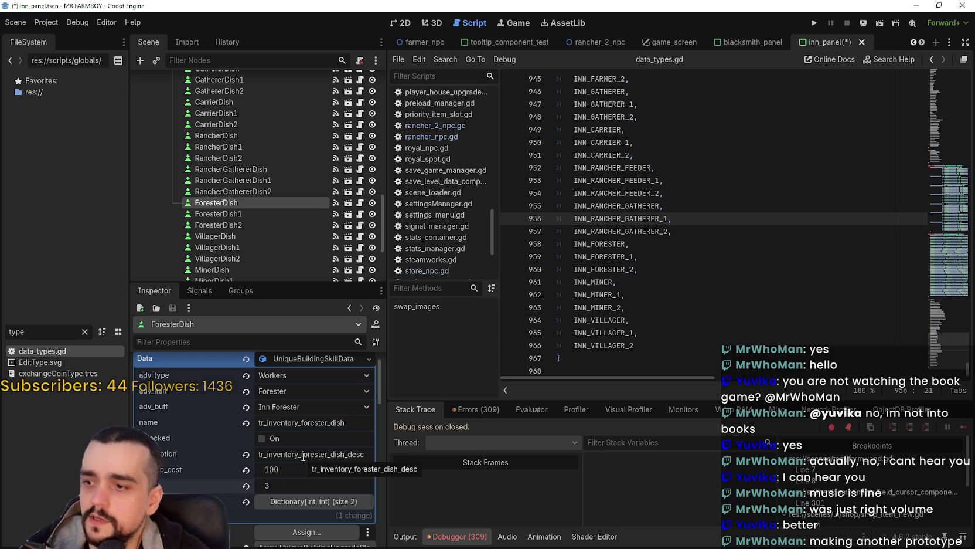
pyautogui.press('Return')
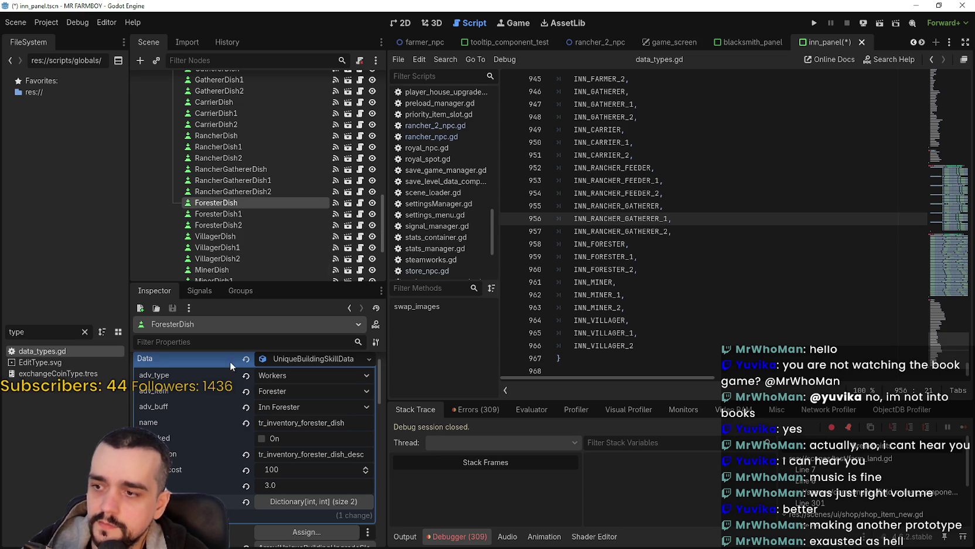
# Rename ForesterDish1's upgrade to tr_inventory_forester_dish_1.
pyautogui.click(316, 500)
pyautogui.scroll(3, 309, 486)
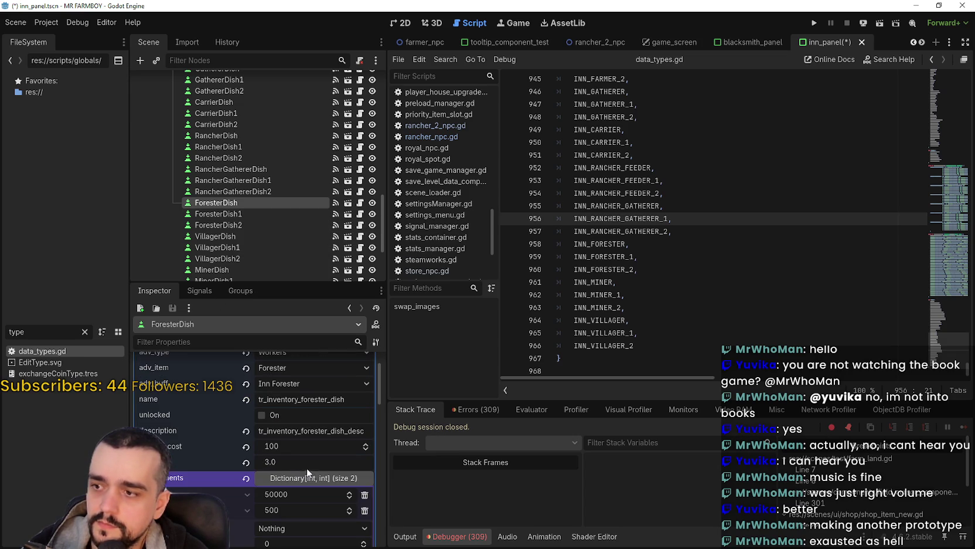
pyautogui.click(308, 478)
pyautogui.click(240, 214)
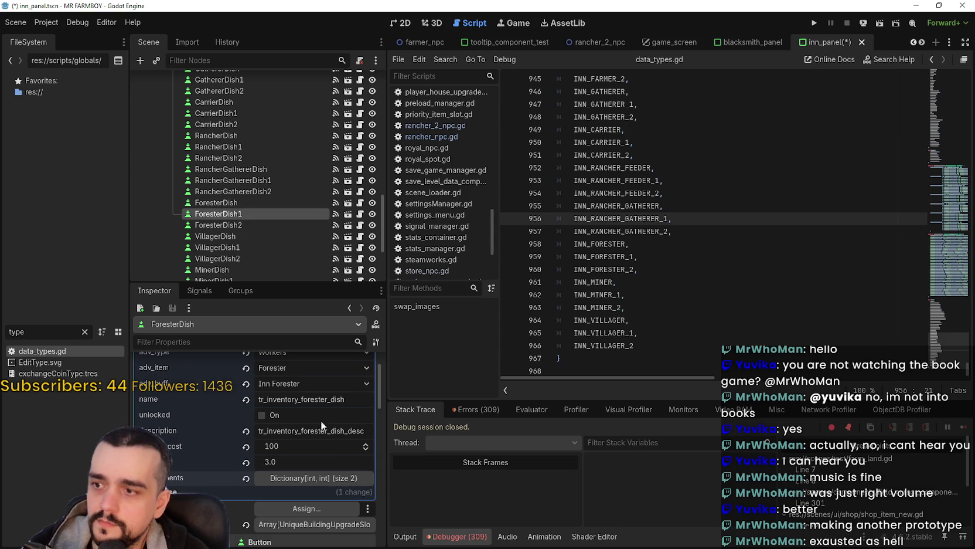
pyautogui.write('_1')
# Set ForesterDish1's upkeep cost to 200 and its value to 6.0, then save.
pyautogui.click(318, 495)
pyautogui.write('200')
pyautogui.press('Return')
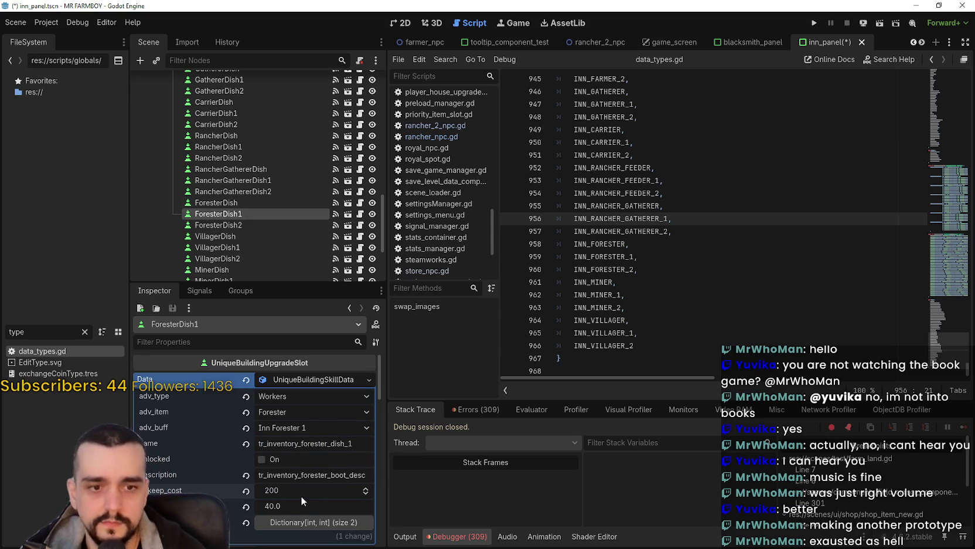
pyautogui.click(301, 506)
pyautogui.write('4')
pyautogui.press('Return')
pyautogui.hotkey('ctrl', 's')
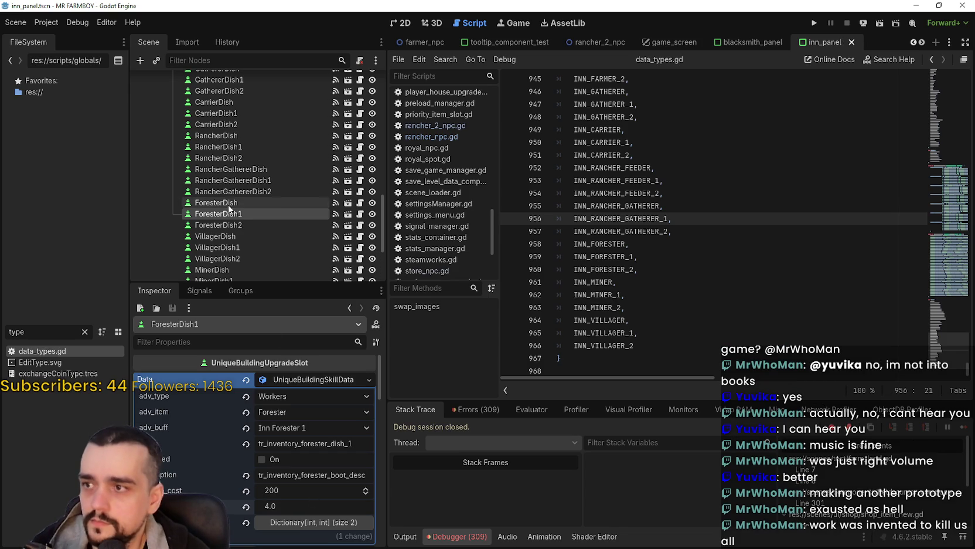
# Compare ForesterDish with ForesterDish1, save the scene again, and select ForesterDish2.
pyautogui.click(231, 205)
pyautogui.click(240, 215)
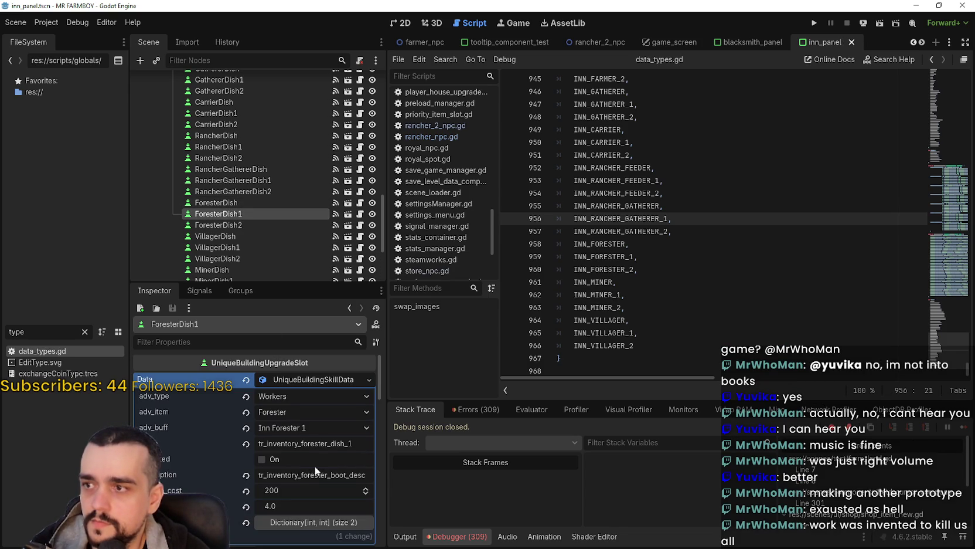
pyautogui.hotkey('ctrl', 's')
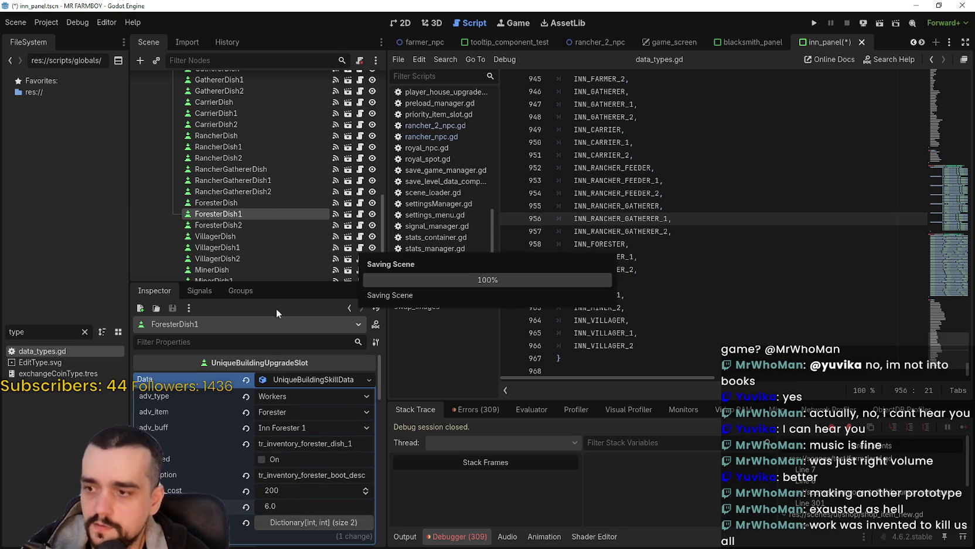
pyautogui.click(242, 225)
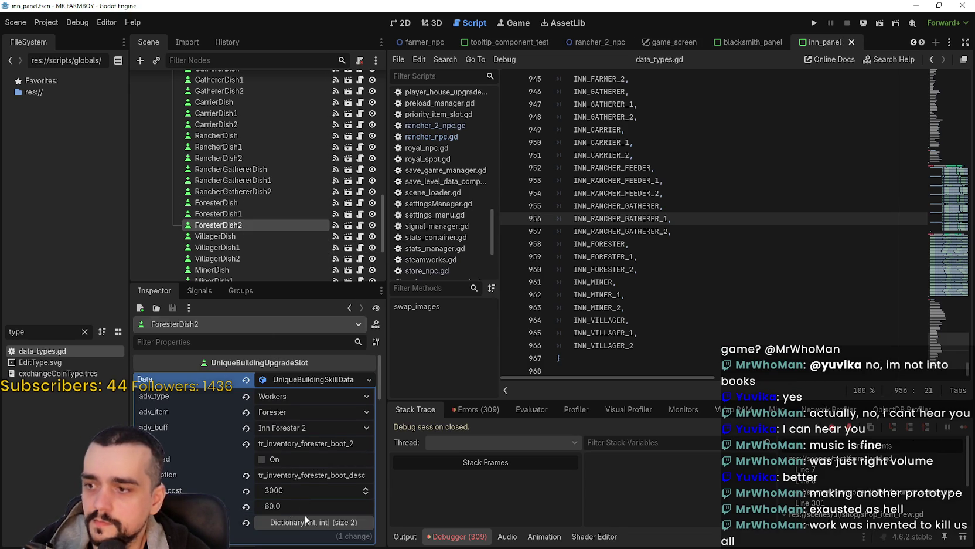
# Set ForesterDish2's upkeep cost to 300 and its value to 8.0, then save.
pyautogui.click(294, 489)
pyautogui.write('3000')
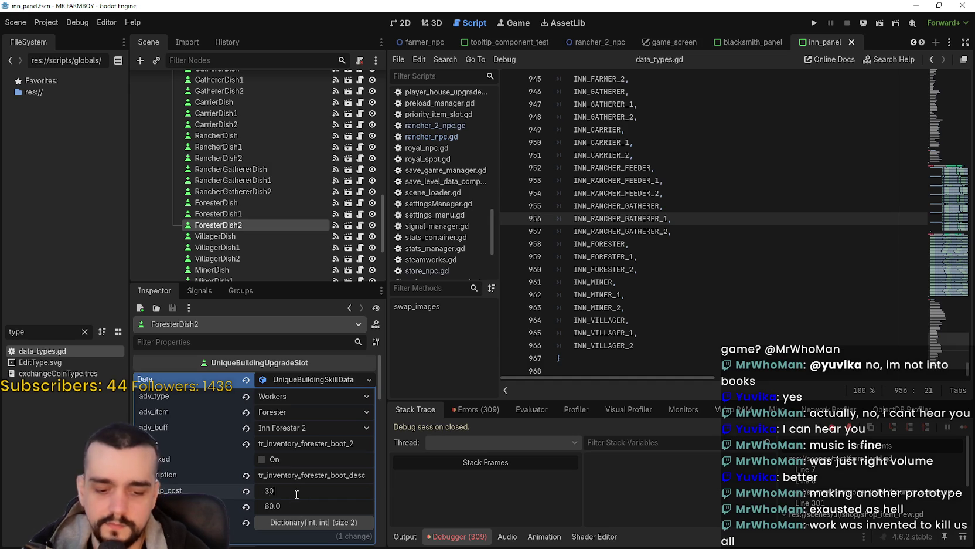
pyautogui.press('Return')
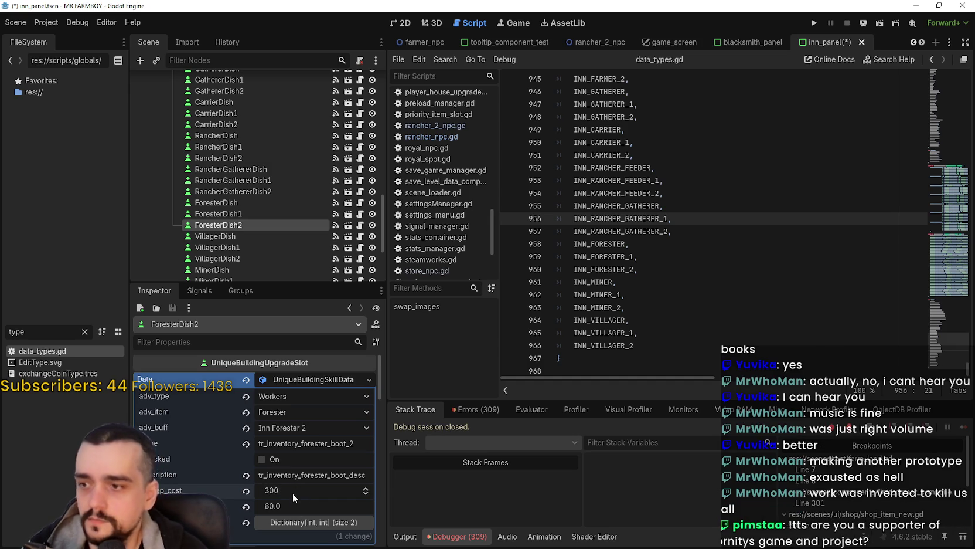
pyautogui.click(295, 502)
pyautogui.write('8.0')
pyautogui.hotkey('ctrl', 's')
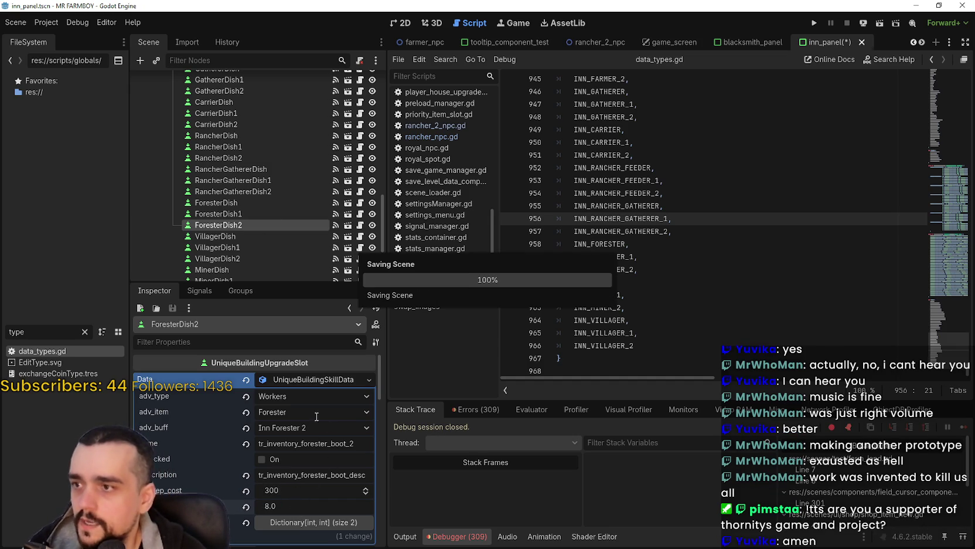
# Rename ForesterDish2's upgrade to tr_inventory_forester_dish_2 and save.
pyautogui.doubleClick(338, 443)
pyautogui.hotkey('ctrl', 'v')
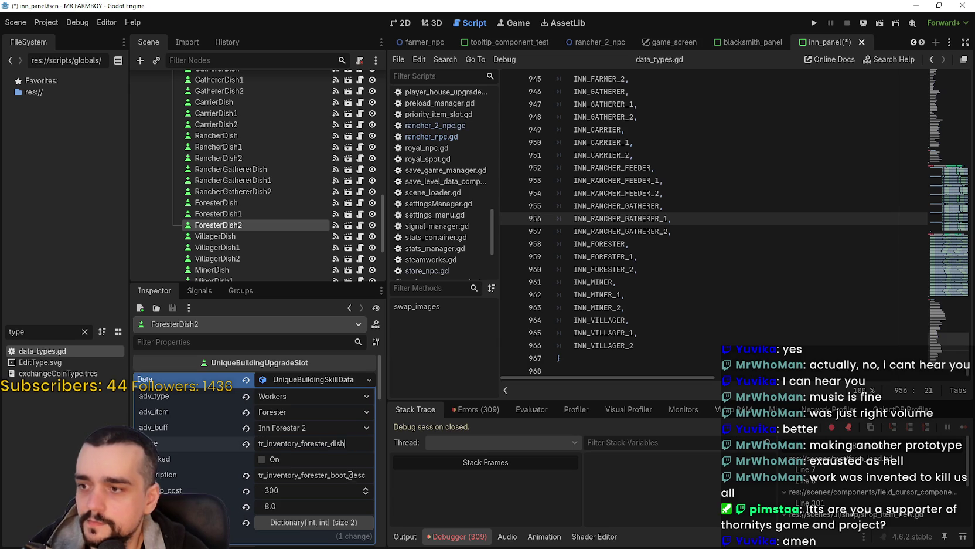
pyautogui.write('_2')
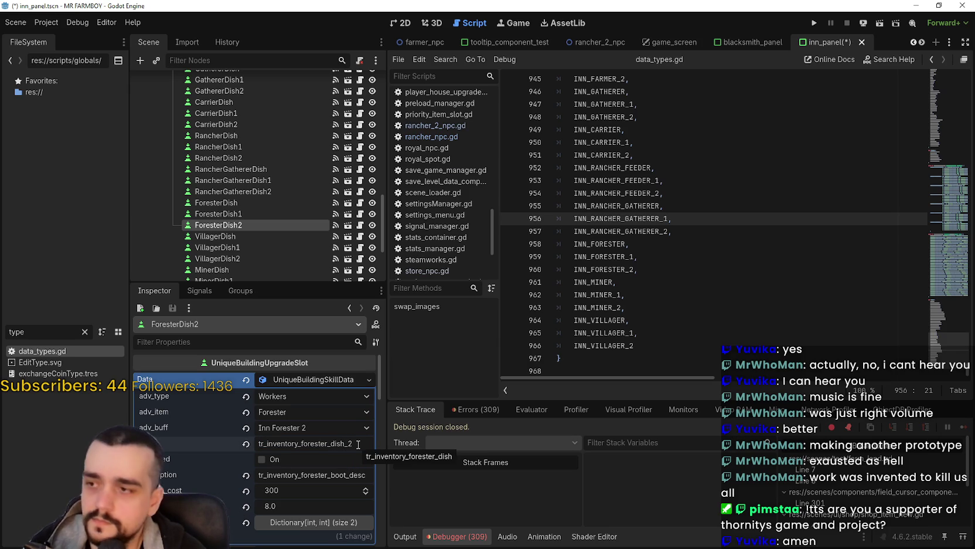
pyautogui.hotkey('ctrl', 's')
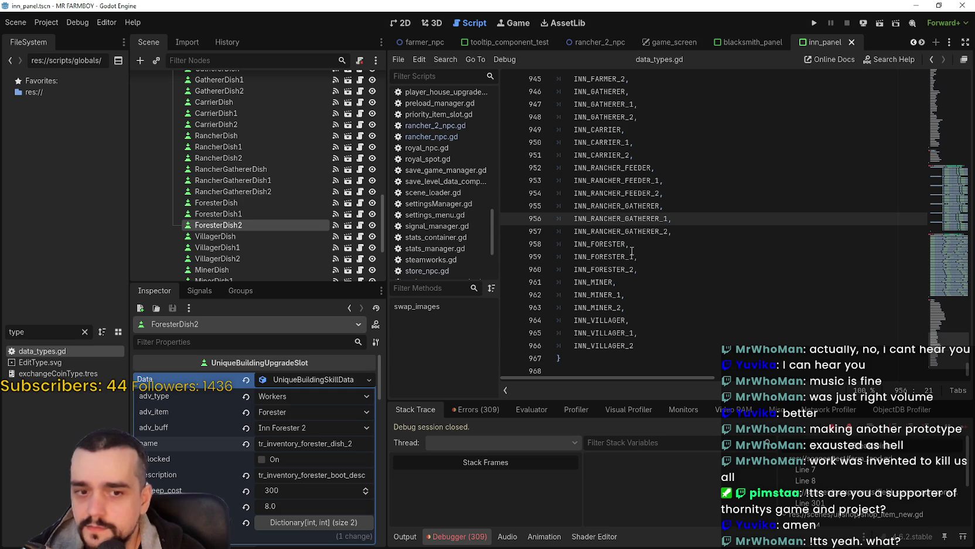
# Check INN_FORESTER in data_types.gd, review the forester dishes, save, and select VillagerDish.
pyautogui.click(610, 244)
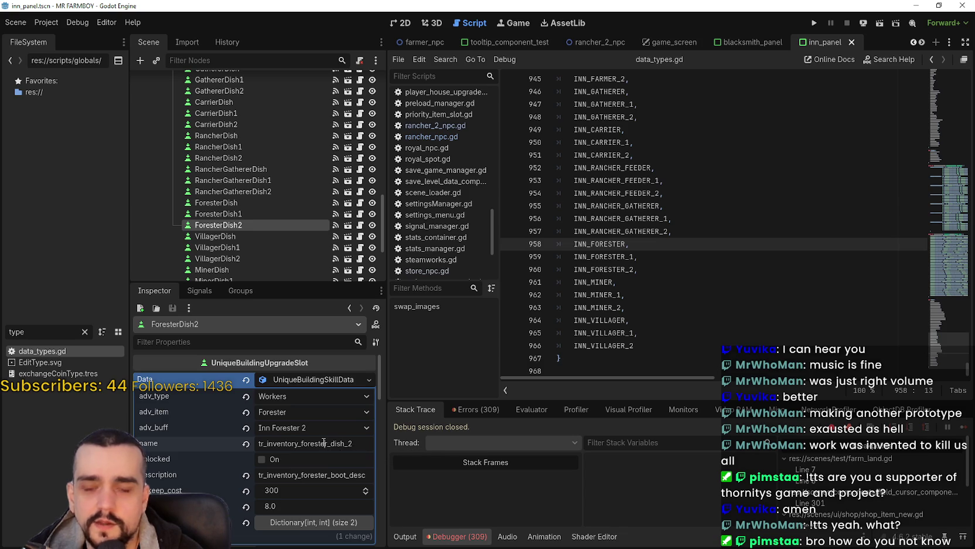
pyautogui.doubleClick(324, 444)
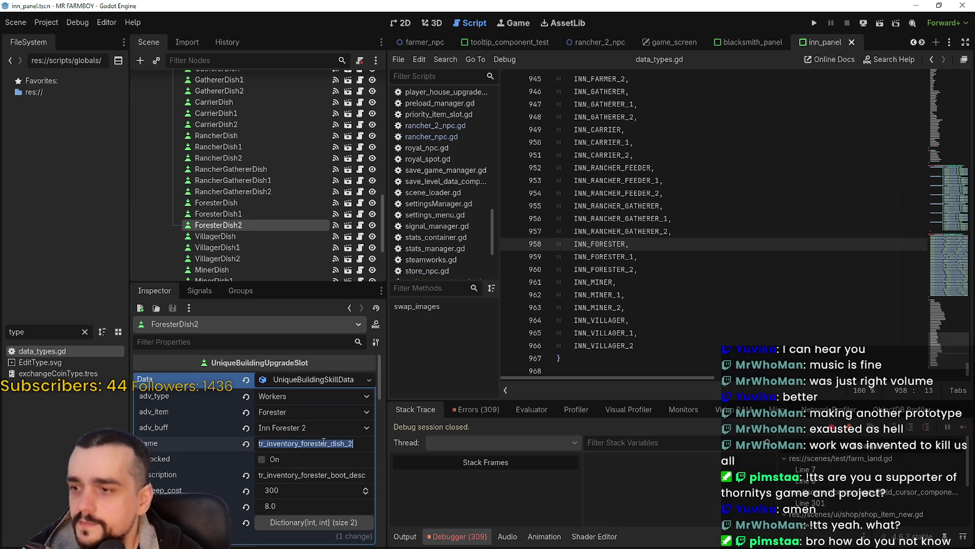
pyautogui.click(246, 203)
pyautogui.click(265, 215)
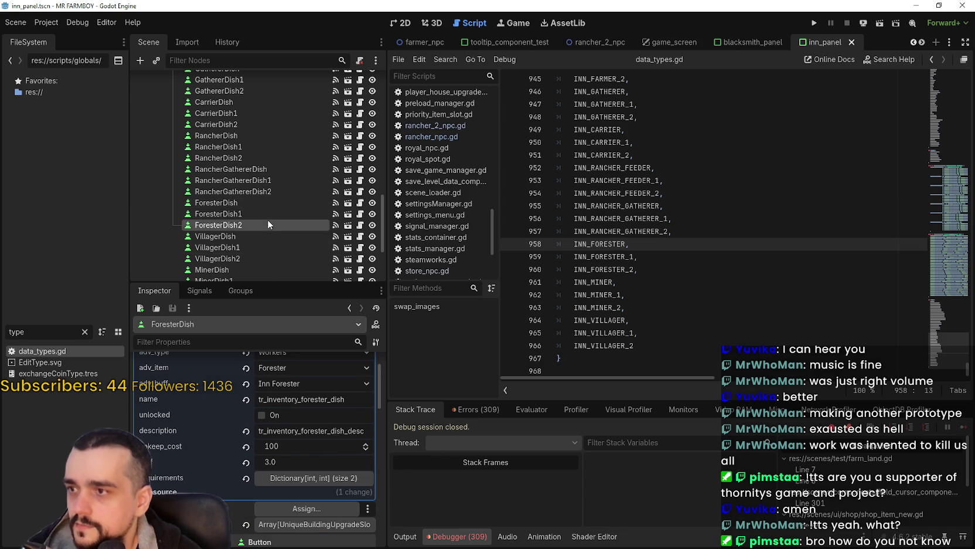
pyautogui.hotkey('ctrl', 's')
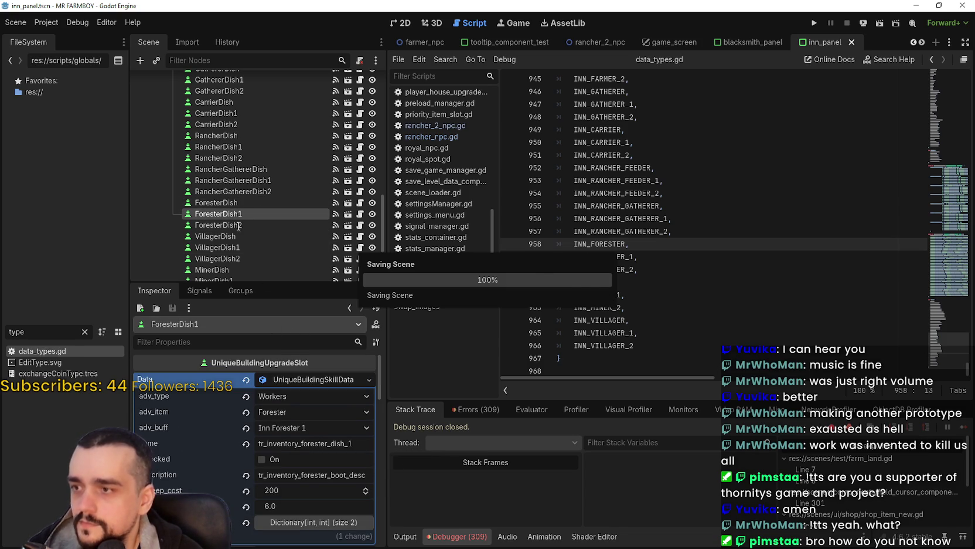
pyautogui.click(226, 236)
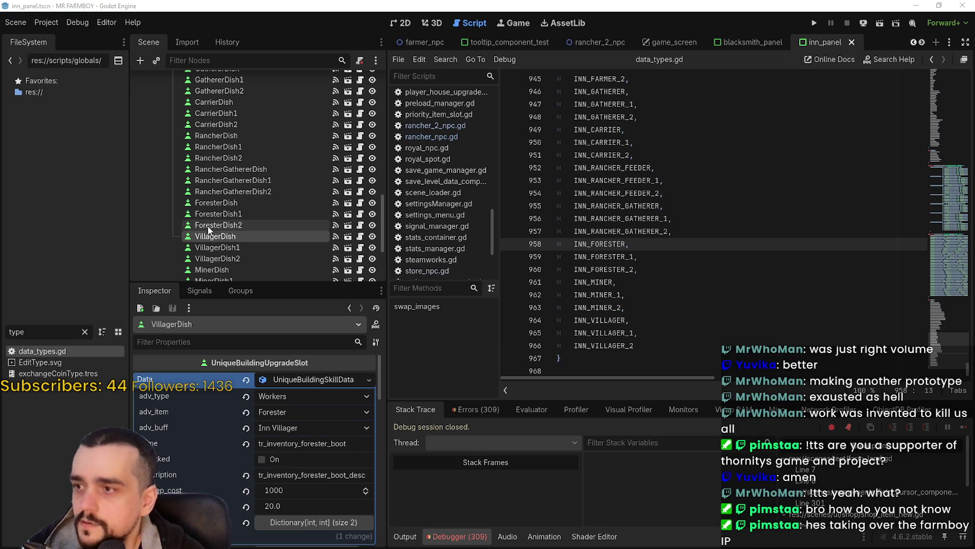
pyautogui.scroll(-3, 236, 179)
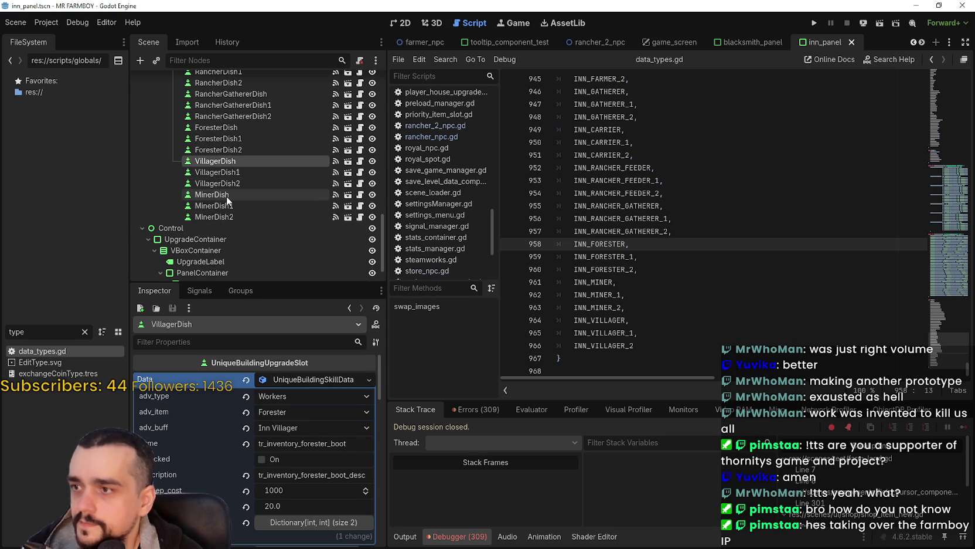
# Change boot to dish in MinerDish's upgrade name and description, then save.
pyautogui.click(226, 194)
pyautogui.doubleClick(313, 444)
pyautogui.write('tr_inventory_miner_dish')
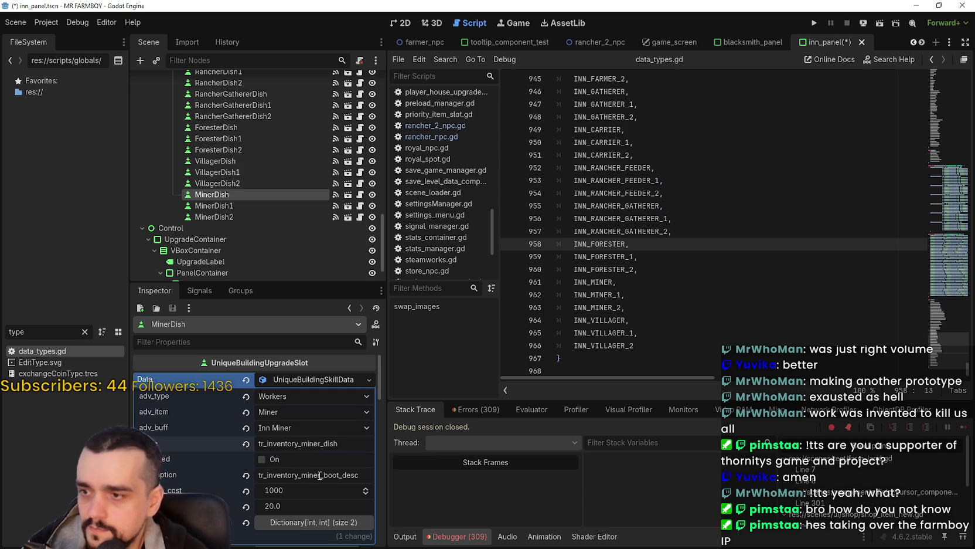
pyautogui.doubleClick(321, 474)
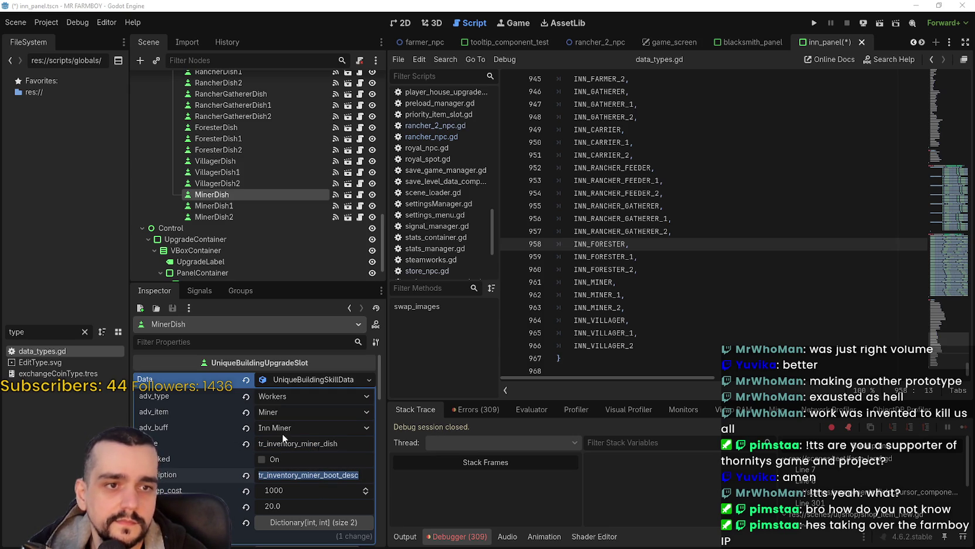
pyautogui.write('tr_inventory_miner_dish_desc')
pyautogui.hotkey('ctrl', 's')
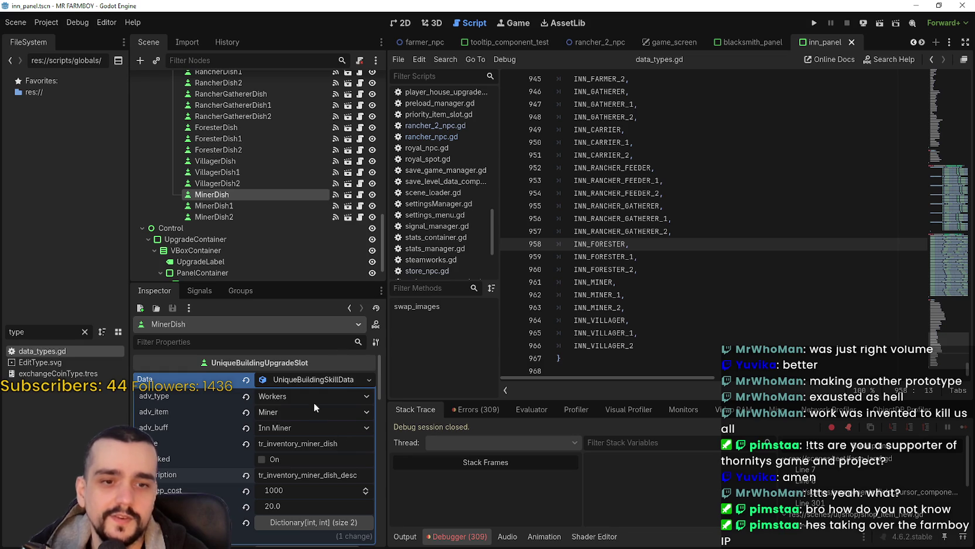
# Confirm MinerDish's name, append _1 to MinerDish1's upgrade name, and save.
pyautogui.click(229, 206)
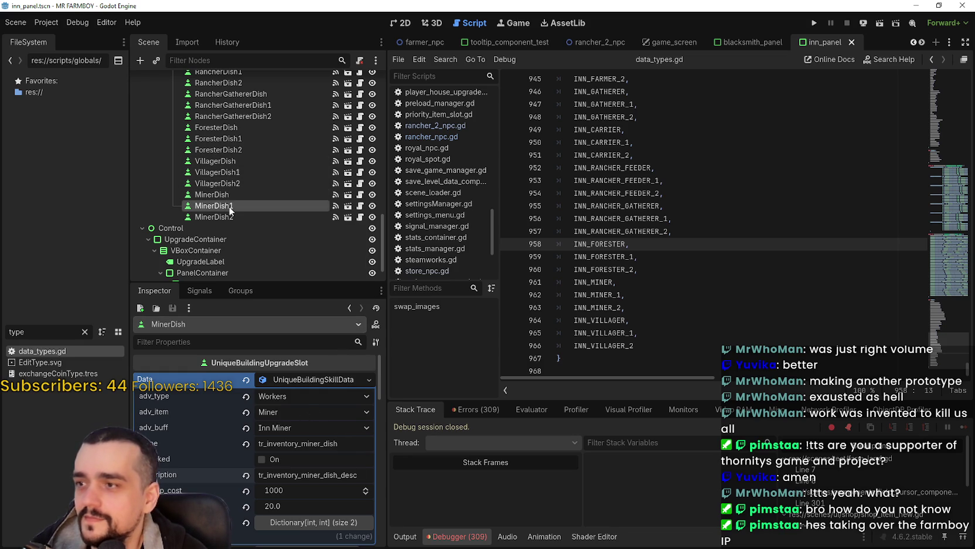
pyautogui.click(247, 194)
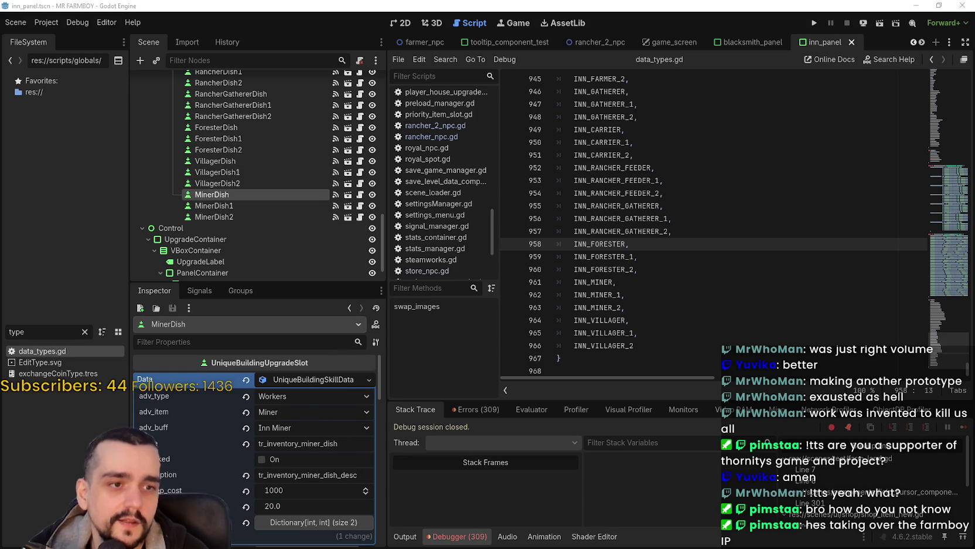
pyautogui.click(295, 445)
pyautogui.press('Return')
pyautogui.click(229, 206)
pyautogui.click(300, 447)
pyautogui.write('_1')
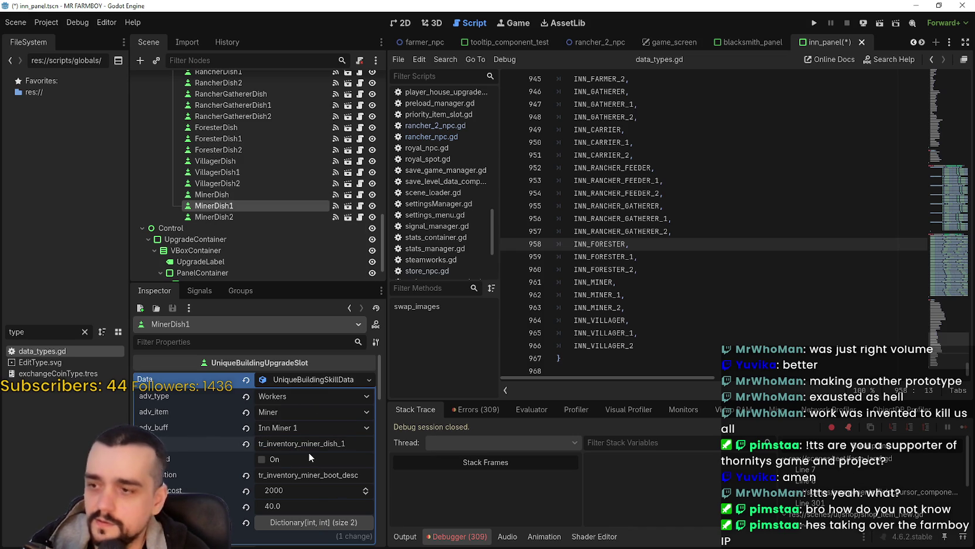
pyautogui.hotkey('ctrl', 's')
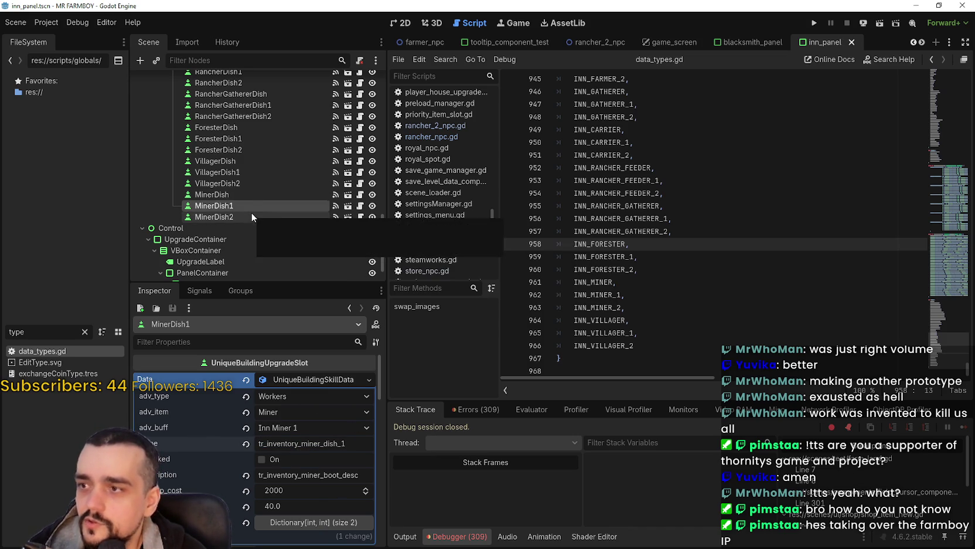
# Rename MinerDish2's upgrade to tr_inventory_miner_dish_2 with the tr_inventory_miner_dish_desc description, and save.
pyautogui.click(252, 217)
pyautogui.click(315, 443)
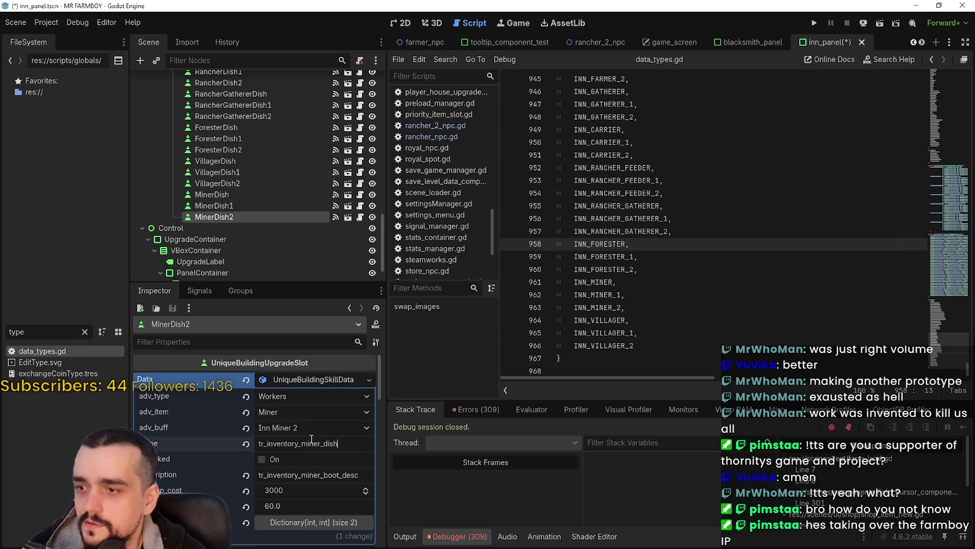
pyautogui.write('_2')
pyautogui.hotkey('ctrl', 's')
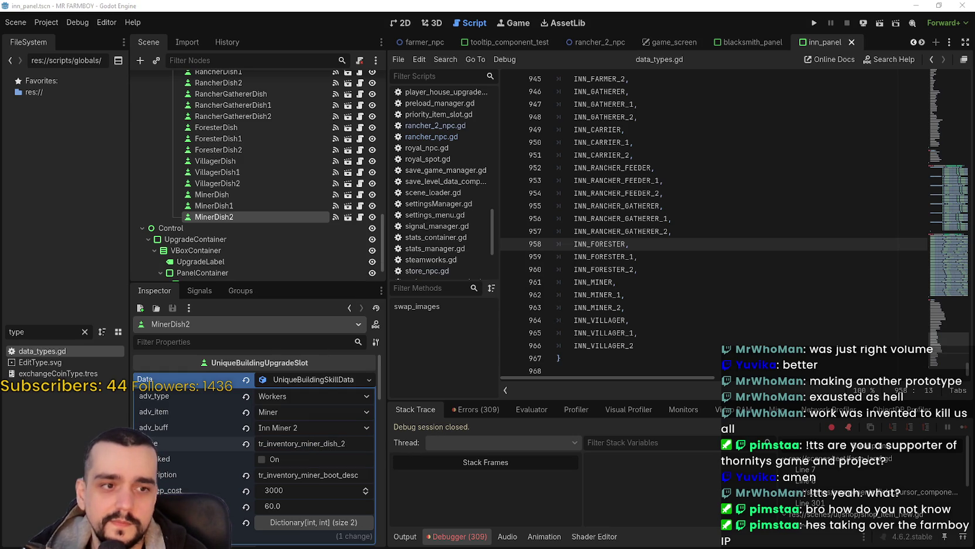
pyautogui.doubleClick(310, 475)
pyautogui.write('dish')
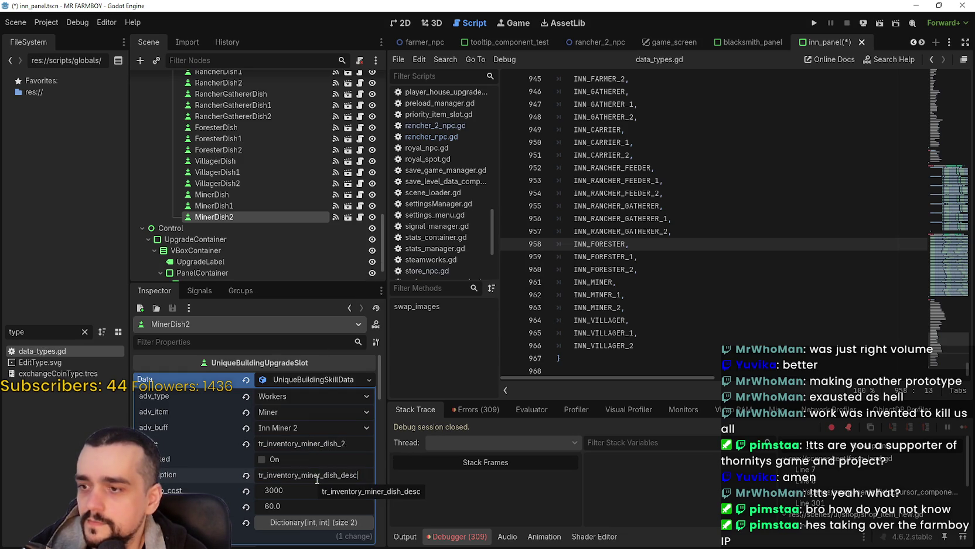
pyautogui.hotkey('ctrl', 's')
pyautogui.click(218, 205)
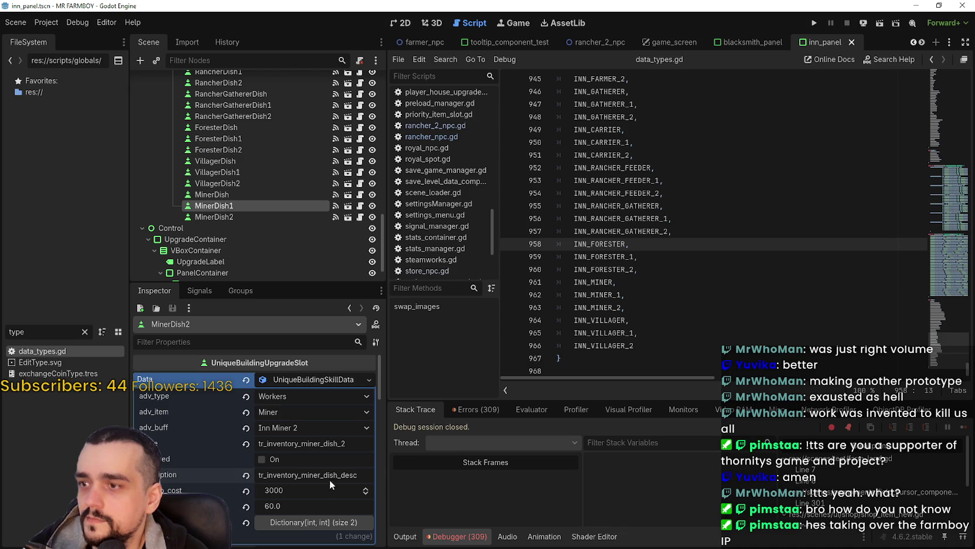
pyautogui.hotkey('ctrl', 's')
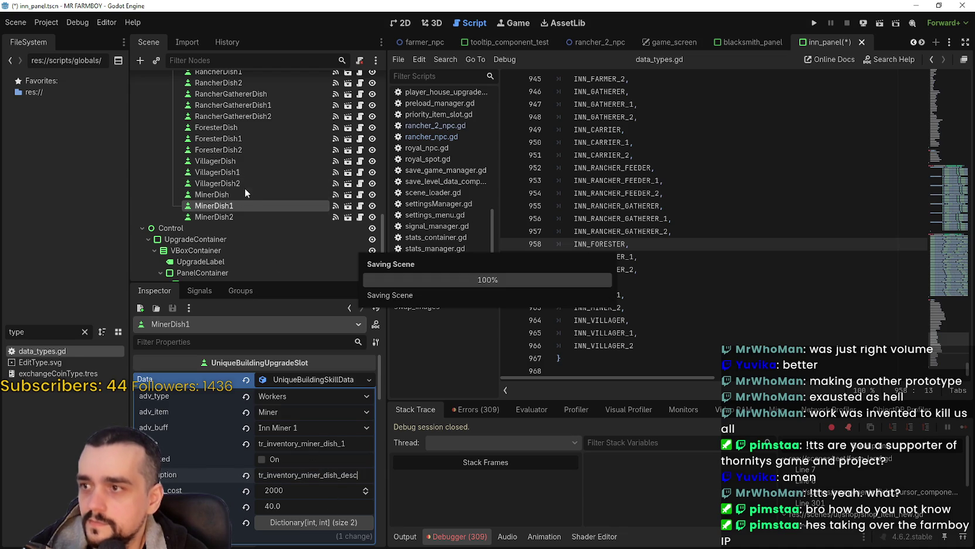
pyautogui.click(236, 195)
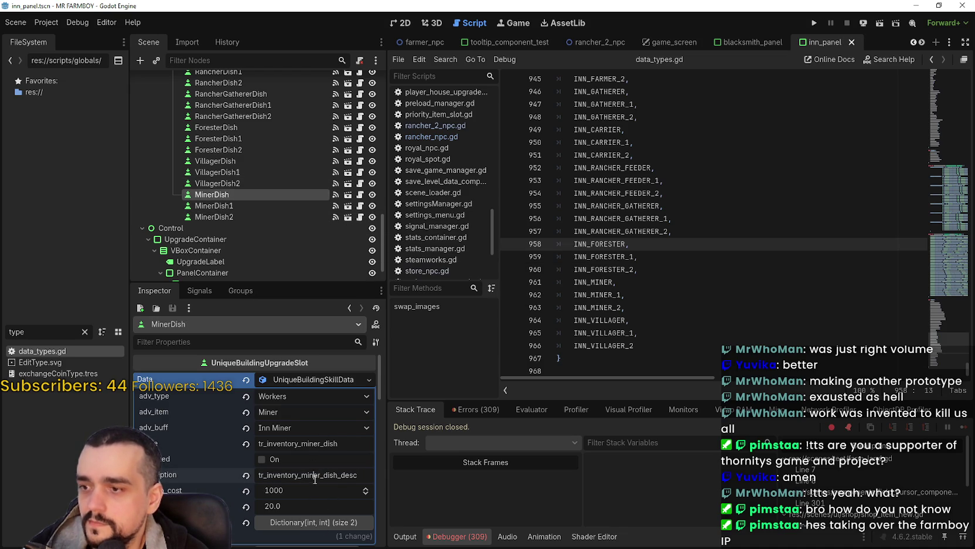
# Set MinerDish's upkeep cost to 100 and its value to 3.0.
pyautogui.hotkey('ctrl', 's')
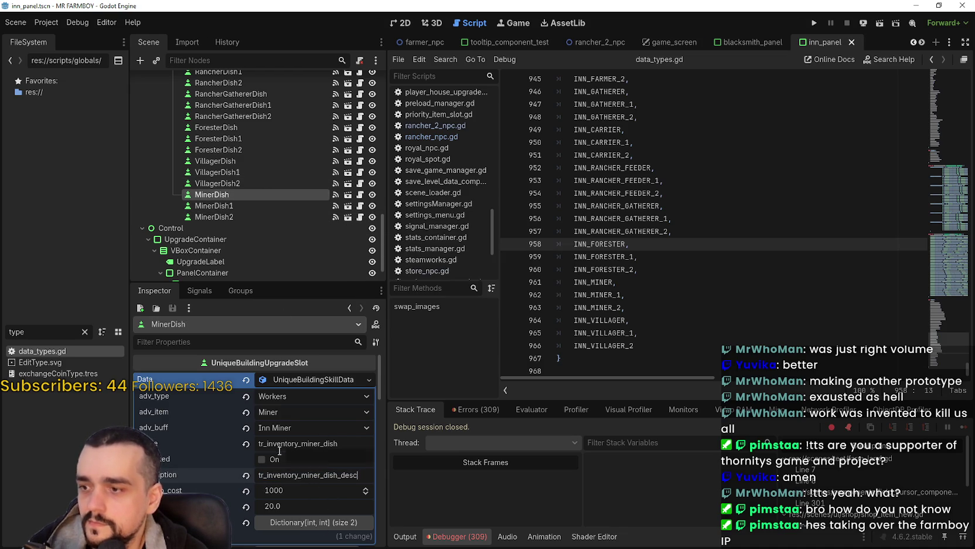
pyautogui.click(293, 490)
pyautogui.press('BackSpace')
pyautogui.press('Return')
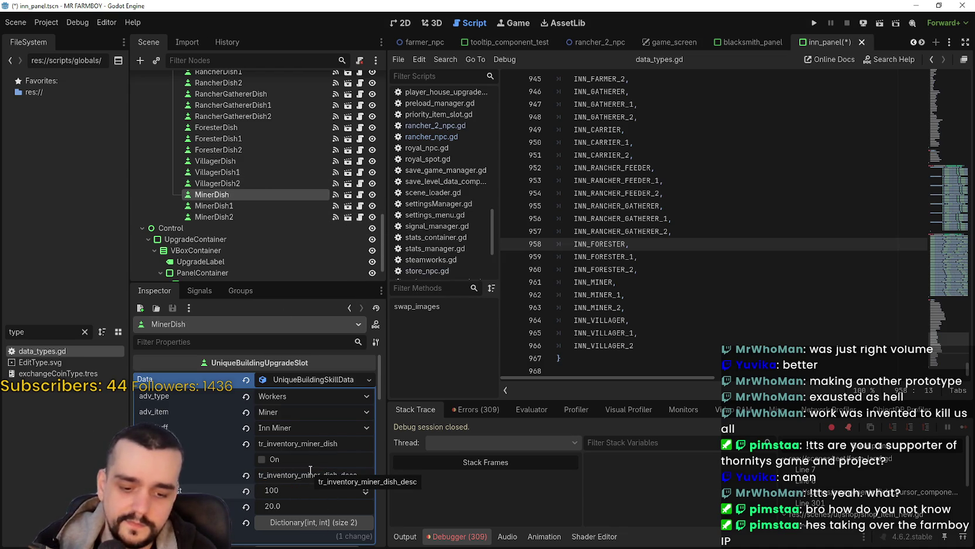
pyautogui.click(310, 505)
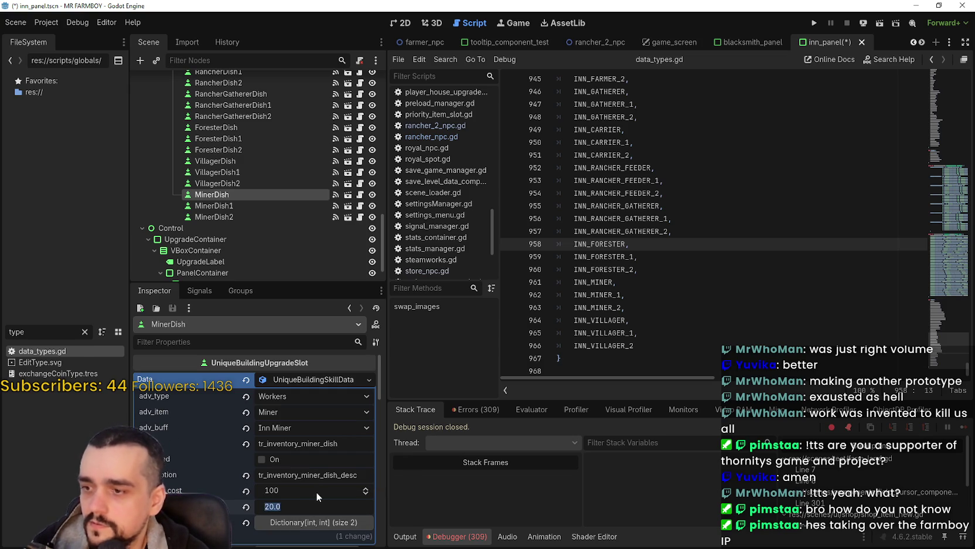
pyautogui.write('3')
pyautogui.press('Return')
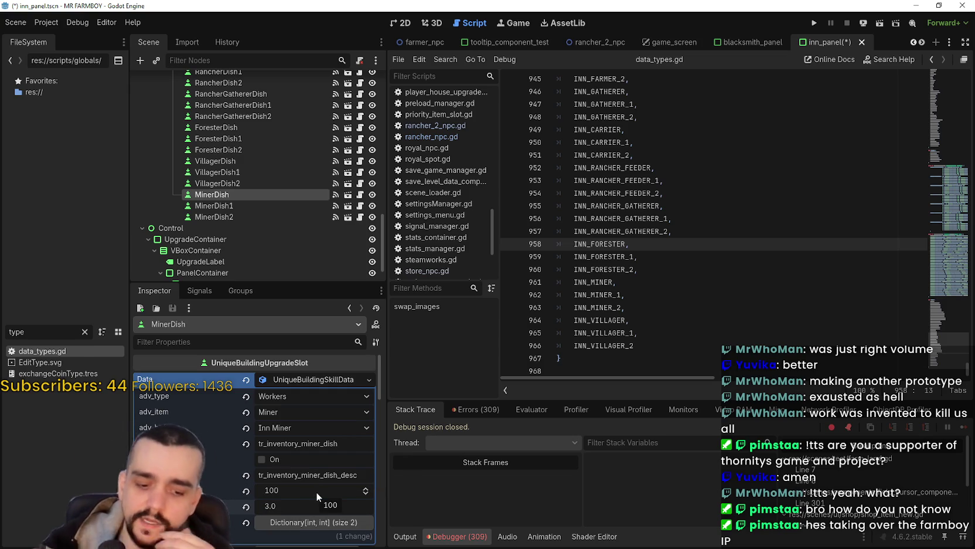
# Set MinerDish1's value to 6.0 and upkeep cost to 200, then save.
pyautogui.click(229, 206)
pyautogui.click(278, 507)
pyautogui.write('6')
pyautogui.press('Return')
pyautogui.click(300, 490)
pyautogui.write('200')
pyautogui.press('Return')
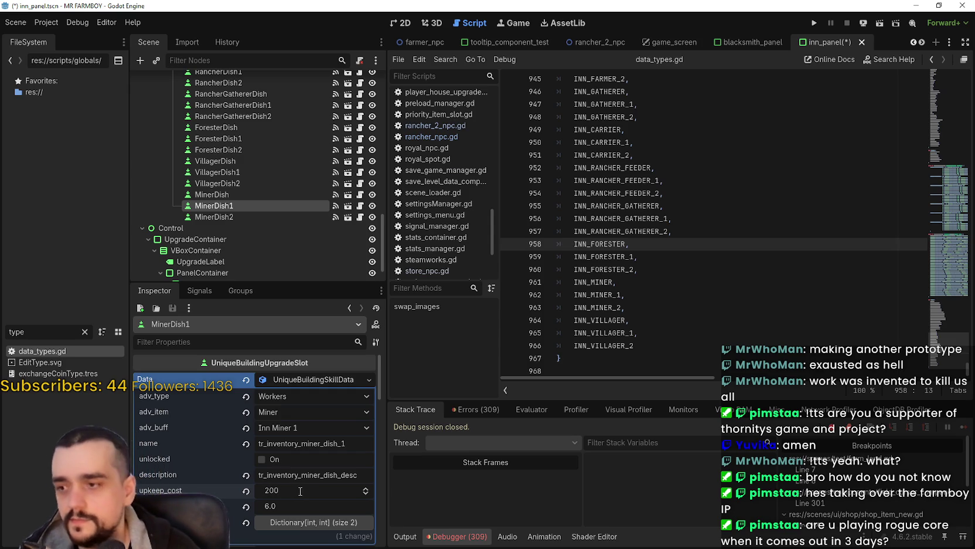
pyautogui.hotkey('ctrl', 's')
# Set MinerDish2's upkeep cost to 300 and its value to 8.0, then save.
pyautogui.click(230, 216)
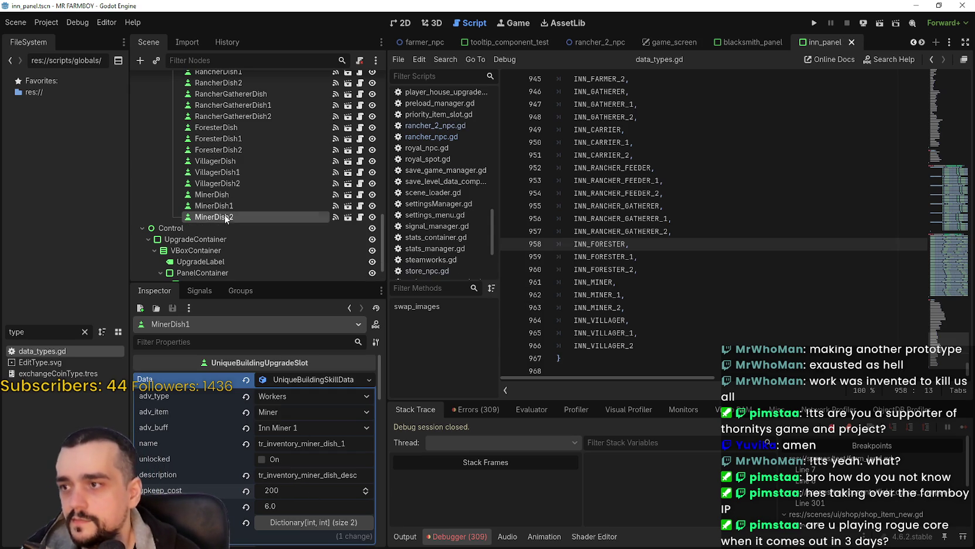
pyautogui.click(293, 493)
pyautogui.write('30')
pyautogui.press('Return')
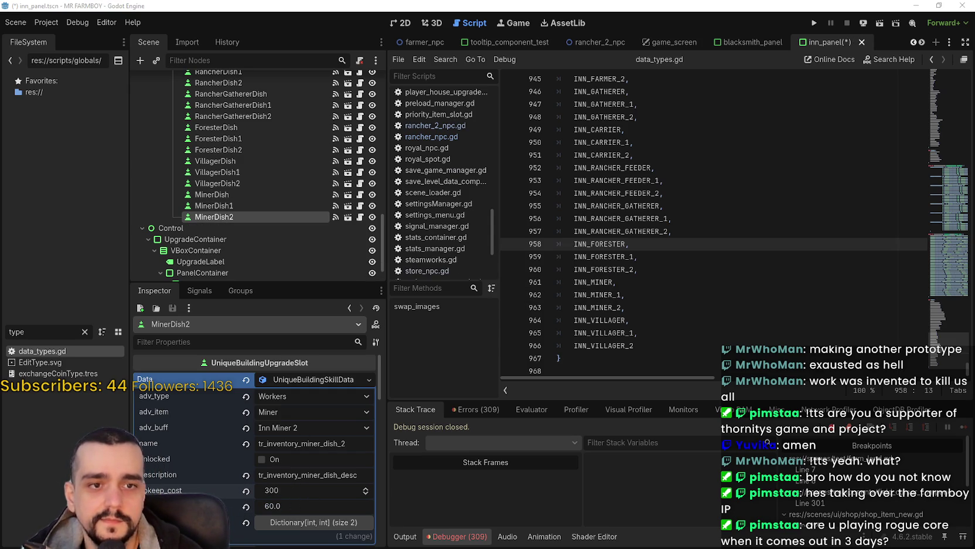
pyautogui.click(293, 508)
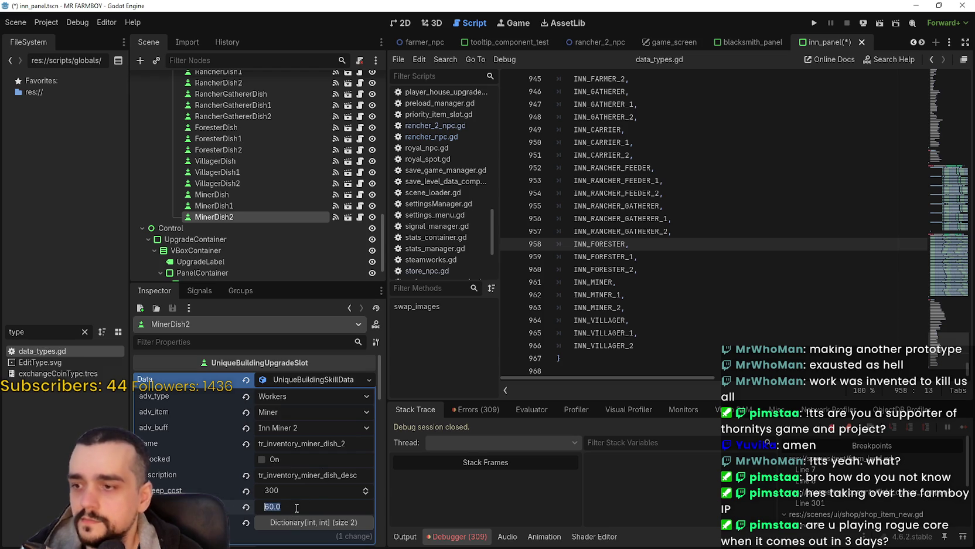
pyautogui.write('6')
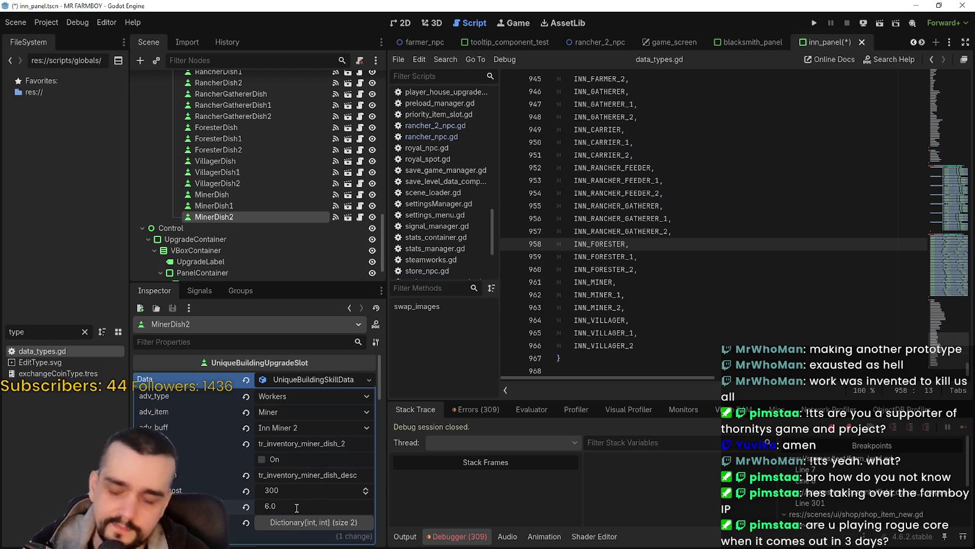
pyautogui.press('Return')
pyautogui.hotkey('ctrl', 's')
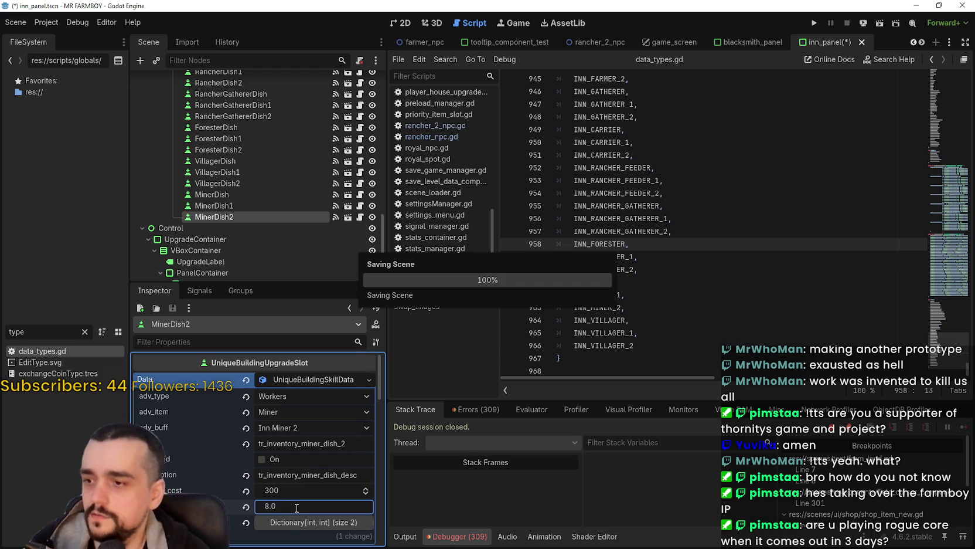
pyautogui.click(237, 193)
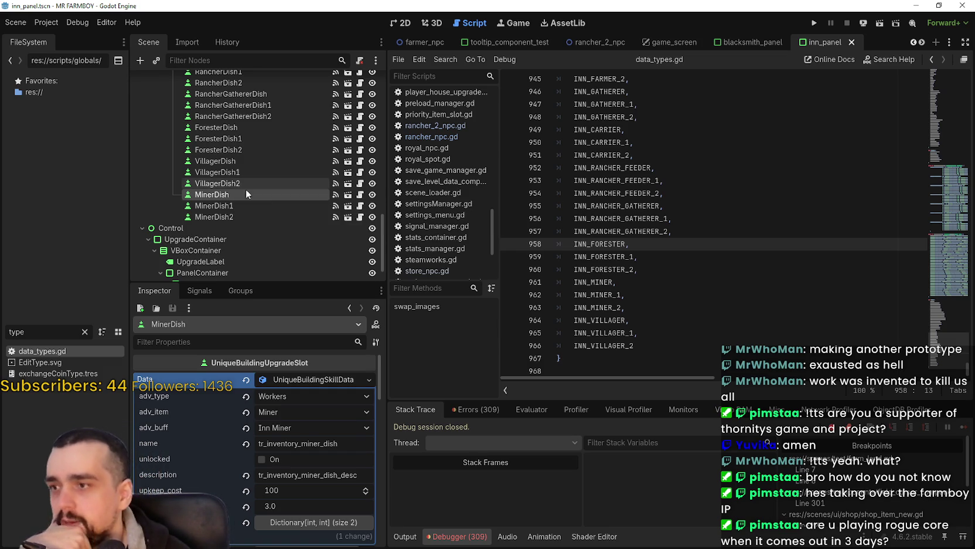
# Compare the current upgrade values of the VillagerDish and MinerDish slots.
pyautogui.click(279, 216)
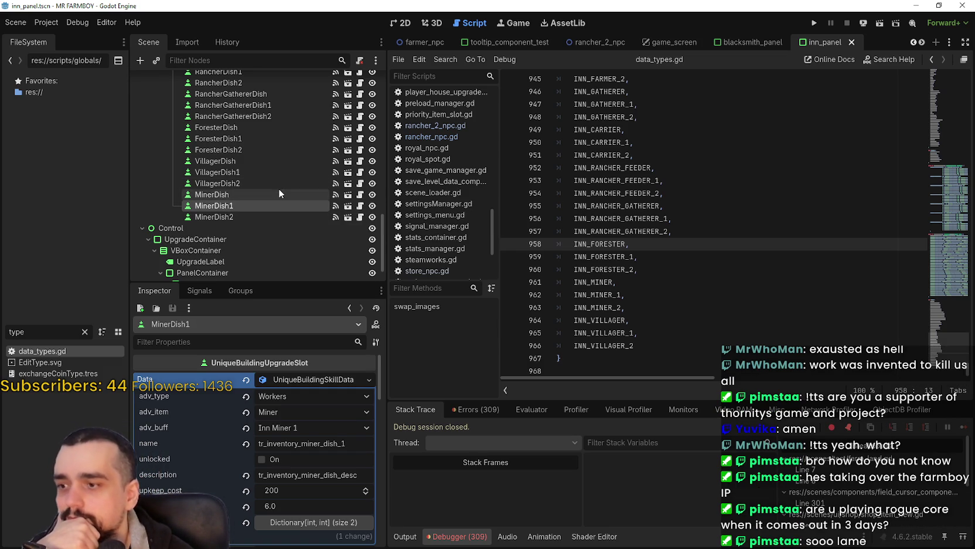
pyautogui.click(270, 172)
pyautogui.click(264, 184)
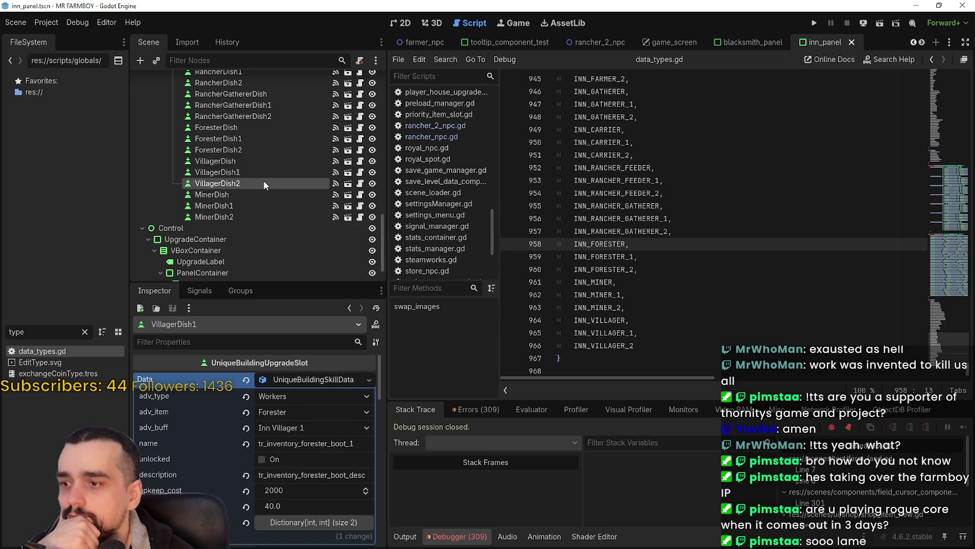
pyautogui.click(261, 161)
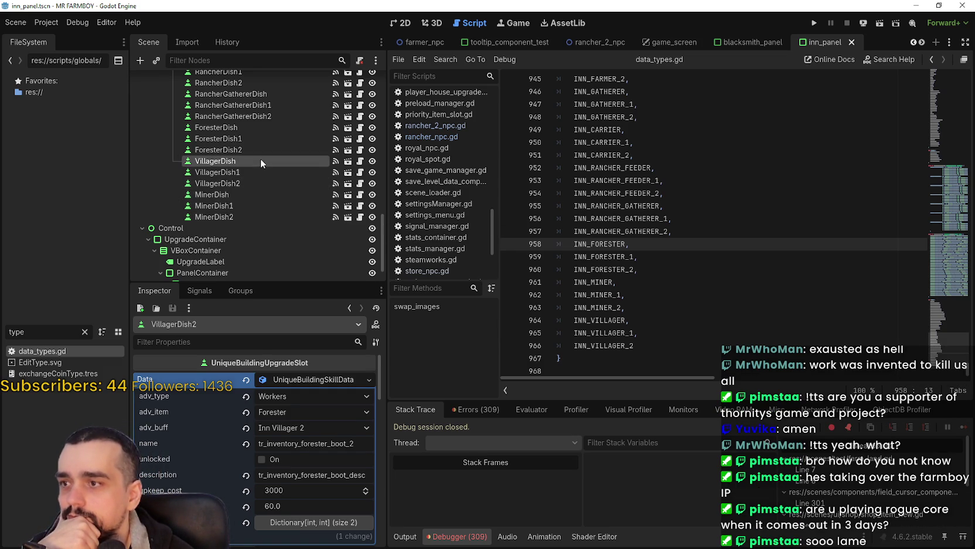
pyautogui.click(245, 195)
pyautogui.click(247, 207)
pyautogui.click(251, 216)
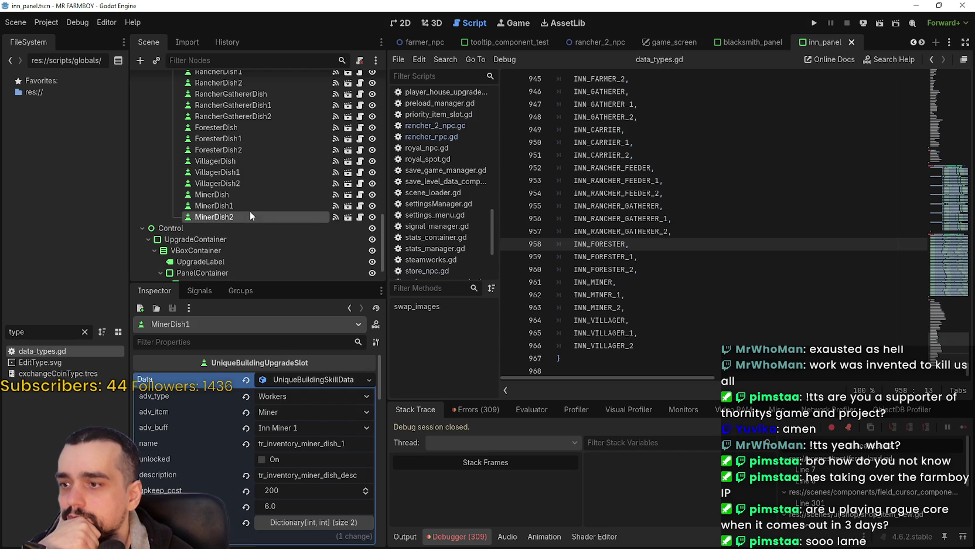
pyautogui.click(216, 162)
# Set VillagerDish's upkeep cost to 100.
pyautogui.click(287, 491)
pyautogui.write('100')
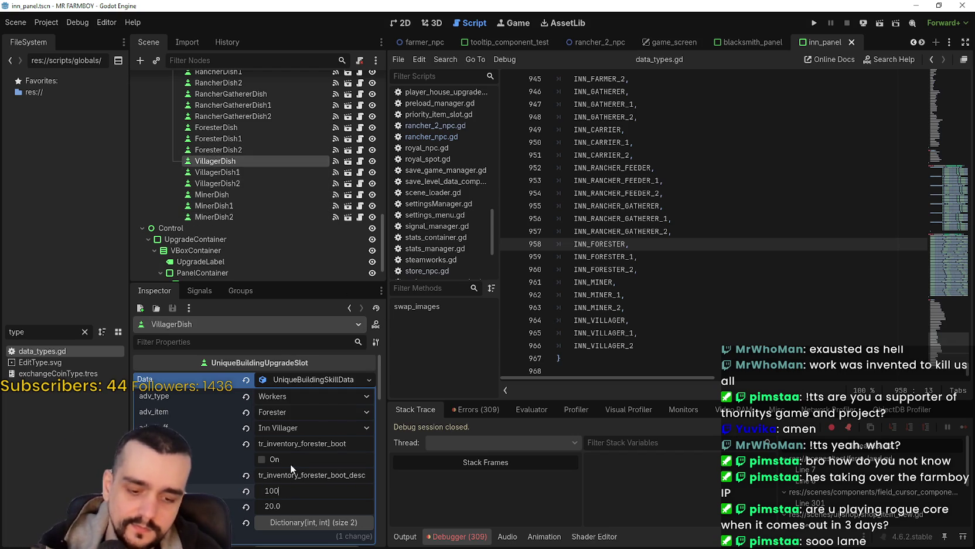
pyautogui.click(288, 504)
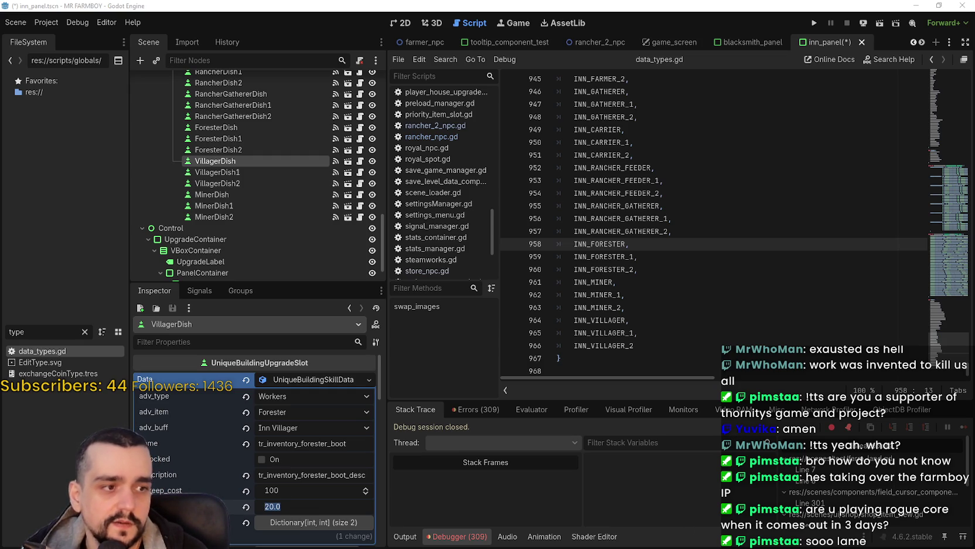
pyautogui.click(293, 507)
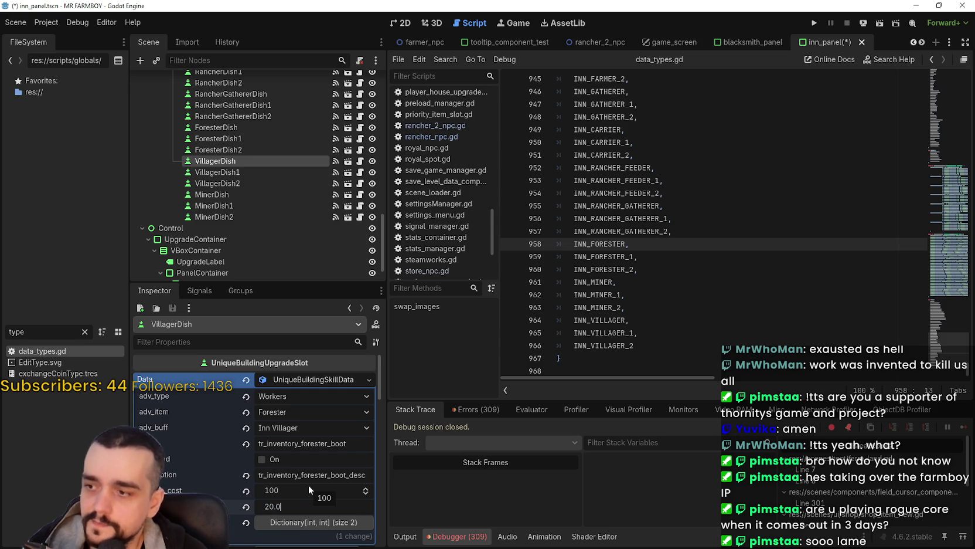
pyautogui.click(308, 485)
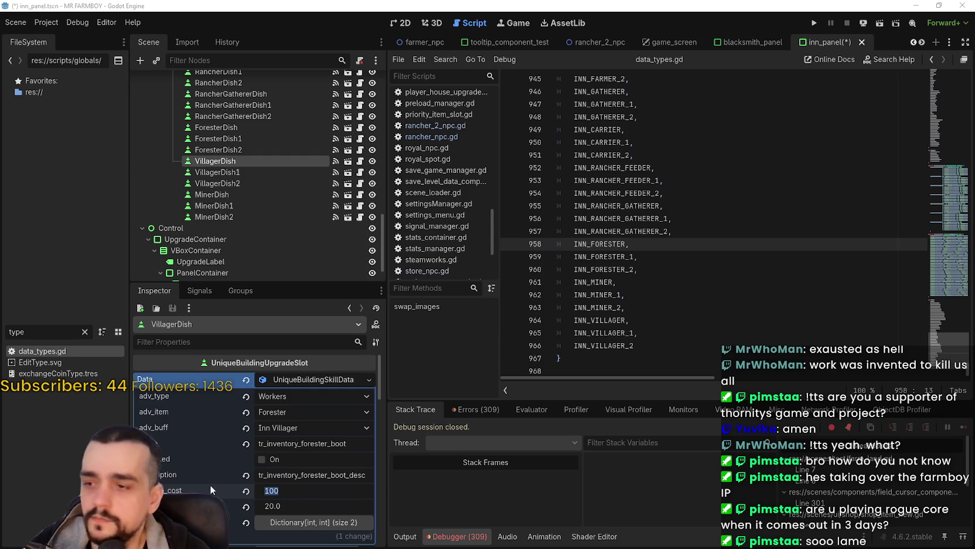
# Change VillagerDish's name and description keys from forester boot to villager dish, and save.
pyautogui.doubleClick(302, 443)
pyautogui.write('tr_inventory_villager_dish')
pyautogui.hotkey('ctrl', 's')
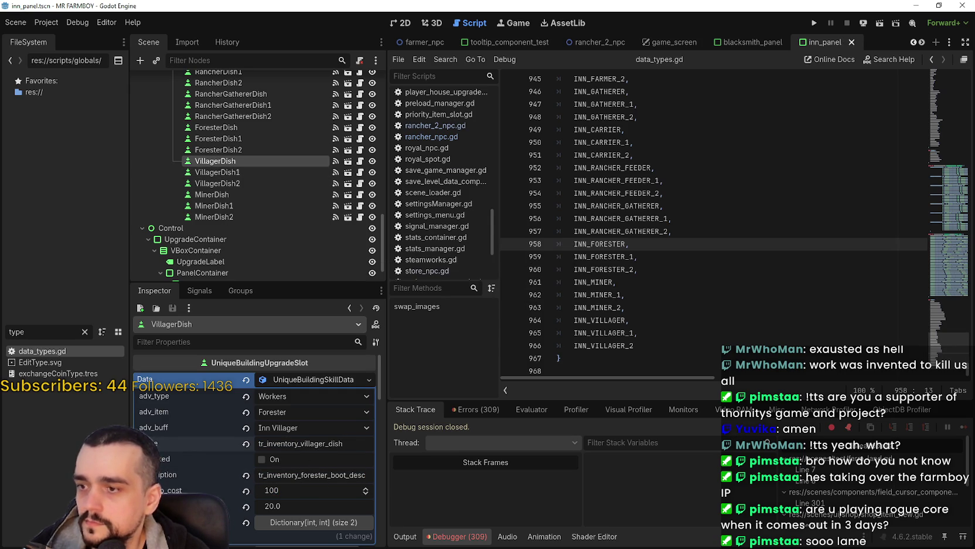
pyautogui.click(350, 475)
pyautogui.hotkey('shift', 'Home')
pyautogui.hotkey('ctrl', 'v')
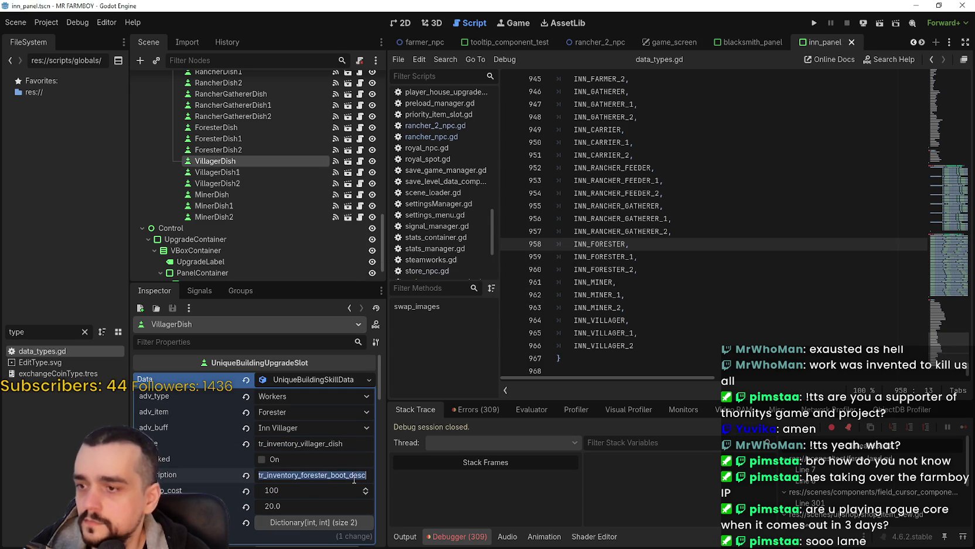
pyautogui.hotkey('ctrl', 's')
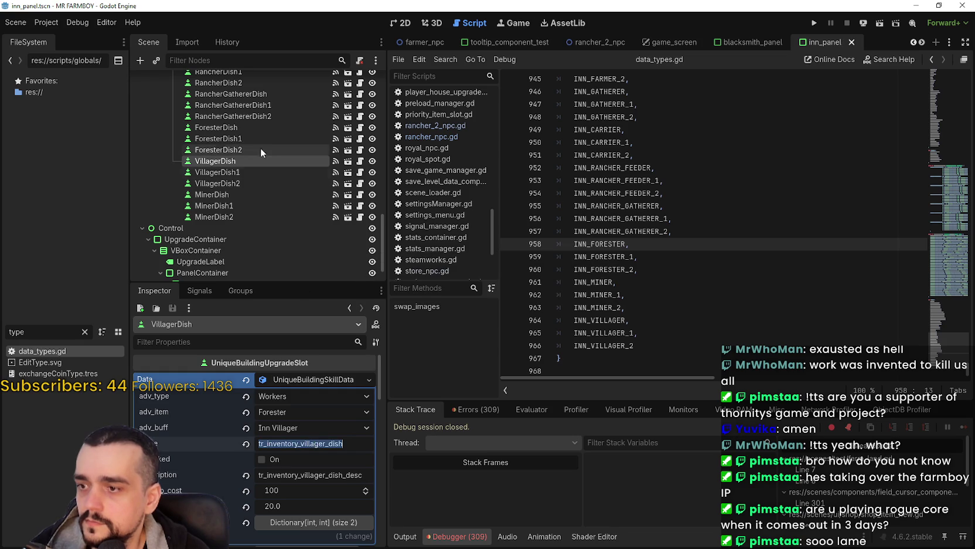
# Rename the VillagerDish1 and VillagerDish2 name keys to tr_inventory_villager_dish_1 and _2, and save.
pyautogui.click(243, 172)
pyautogui.click(312, 444)
pyautogui.hotkey('ctrl', 'a')
pyautogui.write('tr_inventory_villager_dish_1')
pyautogui.press('Return')
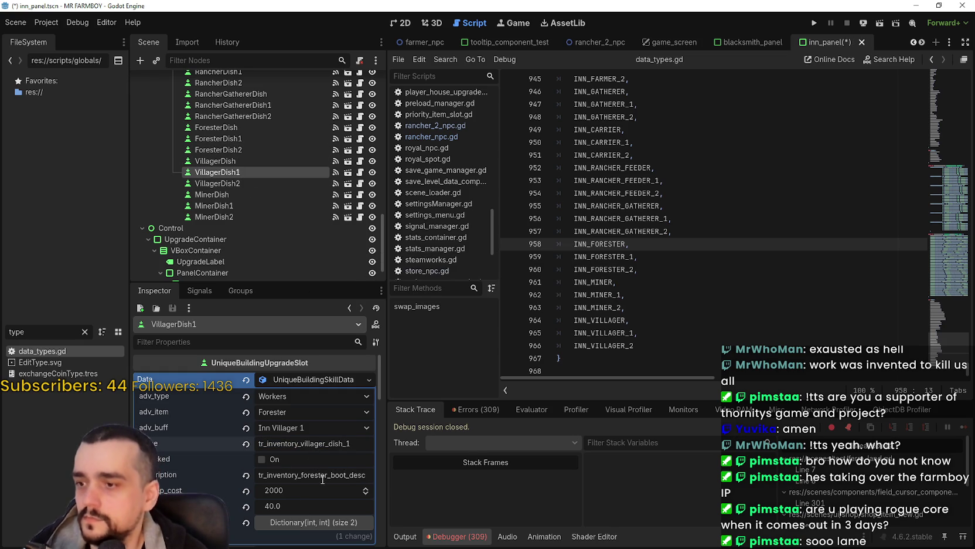
pyautogui.click(257, 183)
pyautogui.click(316, 443)
pyautogui.hotkey('ctrl', 'a')
pyautogui.write('tr_inventory_villager_dish')
pyautogui.press('Return')
pyautogui.hotkey('ctrl', 's')
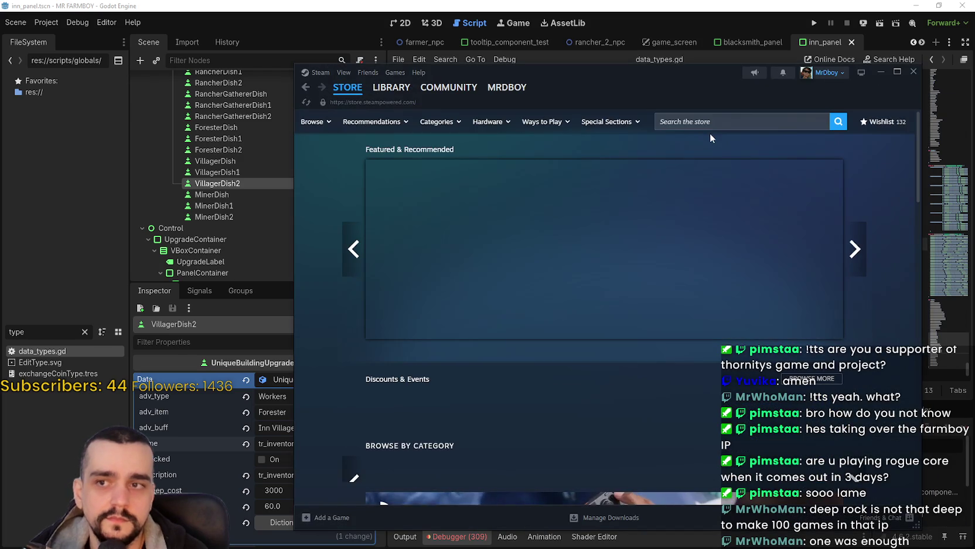
pyautogui.click(712, 124)
pyautogui.write('rogue')
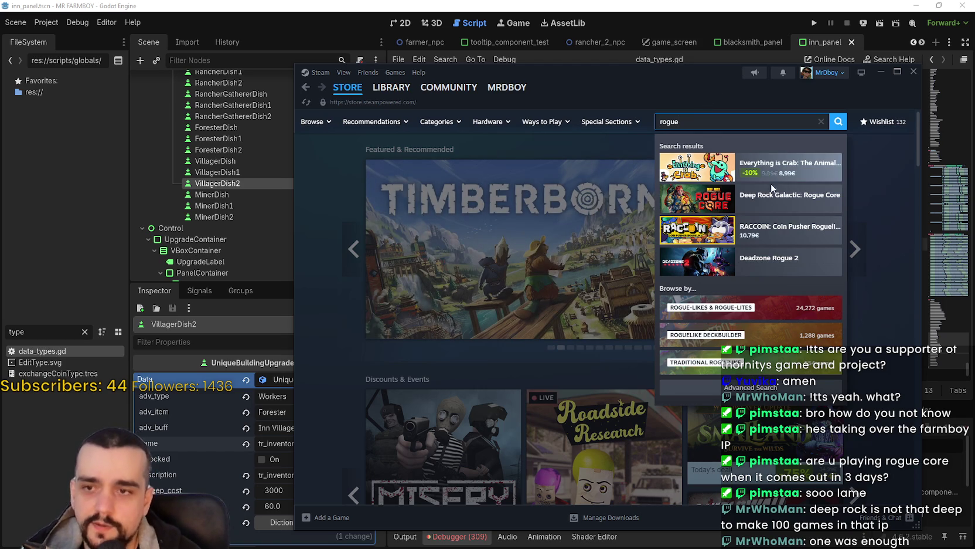
pyautogui.click(770, 210)
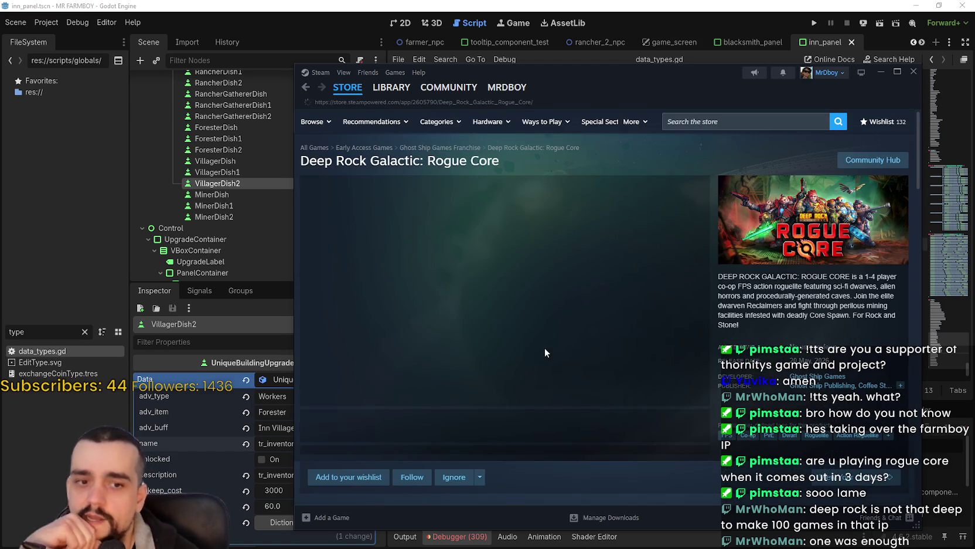
pyautogui.click(482, 429)
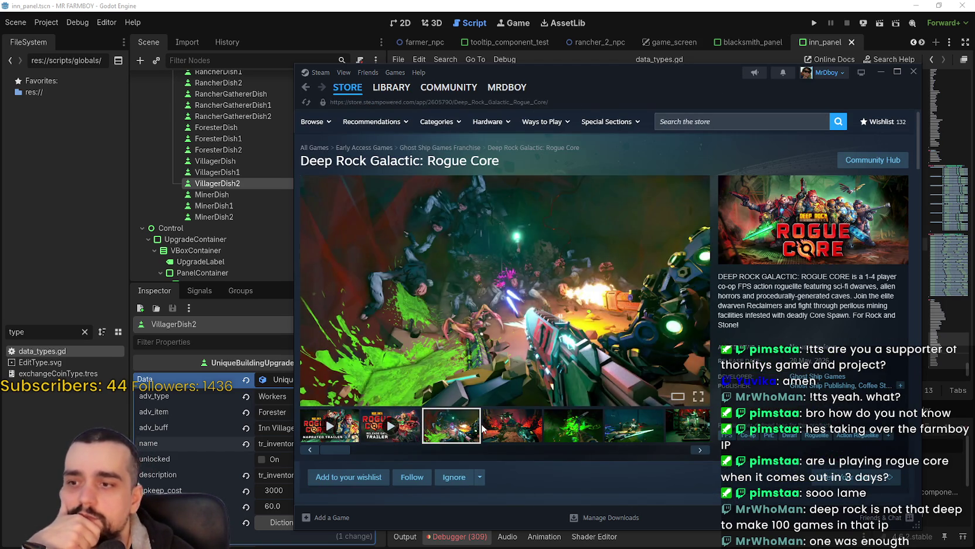
pyautogui.scroll(-3, 480, 422)
pyautogui.scroll(3, 480, 420)
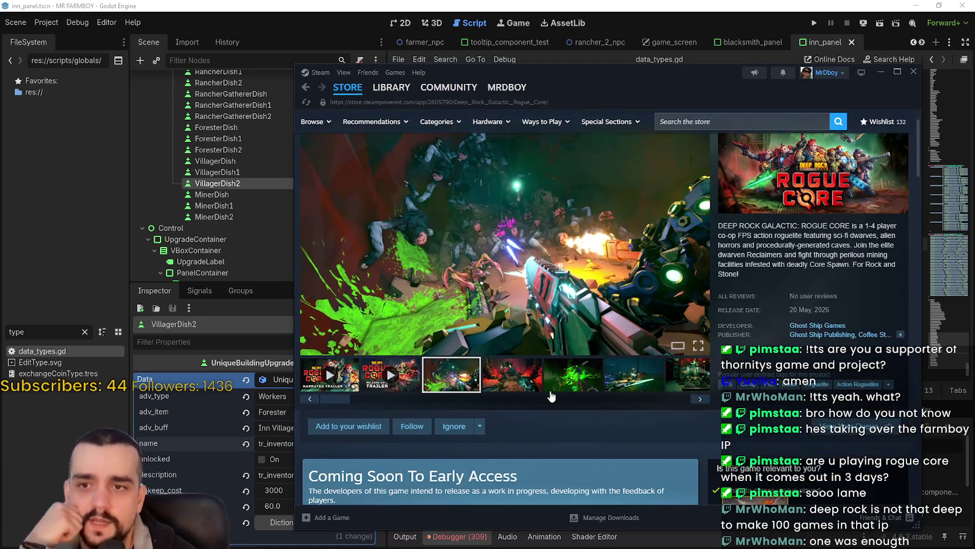
pyautogui.click(528, 381)
pyautogui.click(581, 382)
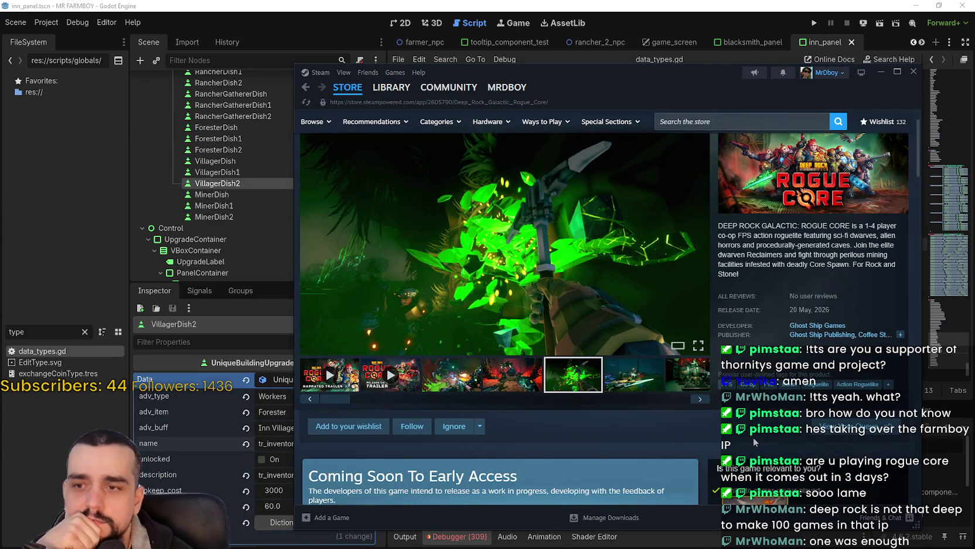
pyautogui.click(635, 378)
pyautogui.click(689, 378)
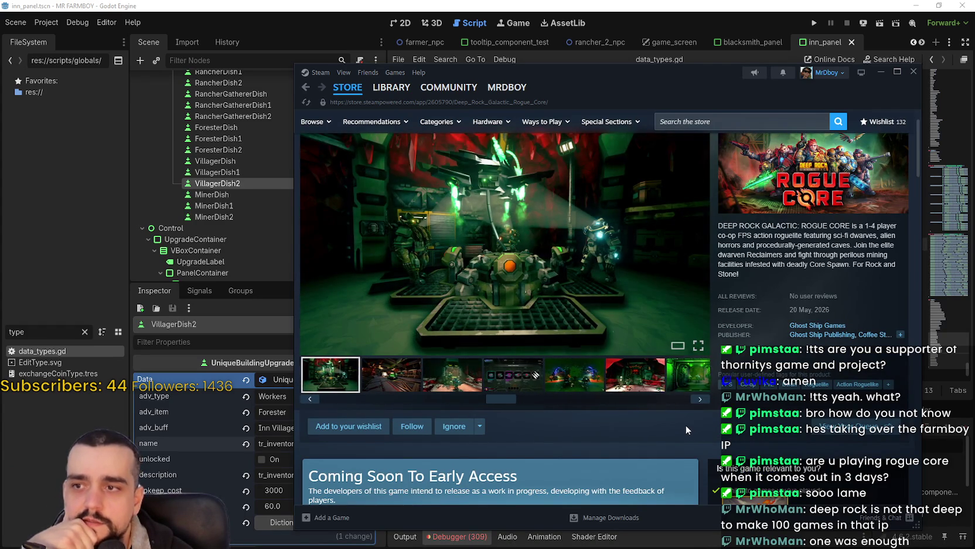
pyautogui.click(661, 387)
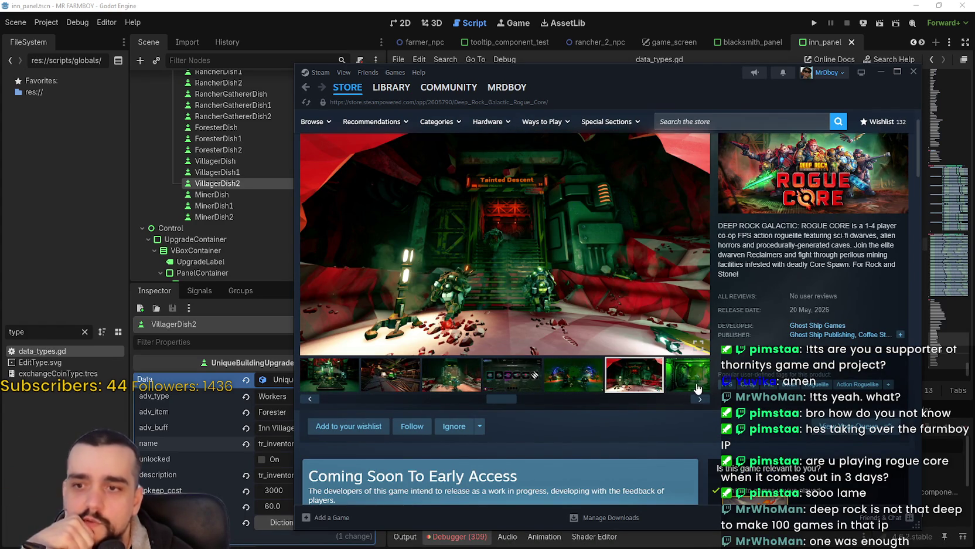
pyautogui.click(681, 385)
pyautogui.click(518, 371)
pyautogui.click(571, 371)
pyautogui.click(634, 375)
pyautogui.moveTo(671, 405); pyautogui.dragTo(335, 399)
pyautogui.click(516, 379)
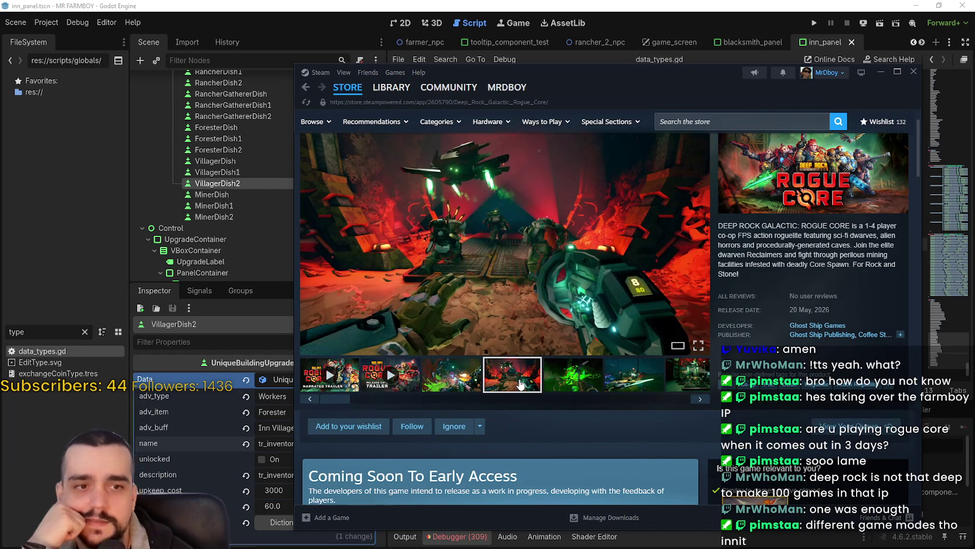
pyautogui.scroll(-10, 499, 368)
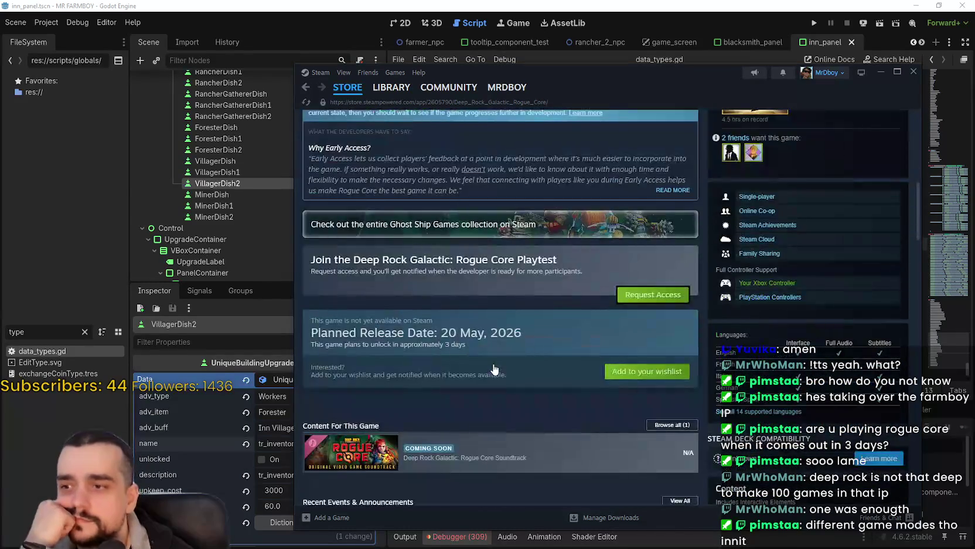
pyautogui.scroll(-5, 496, 367)
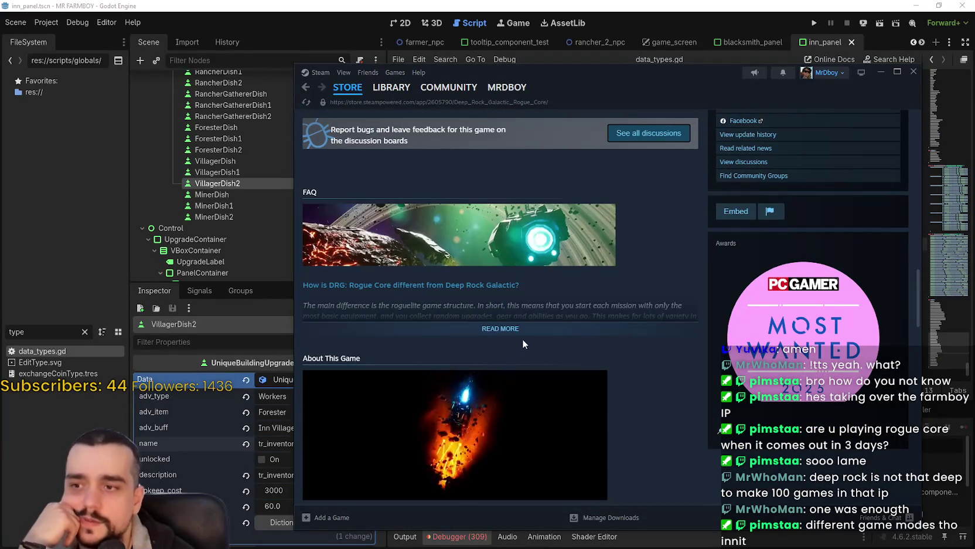
pyautogui.scroll(-10, 524, 335)
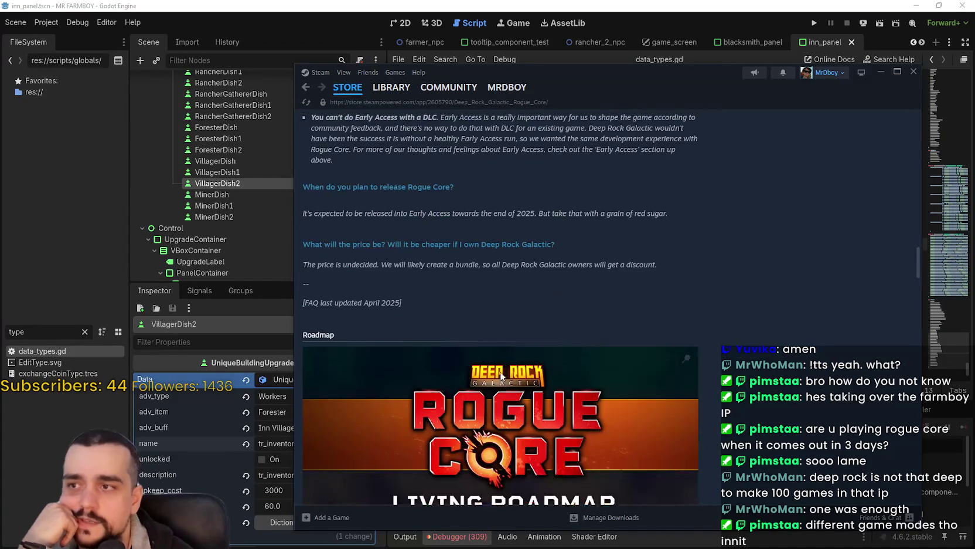
pyautogui.scroll(-15, 501, 371)
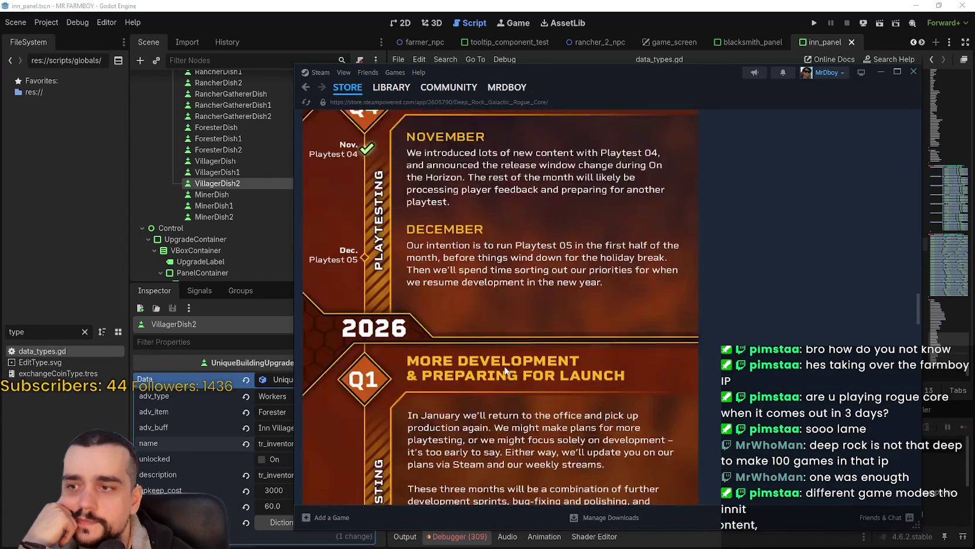
pyautogui.scroll(-15, 508, 364)
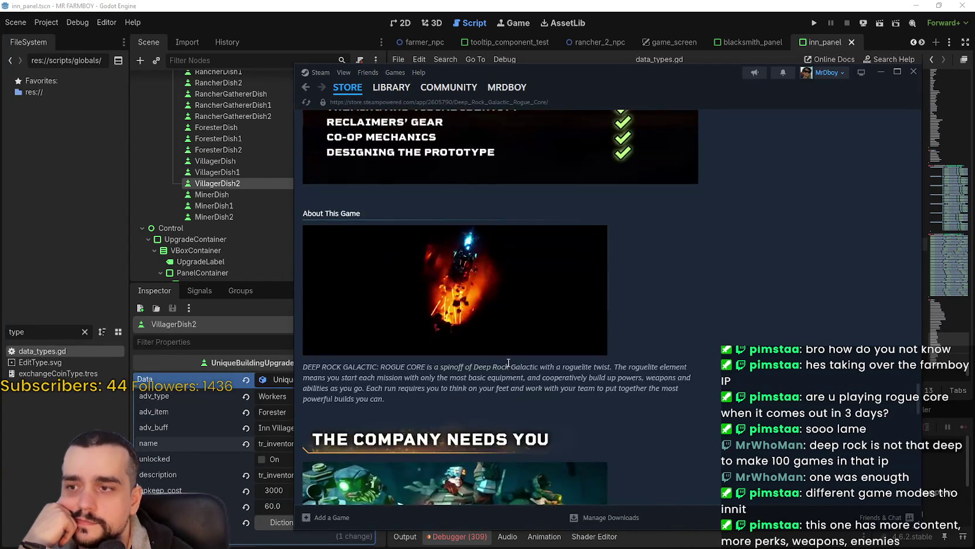
pyautogui.click(554, 423)
pyautogui.scroll(-5, 689, 436)
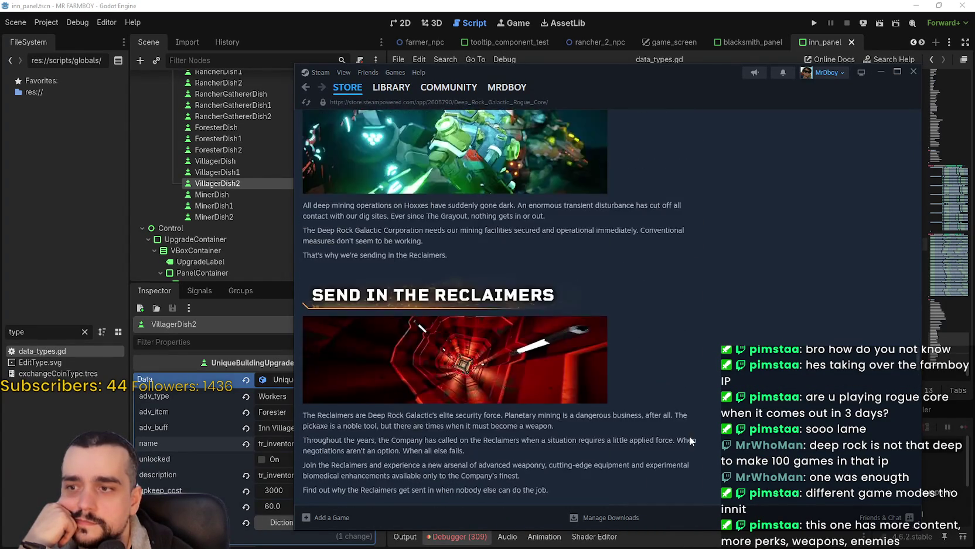
pyautogui.scroll(-4, 744, 324)
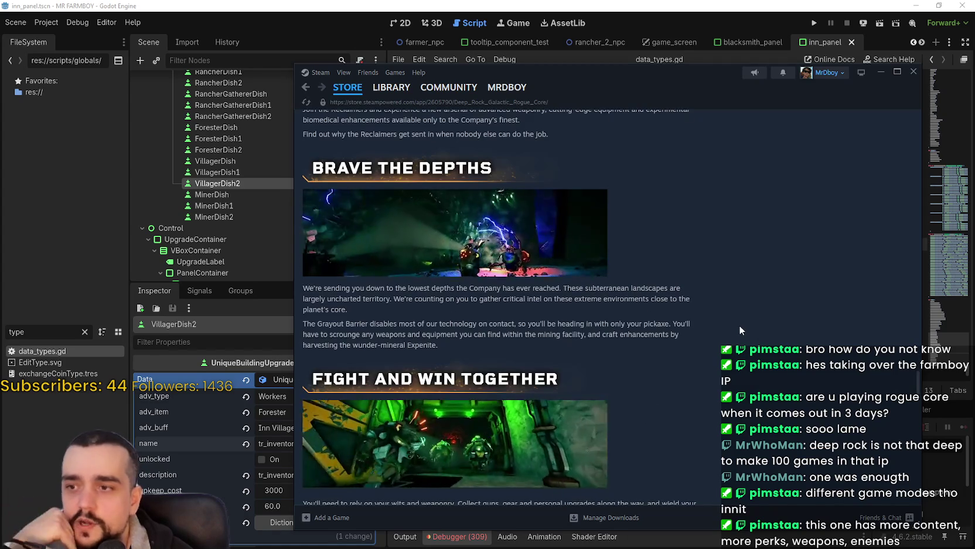
pyautogui.scroll(-15, 914, 381)
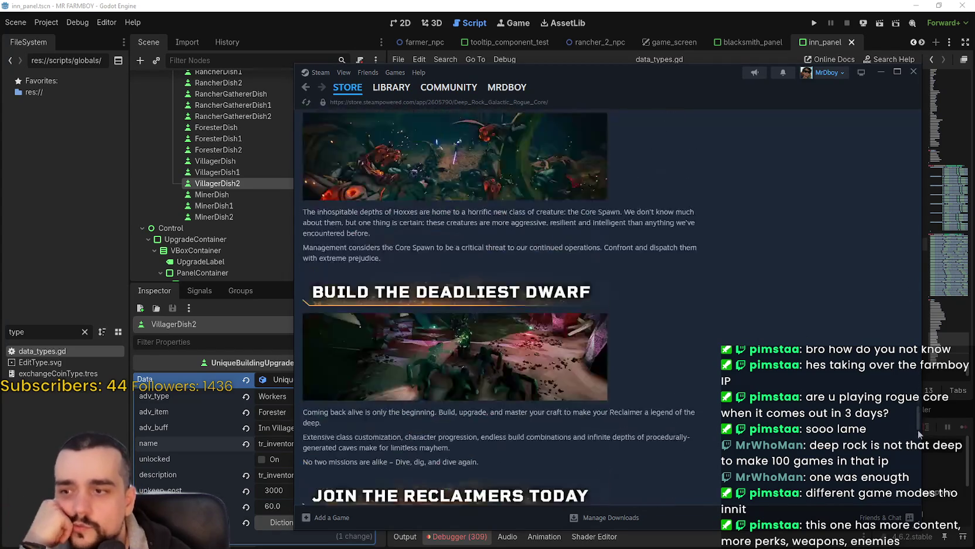
pyautogui.scroll(10, 912, 450)
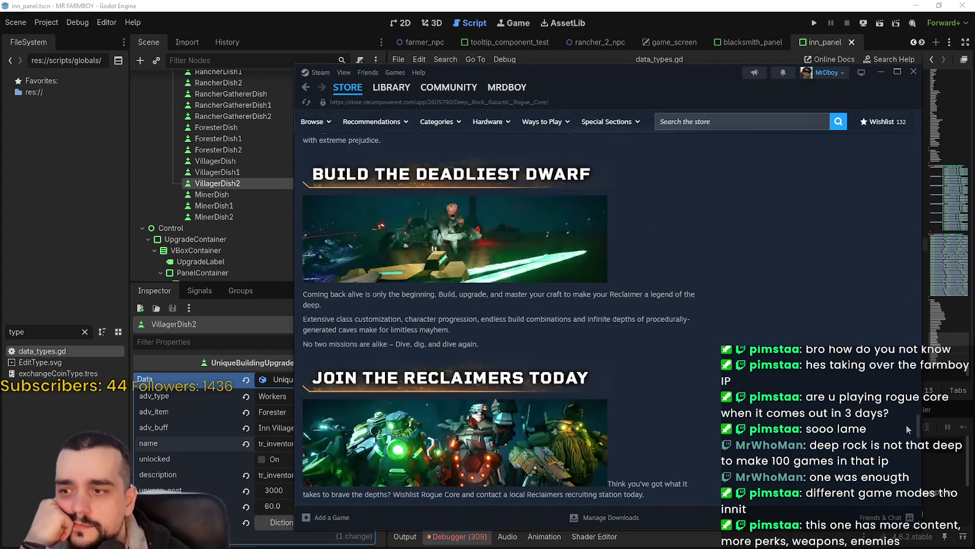
pyautogui.scroll(-5, 883, 160)
pyautogui.press('Home')
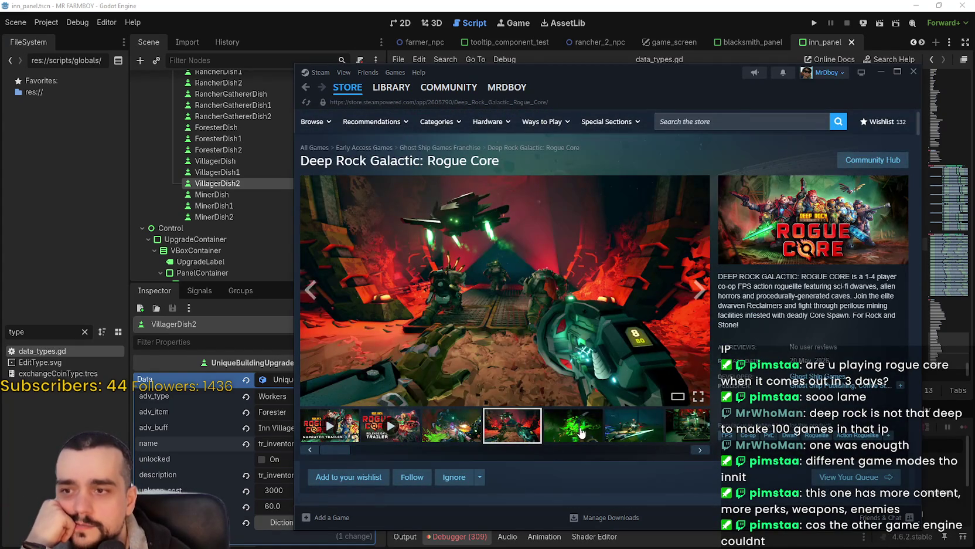
# Page through the game's screenshots in the enlarged gallery, then close it.
pyautogui.click(582, 430)
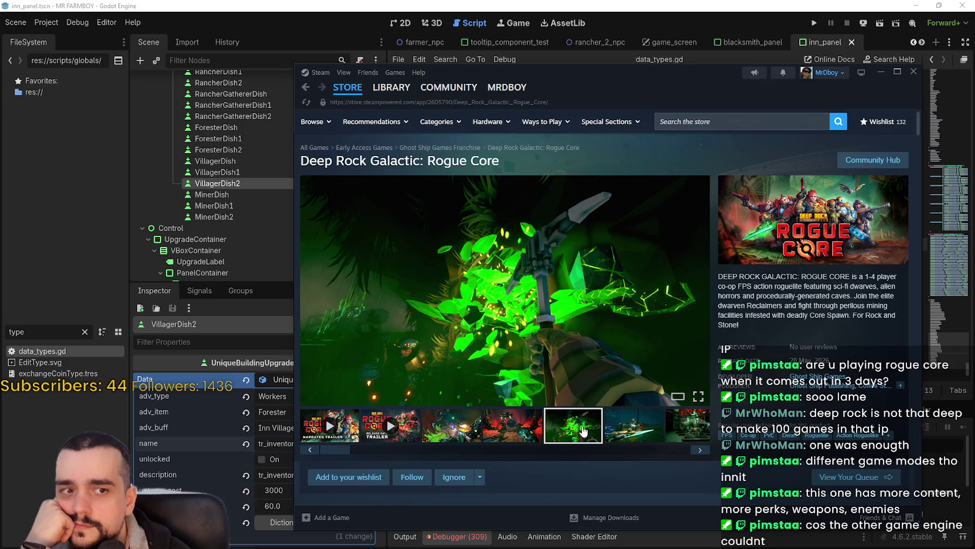
pyautogui.click(628, 439)
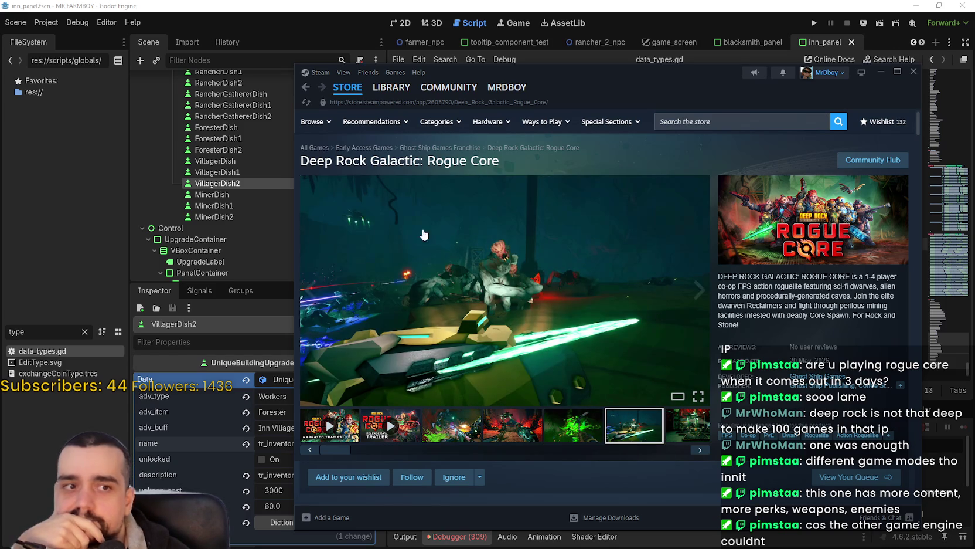
pyautogui.click(459, 266)
pyautogui.click(891, 306)
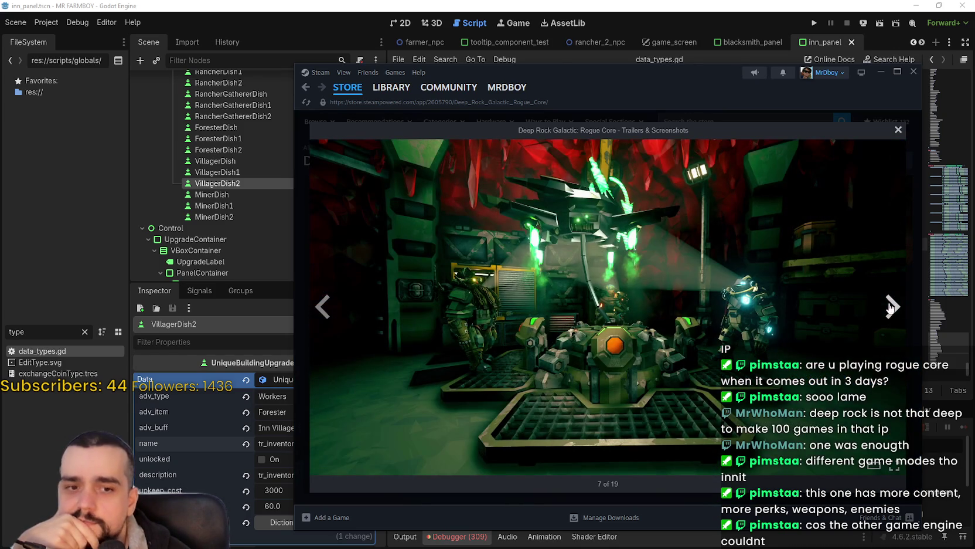
pyautogui.click(890, 307)
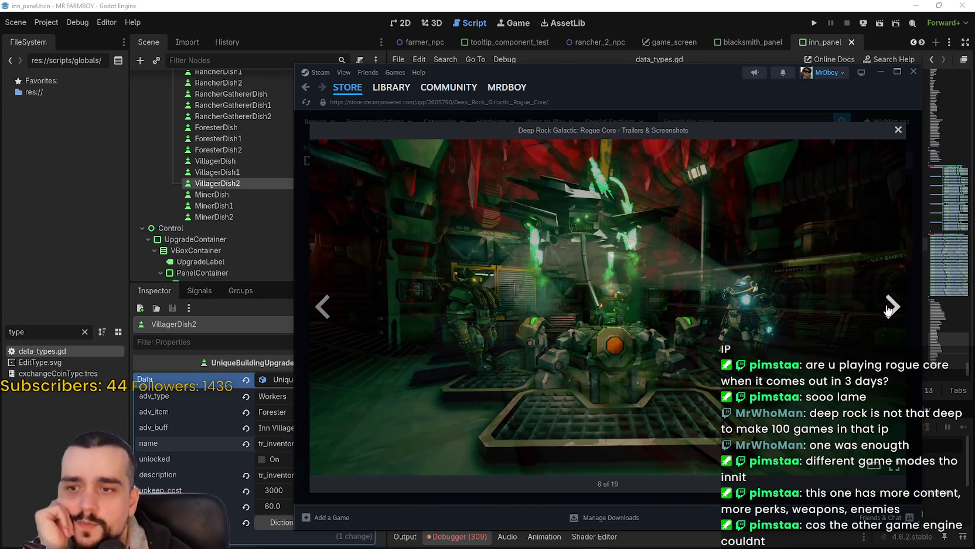
pyautogui.click(886, 312)
pyautogui.click(890, 310)
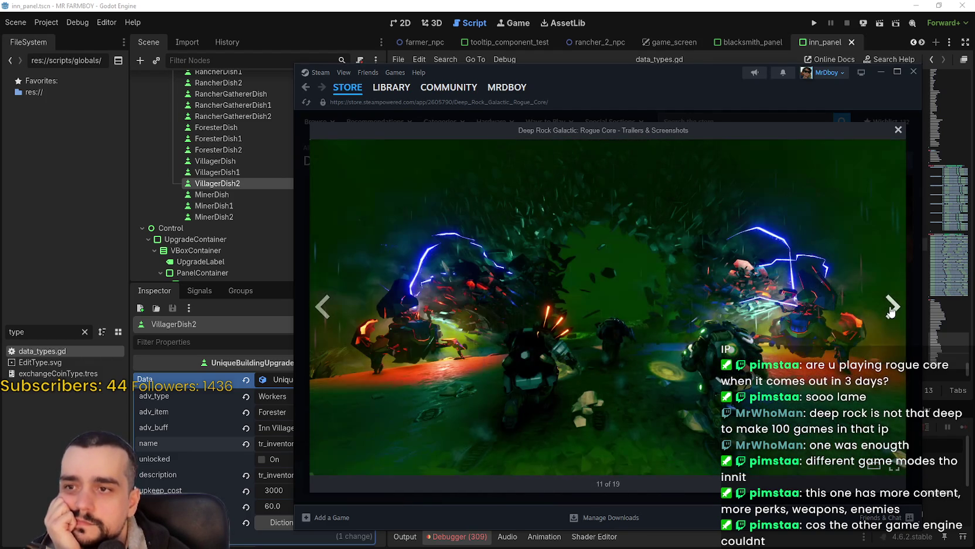
pyautogui.click(890, 311)
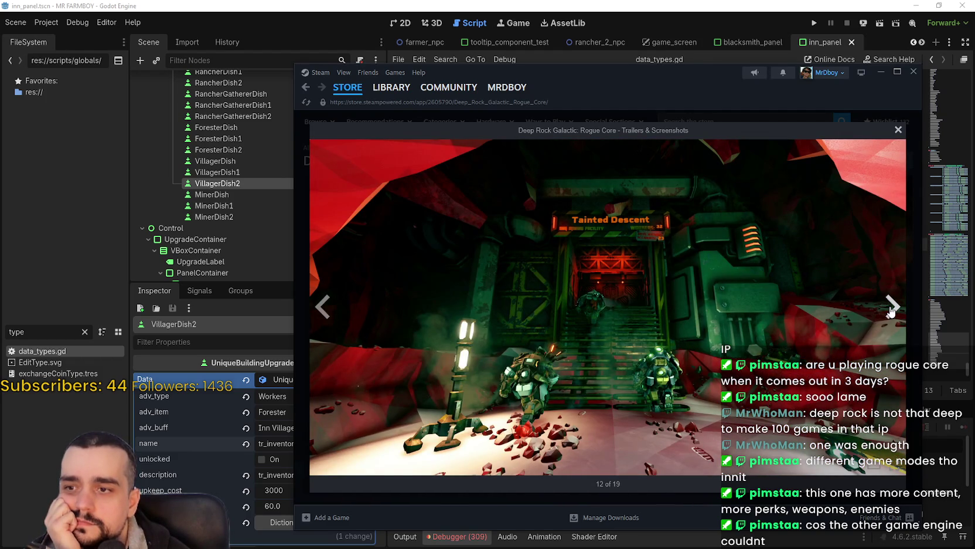
pyautogui.click(889, 311)
pyautogui.click(890, 311)
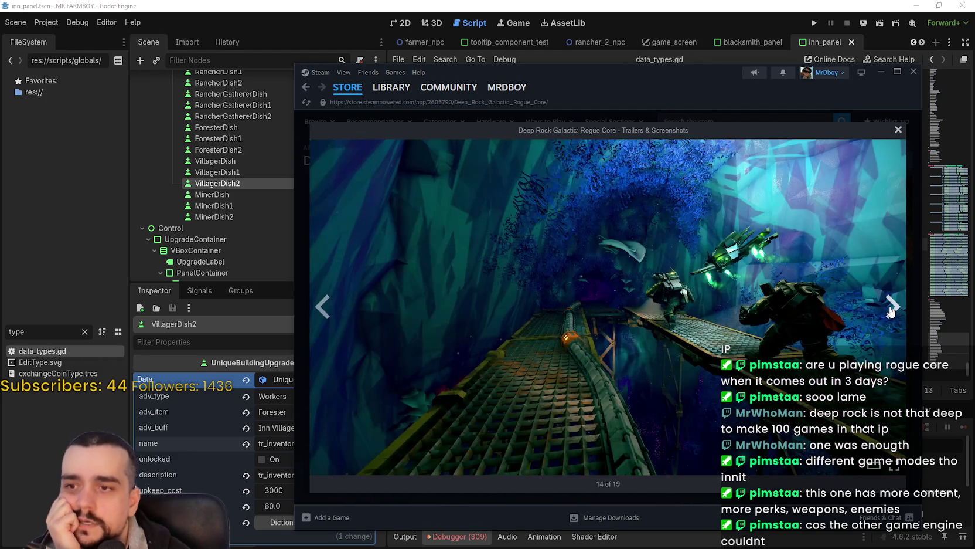
pyautogui.click(890, 311)
pyautogui.click(890, 311)
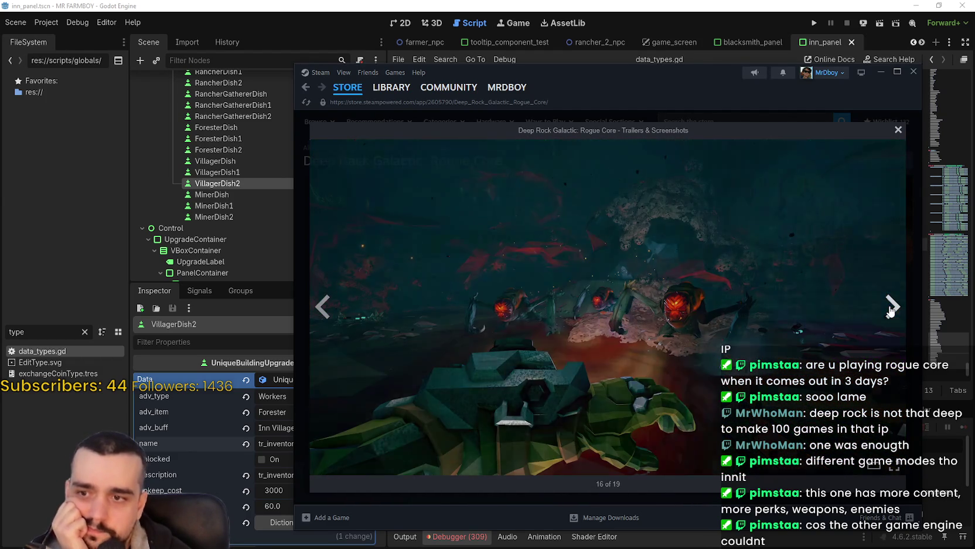
pyautogui.click(890, 311)
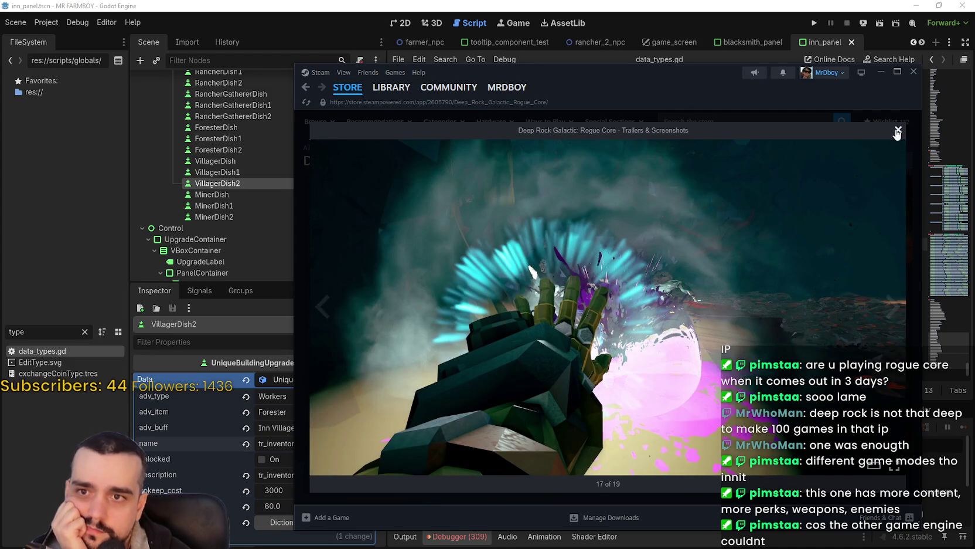
pyautogui.click(896, 132)
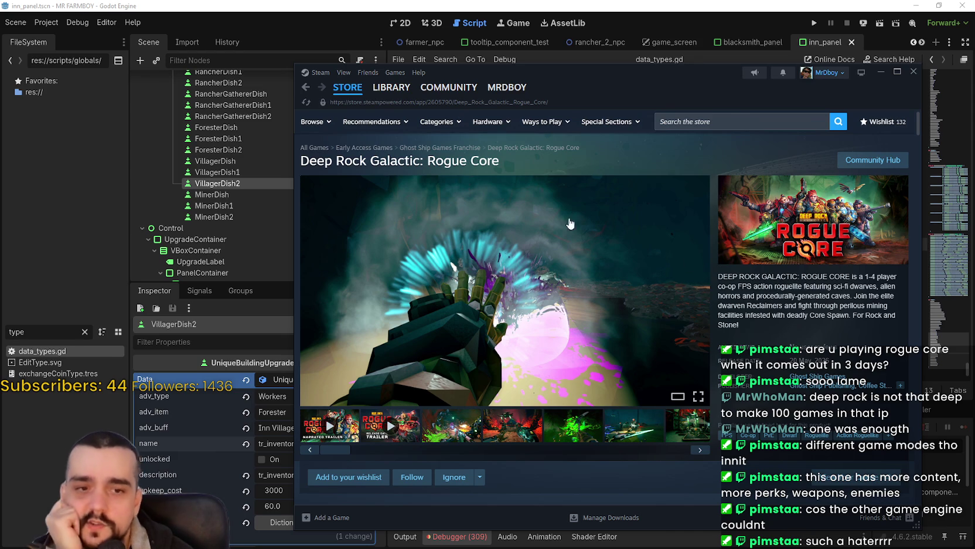
# Copy the Deep Rock Galactic: Rogue Core title and switch to the browser.
pyautogui.moveTo(469, 161)
pyautogui.mouseDown()
pyautogui.moveTo(329, 161)
pyautogui.moveTo(499, 161)
pyautogui.moveTo(311, 167)
pyautogui.mouseUp()
pyautogui.hotkey('ctrl', 'c')
pyautogui.doubleClick(482, 159)
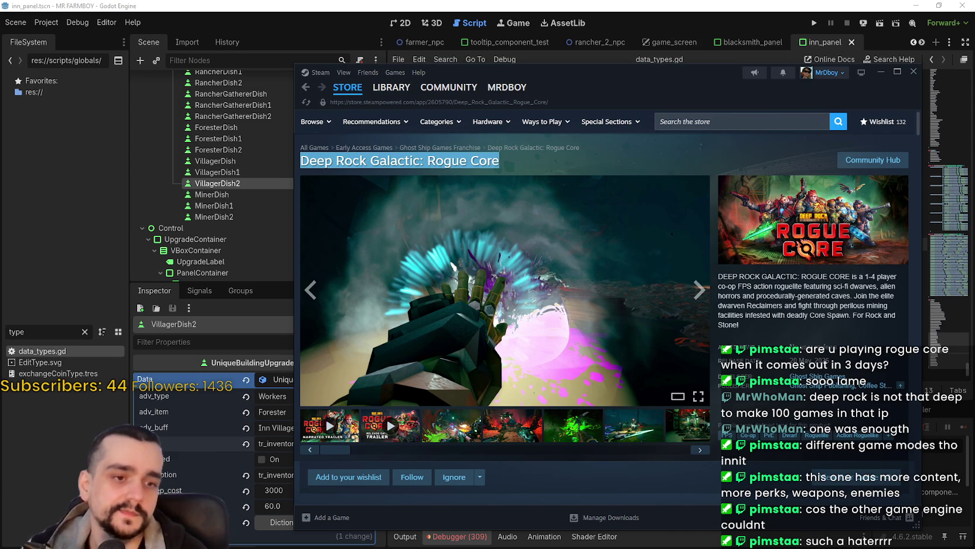
pyautogui.hotkey('alt', 'Tab')
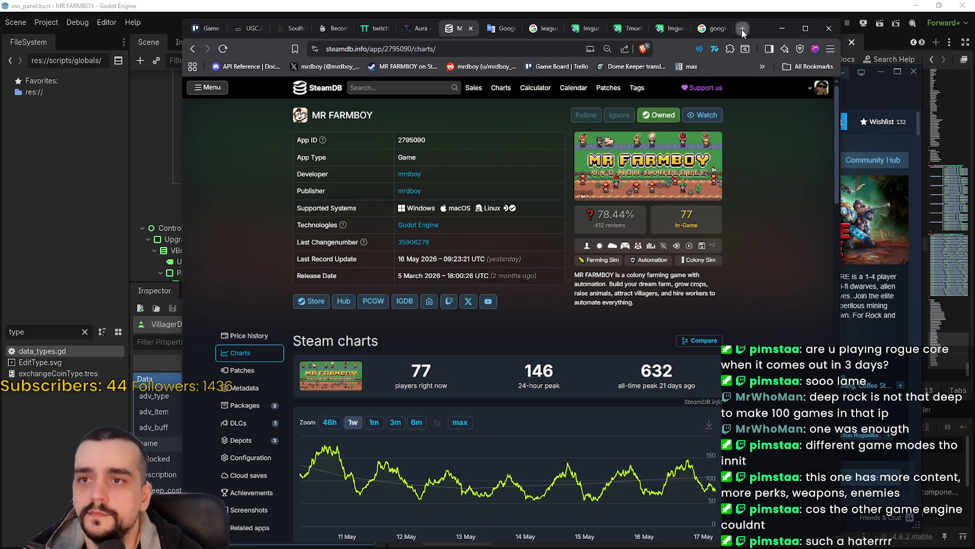
# Search Google in a new tab for 'Deep Rock Galactic: Rogue Core engine'.
pyautogui.click(743, 30)
pyautogui.hotkey('ctrl', 'v')
pyautogui.write('ngine')
pyautogui.press('Return')
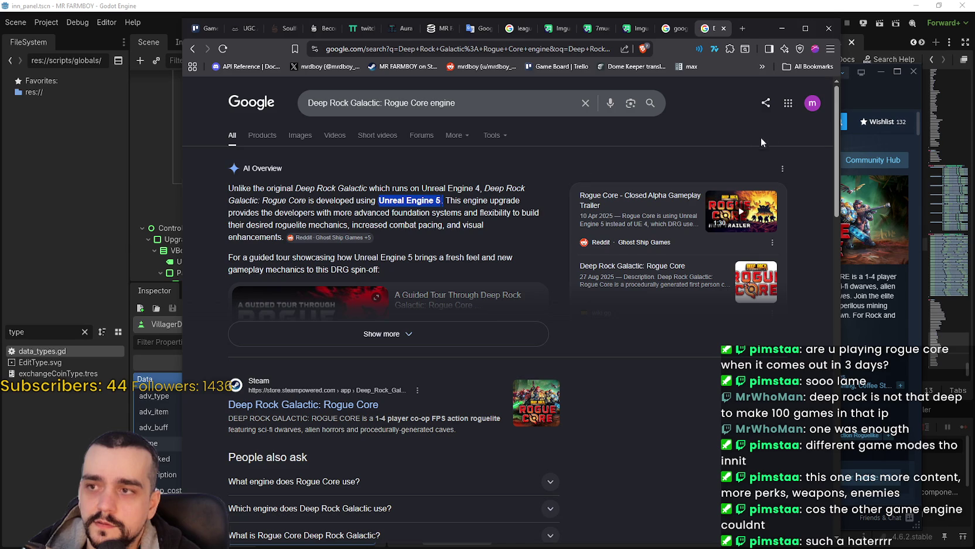
# Read the AI Overview's answer, highlighting its Unreal Engine mention.
pyautogui.hotkey('alt', 'Tab')
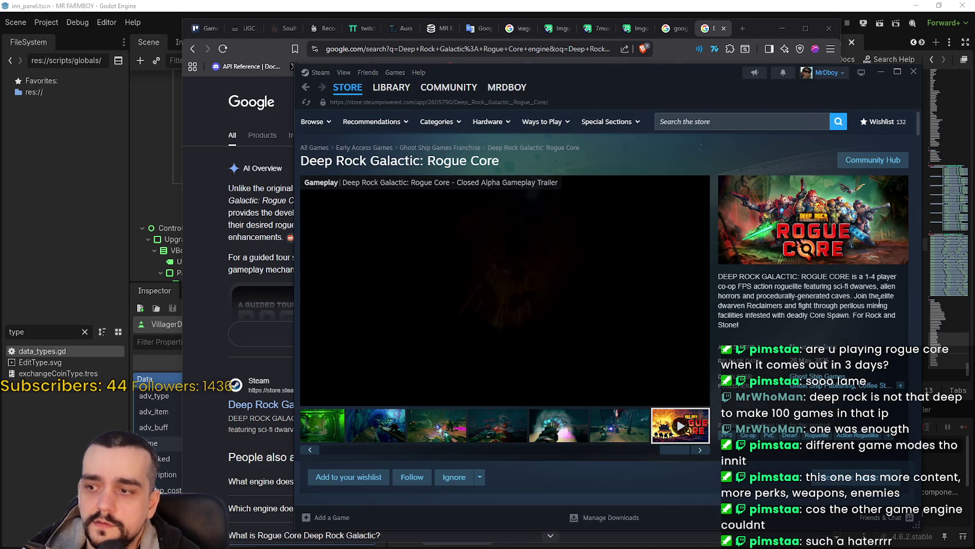
pyautogui.click(501, 317)
pyautogui.click(208, 213)
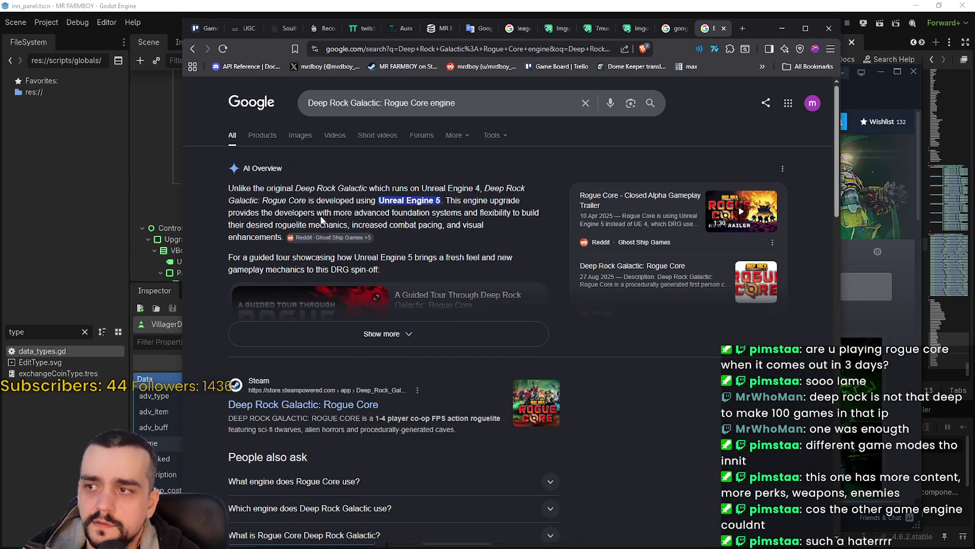
pyautogui.moveTo(350, 186); pyautogui.dragTo(312, 190)
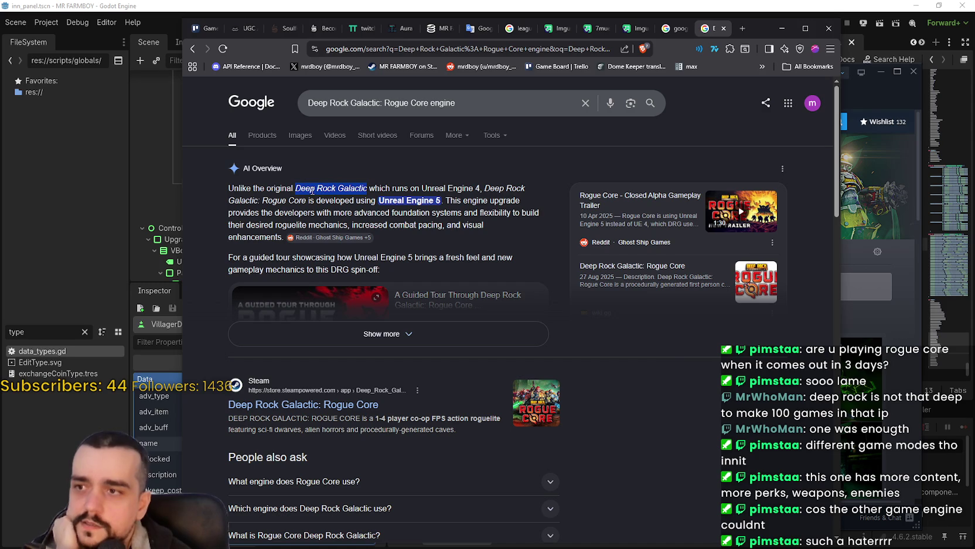
pyautogui.click(440, 187)
pyautogui.moveTo(422, 188); pyautogui.dragTo(476, 187)
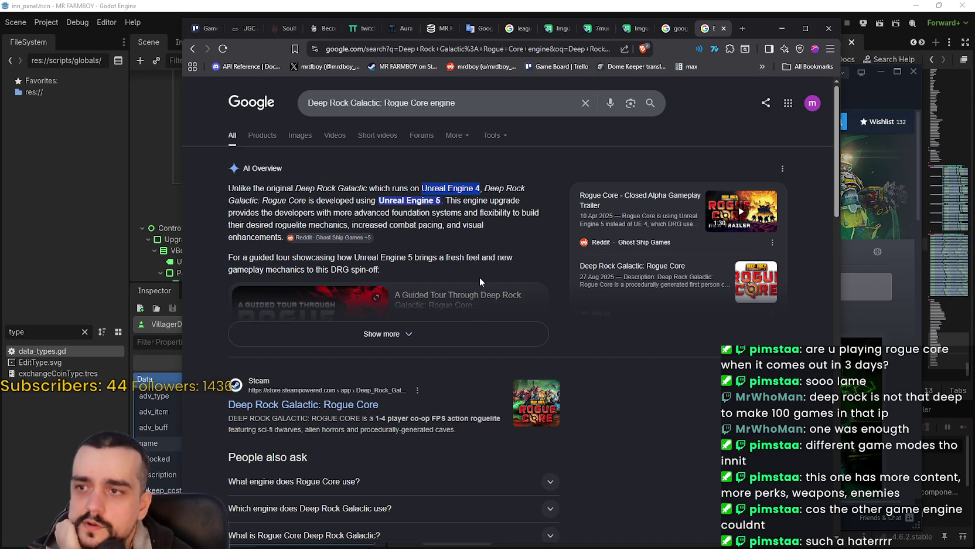
pyautogui.click(402, 202)
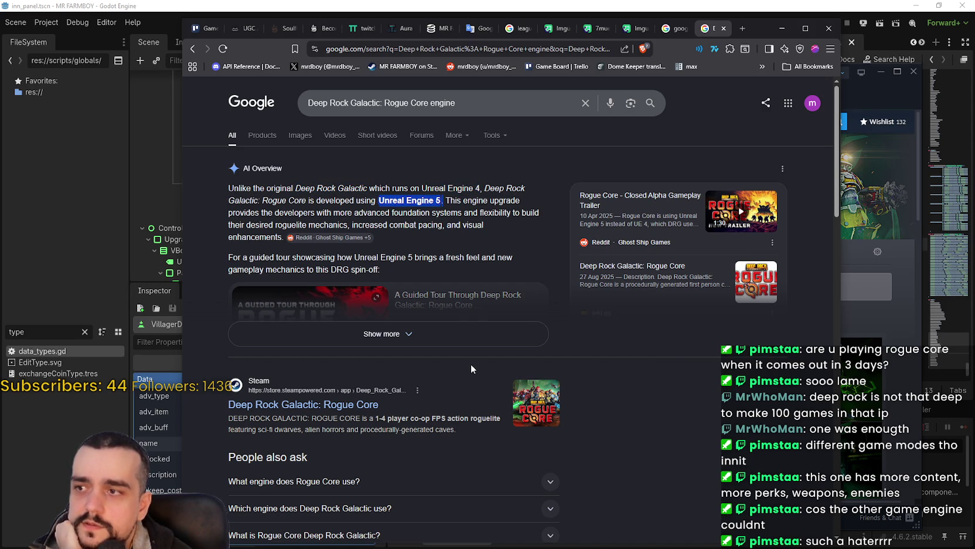
pyautogui.scroll(-2, 660, 384)
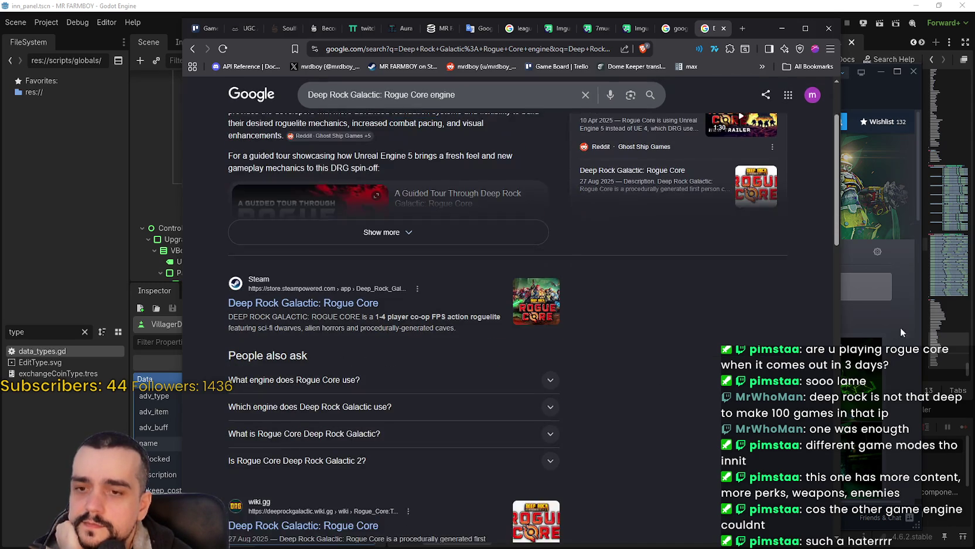
pyautogui.click(884, 314)
pyautogui.scroll(-1, 440, 328)
pyautogui.moveTo(439, 328)
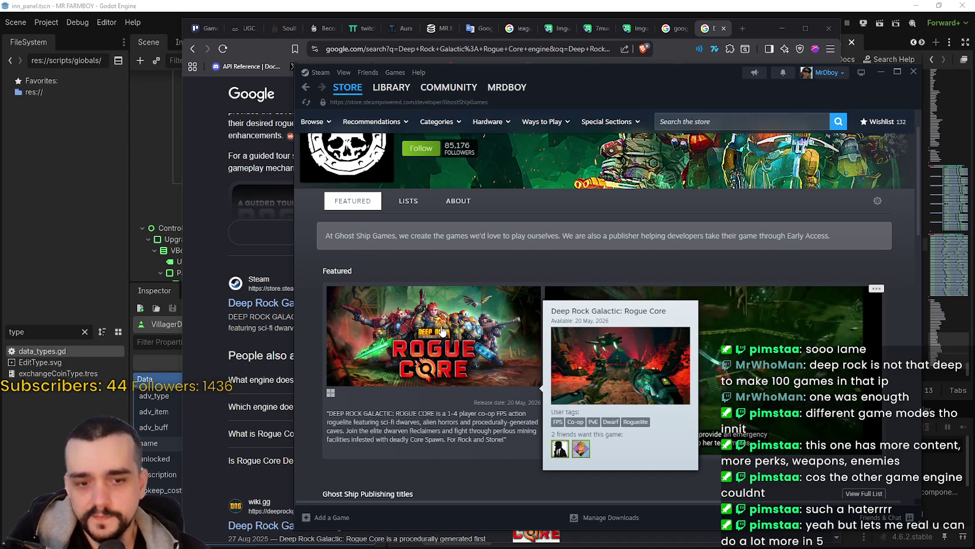
# Open the Rogue Core store page and request access to its playtest.
pyautogui.moveTo(589, 335)
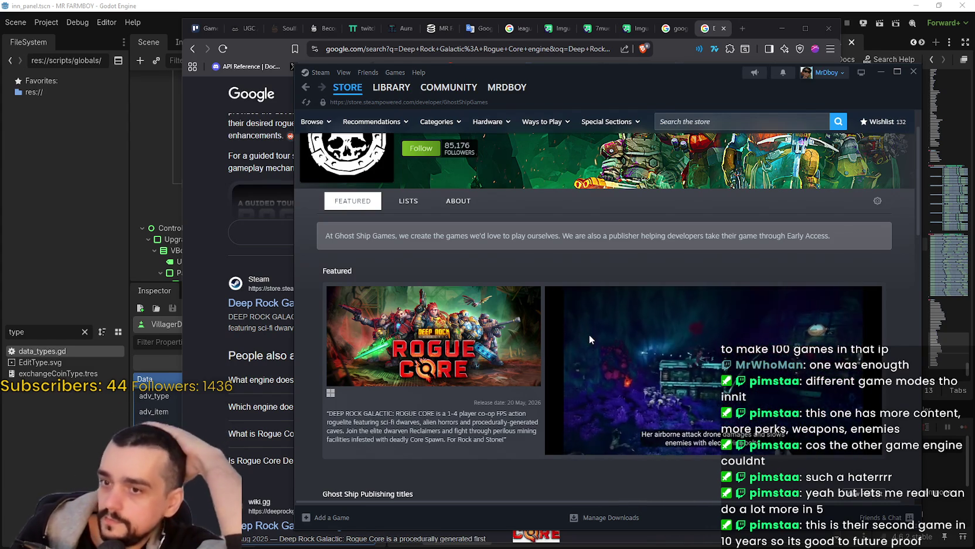
pyautogui.scroll(-1, 429, 237)
pyautogui.scroll(-3, 428, 237)
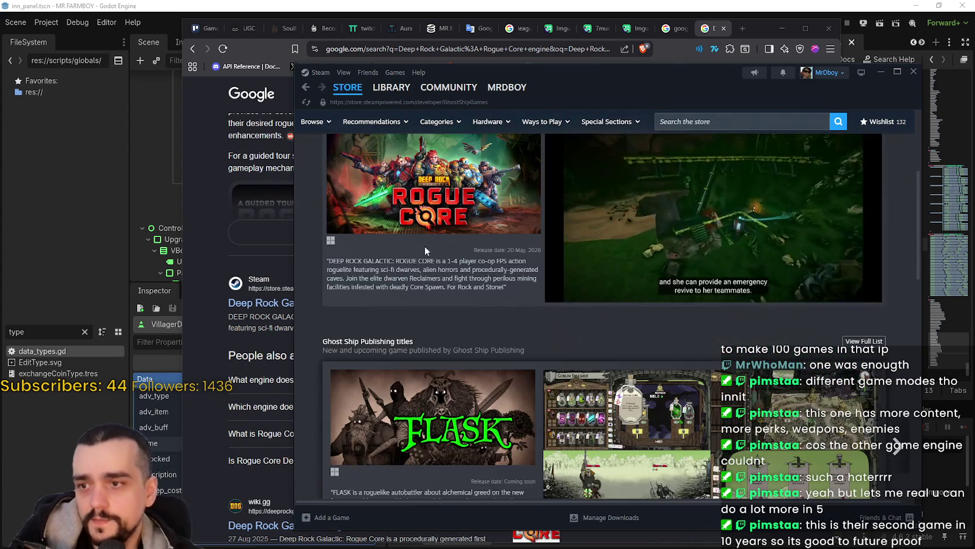
pyautogui.click(492, 170)
pyautogui.scroll(-3, 526, 319)
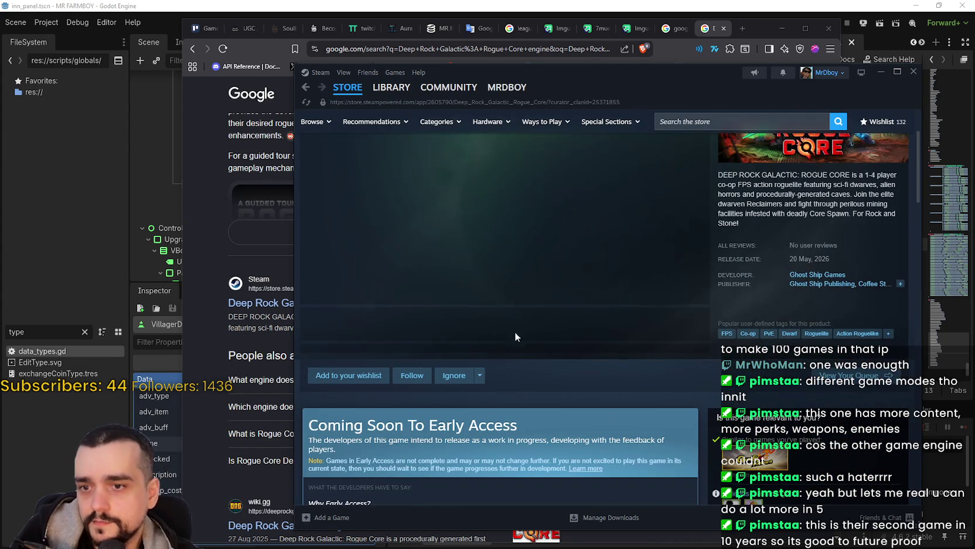
pyautogui.scroll(-5, 556, 354)
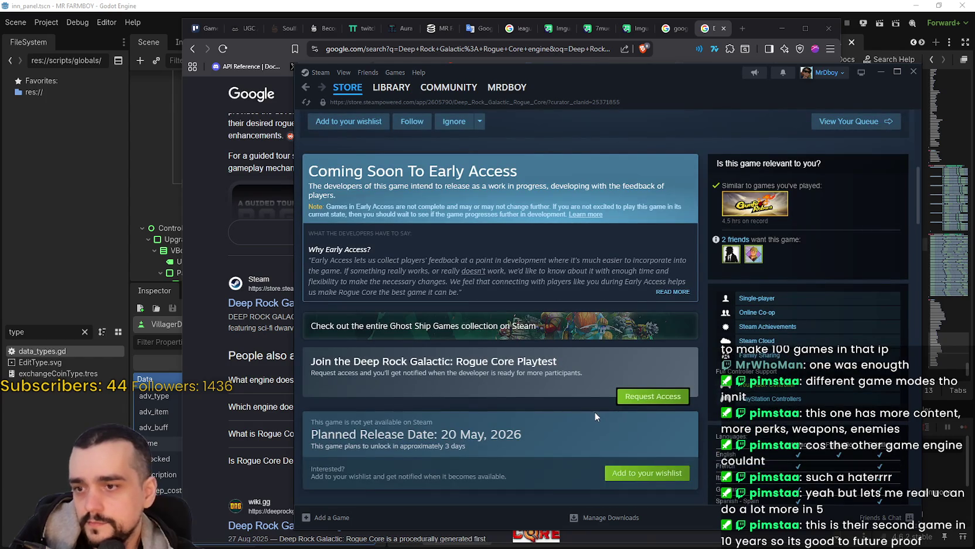
pyautogui.scroll(-3, 593, 410)
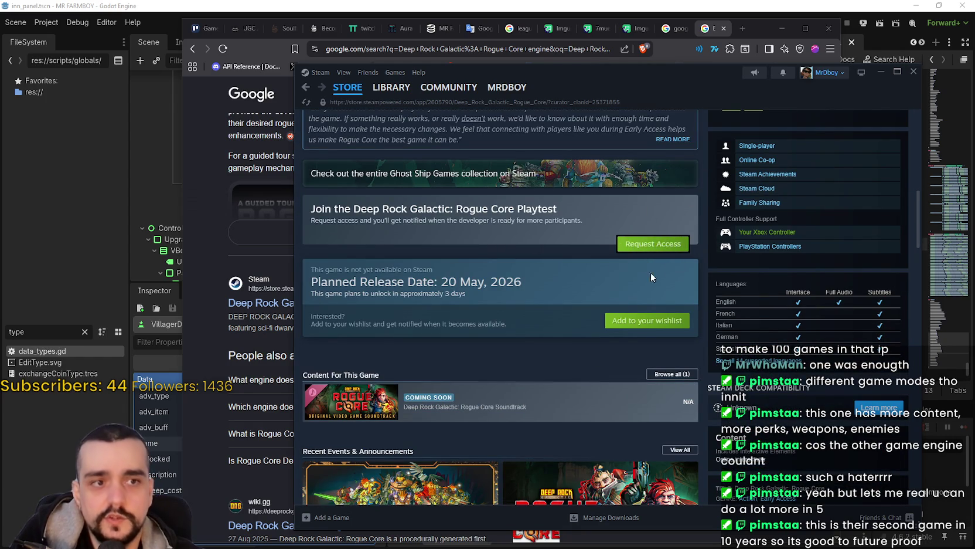
pyautogui.click(625, 247)
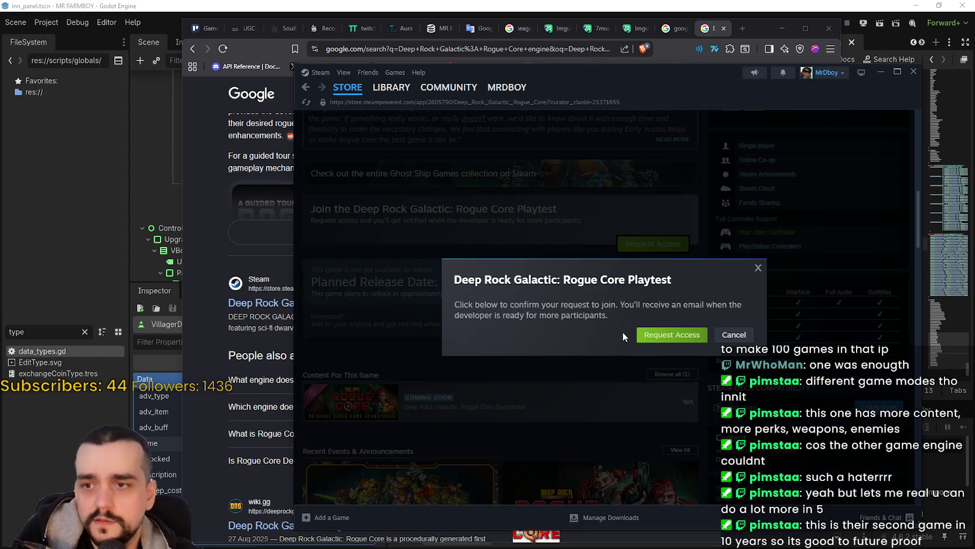
pyautogui.click(671, 339)
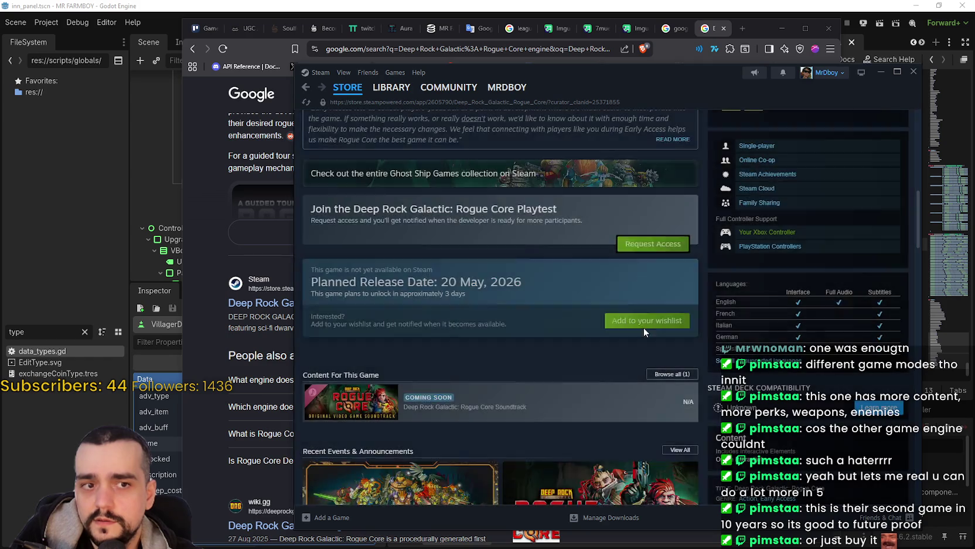
pyautogui.click(696, 333)
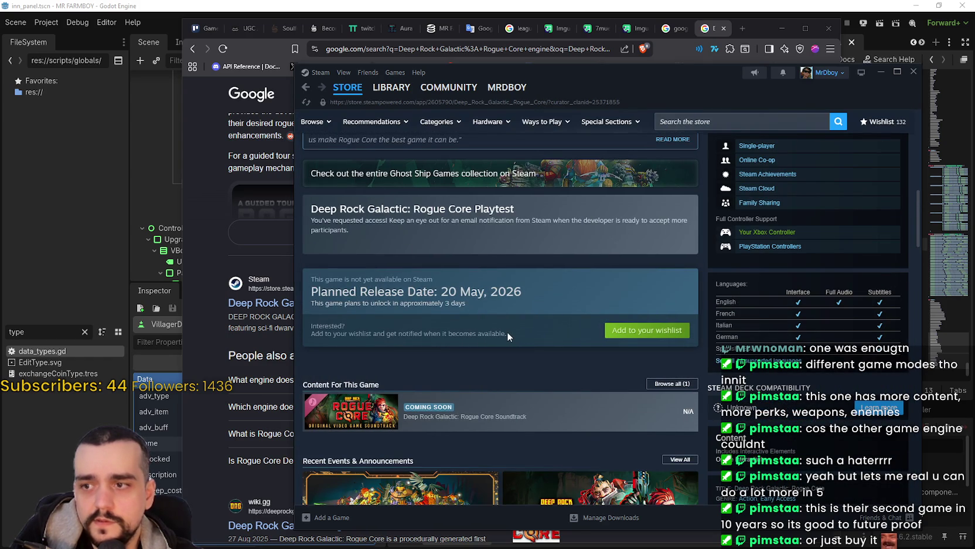
# Read the latest playtest invite news post, then close it.
pyautogui.scroll(-4, 506, 334)
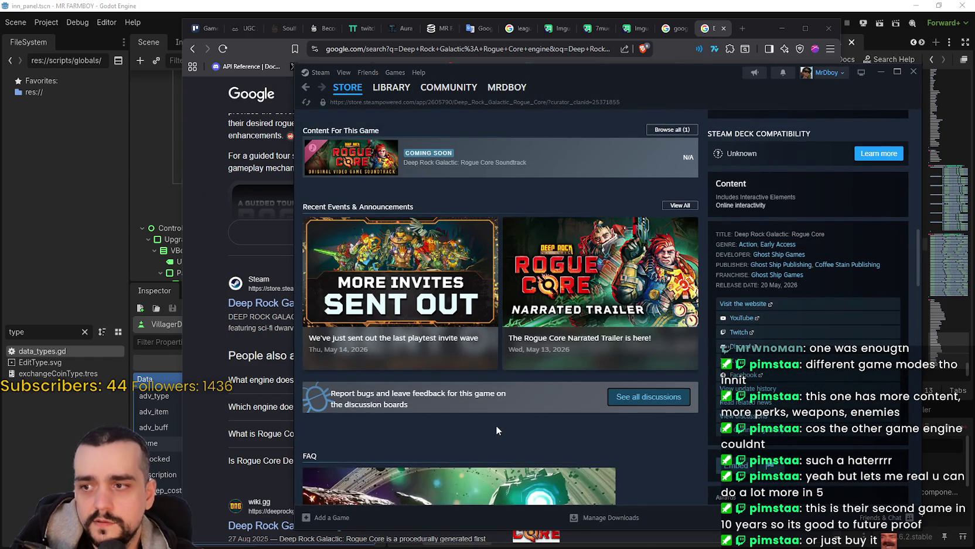
pyautogui.click(494, 366)
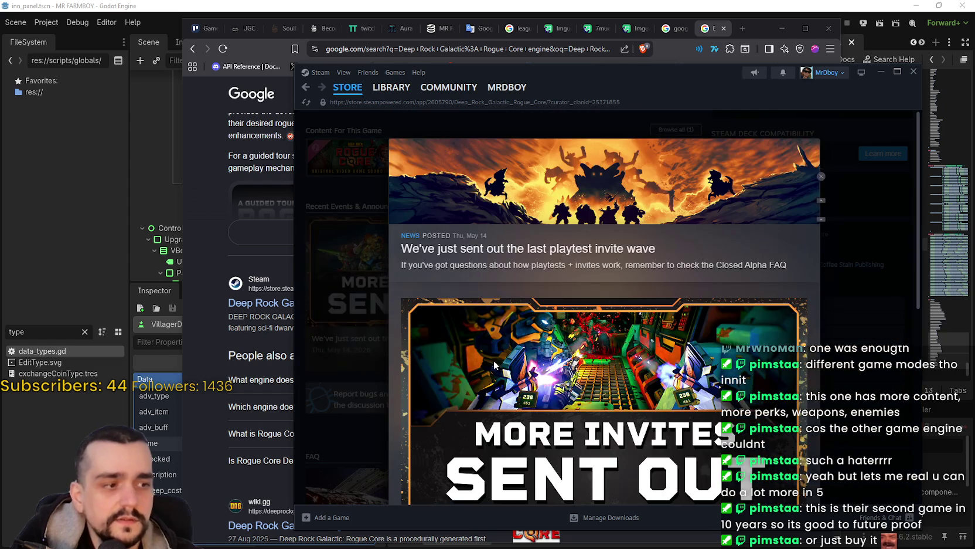
pyautogui.scroll(-7, 494, 365)
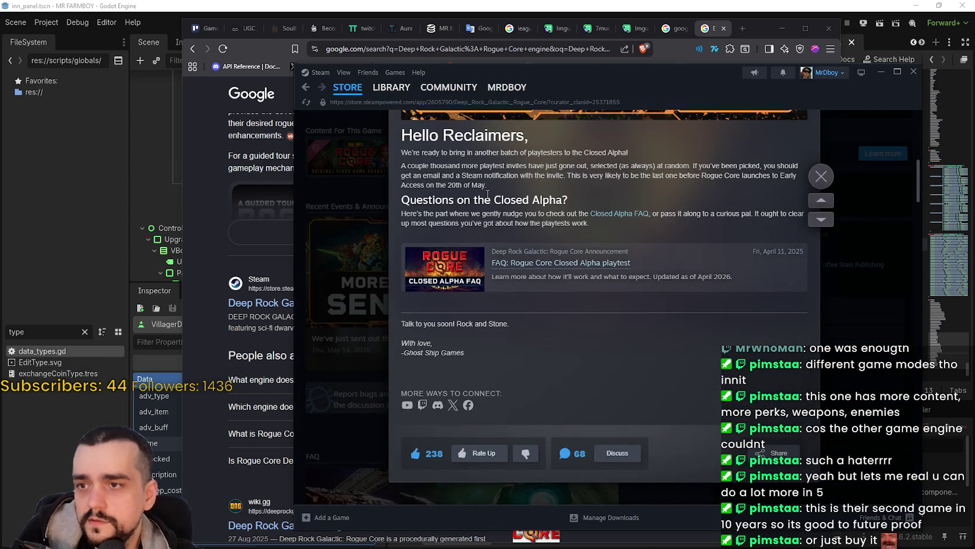
pyautogui.moveTo(401, 224); pyautogui.dragTo(578, 227)
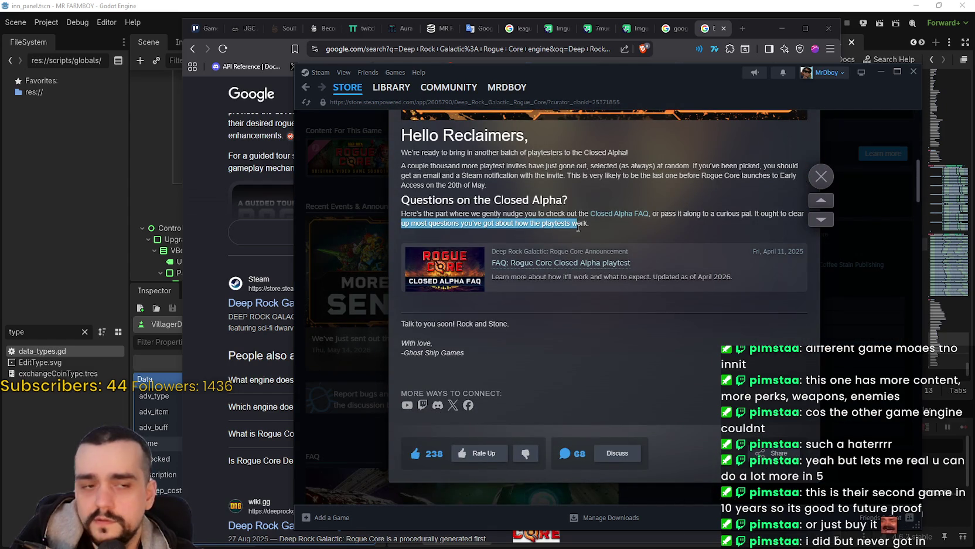
pyautogui.click(612, 370)
pyautogui.scroll(5, 645, 381)
pyautogui.scroll(-2, 686, 392)
pyautogui.scroll(-1, 694, 375)
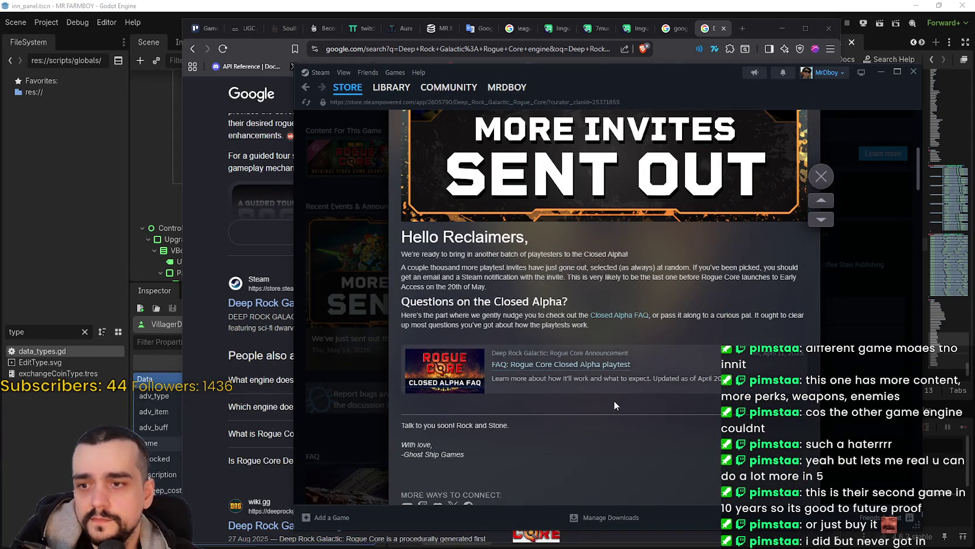
pyautogui.click(821, 175)
# Reload the store page and go to the game's community hub.
pyautogui.scroll(4, 614, 381)
pyautogui.rightClick(552, 332)
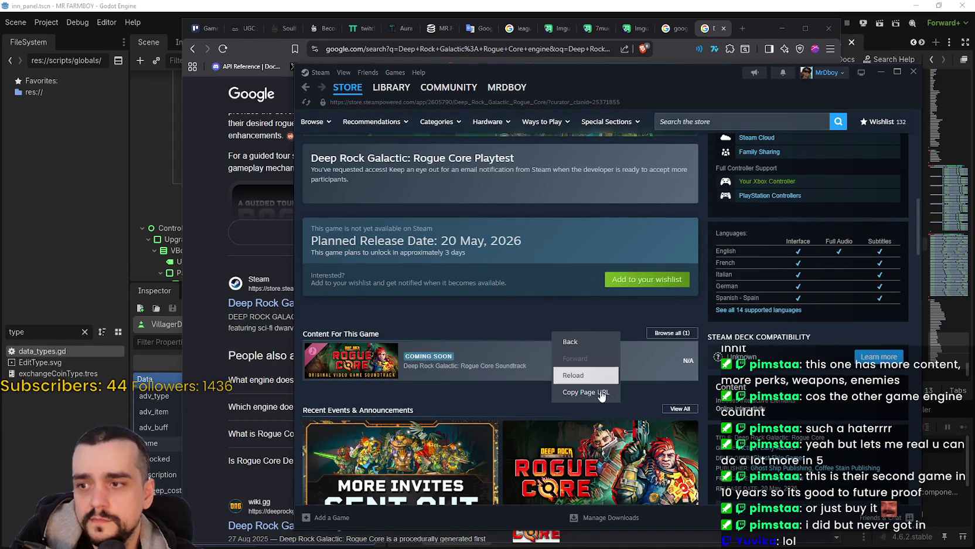
pyautogui.click(601, 384)
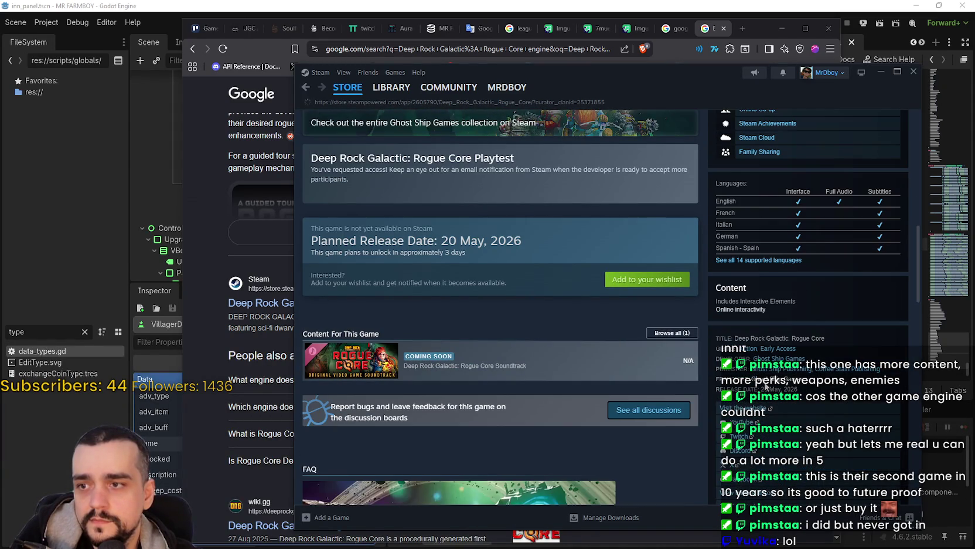
pyautogui.scroll(10, 568, 367)
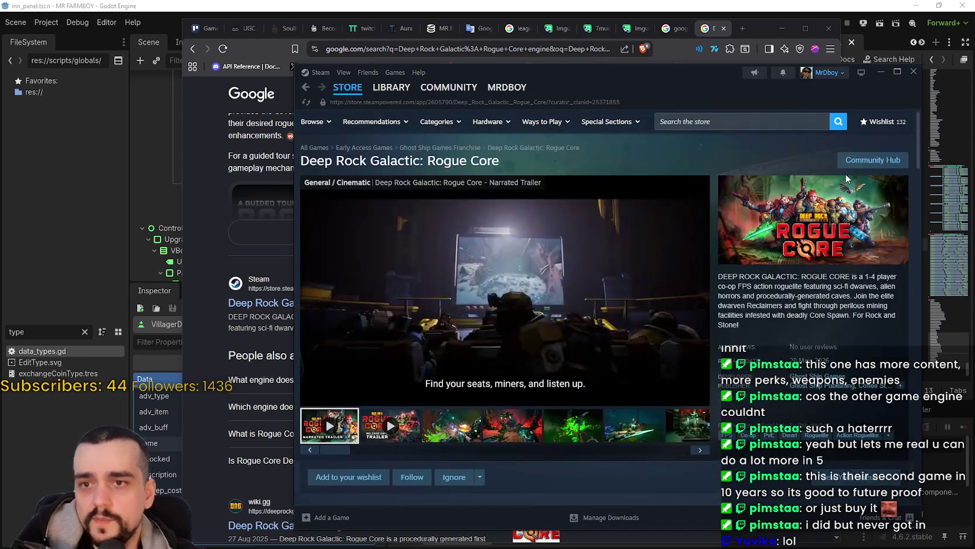
pyautogui.click(863, 160)
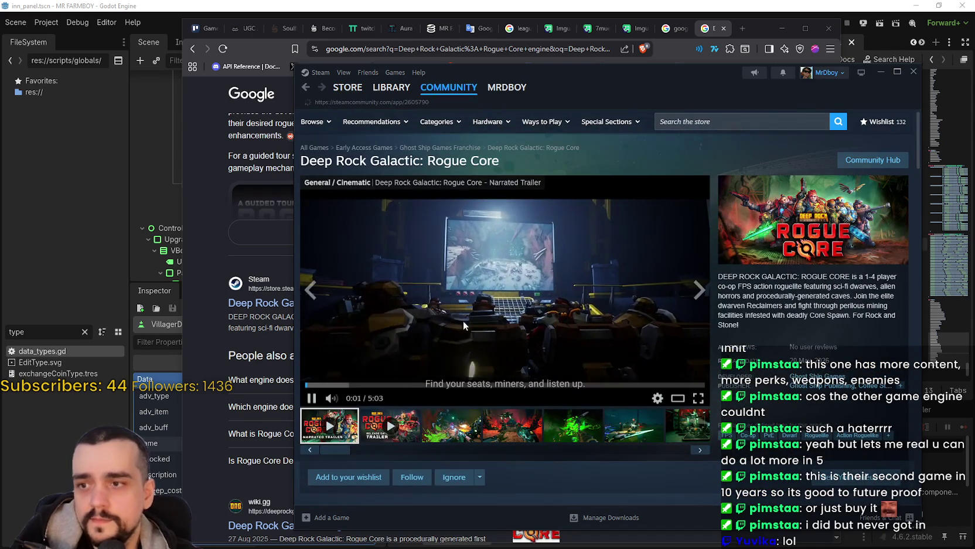
# Scroll the Rogue Core community hub and open the 'So DRG no longer For Us By Us?' thread.
pyautogui.scroll(-6, 511, 350)
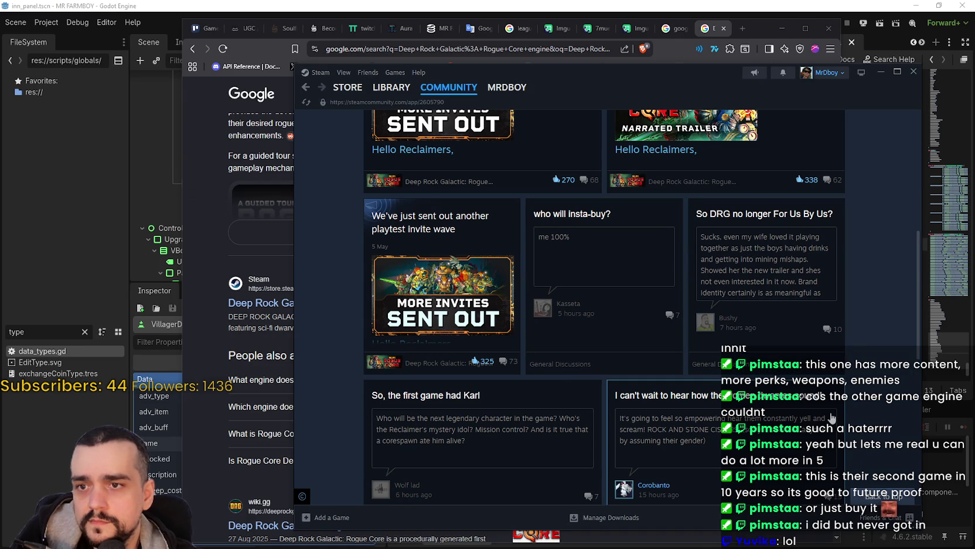
pyautogui.scroll(-3, 832, 418)
pyautogui.scroll(3, 832, 417)
pyautogui.scroll(-1, 874, 370)
pyautogui.scroll(-1, 875, 369)
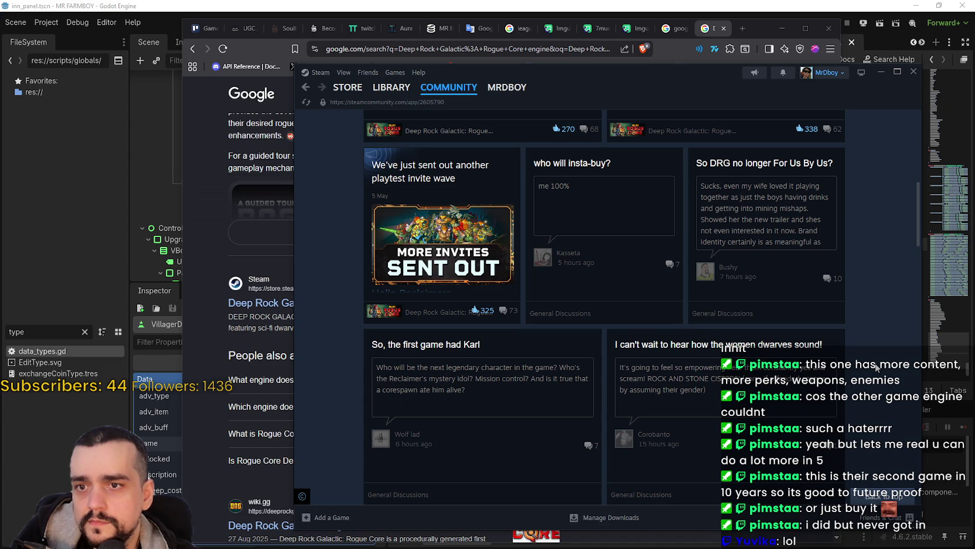
pyautogui.click(799, 228)
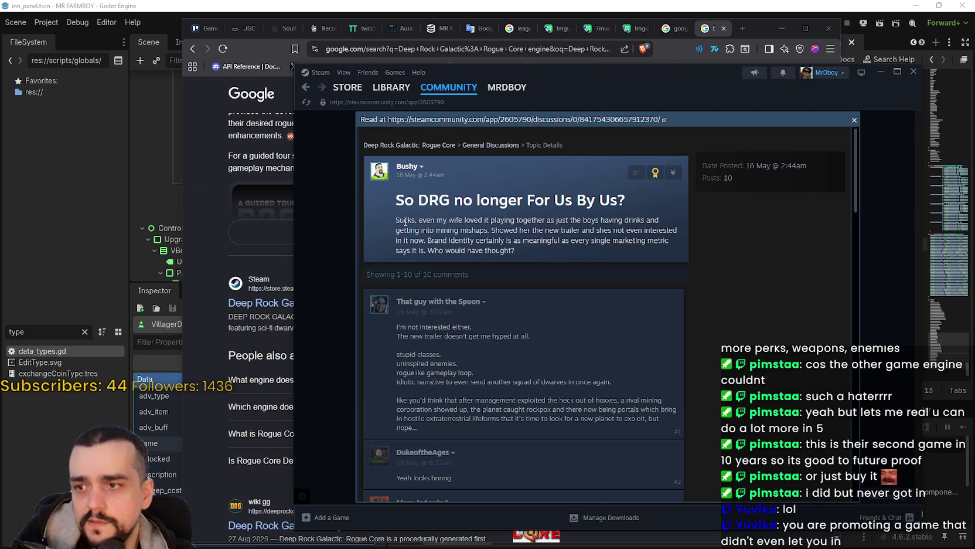
# Read the thread's opening replies, highlighting the trailer line and the list of complaints.
pyautogui.tripleClick(435, 339)
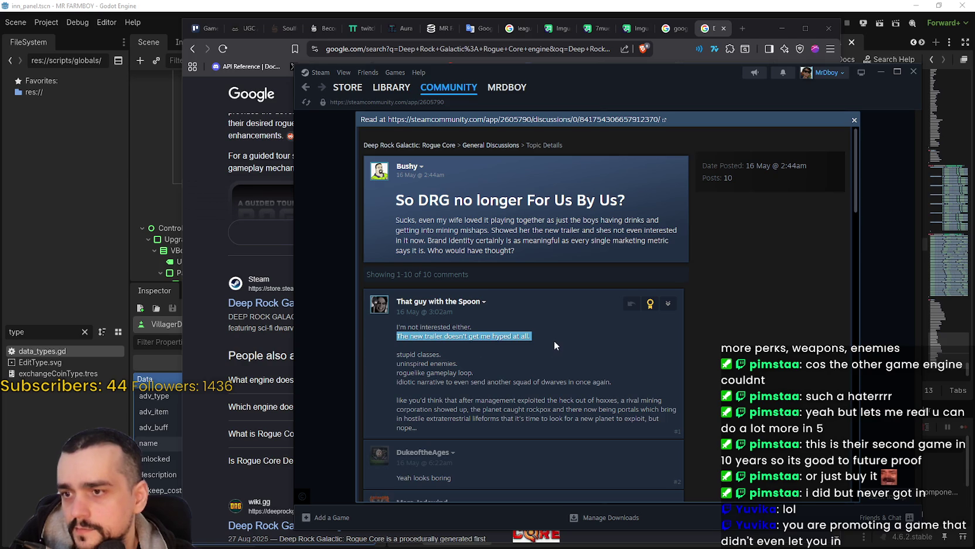
pyautogui.scroll(-3, 493, 371)
pyautogui.moveTo(480, 279)
pyautogui.mouseDown()
pyautogui.moveTo(404, 268)
pyautogui.moveTo(404, 258)
pyautogui.moveTo(543, 269)
pyautogui.moveTo(405, 234)
pyautogui.mouseUp()
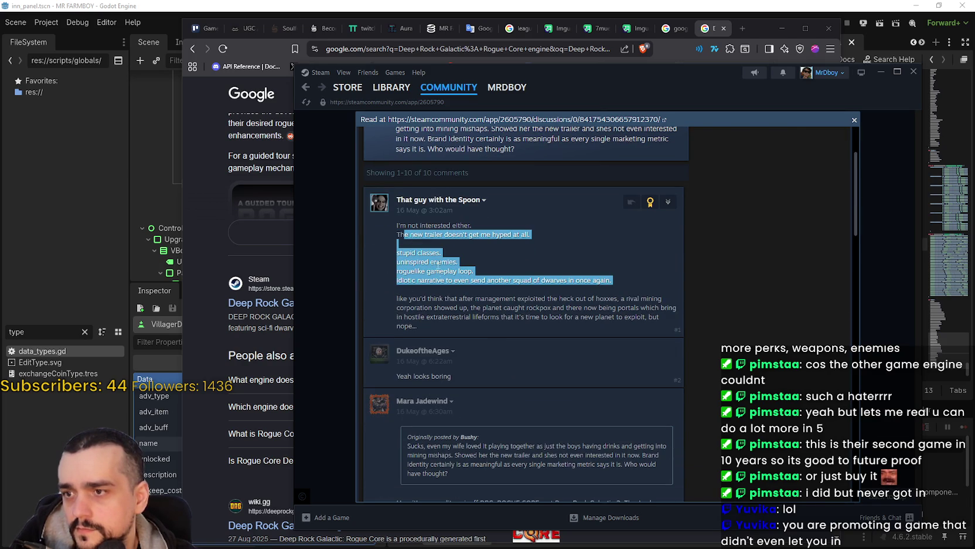
pyautogui.moveTo(437, 326); pyautogui.dragTo(398, 299)
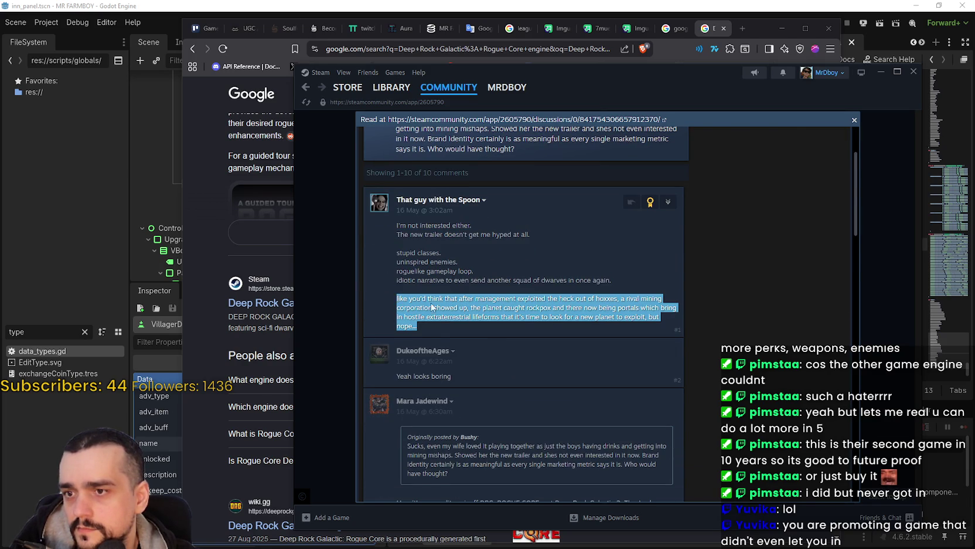
pyautogui.scroll(-3, 462, 326)
pyautogui.moveTo(386, 217)
pyautogui.moveTo(469, 222); pyautogui.dragTo(616, 232)
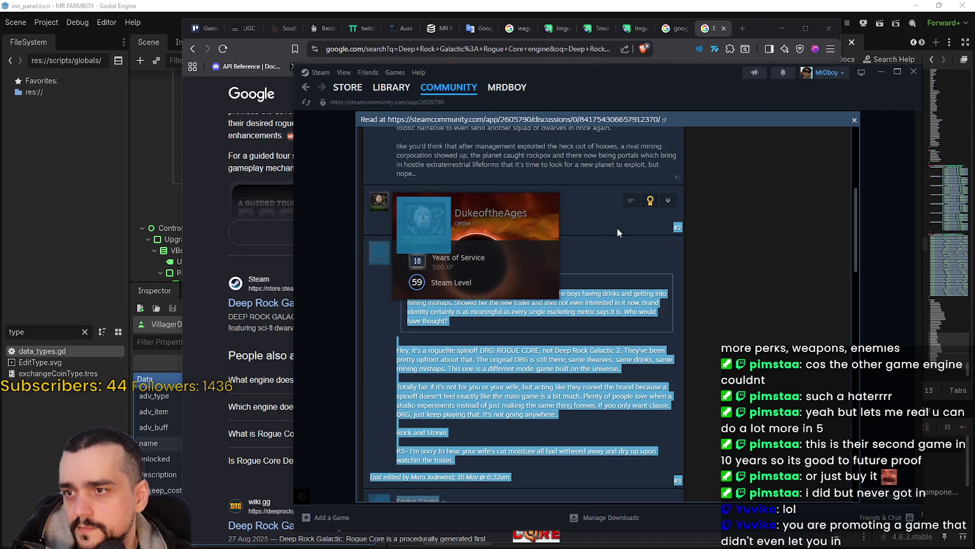
pyautogui.click(601, 231)
pyautogui.scroll(-5, 582, 338)
pyautogui.moveTo(394, 269)
pyautogui.mouseDown()
pyautogui.moveTo(648, 291)
pyautogui.moveTo(592, 335)
pyautogui.mouseUp()
pyautogui.scroll(-4, 592, 335)
# Read the remaining replies, including the DRG2 heir reply, then close the thread.
pyautogui.moveTo(409, 181)
pyautogui.moveTo(400, 138); pyautogui.dragTo(629, 152)
pyautogui.scroll(-1, 559, 386)
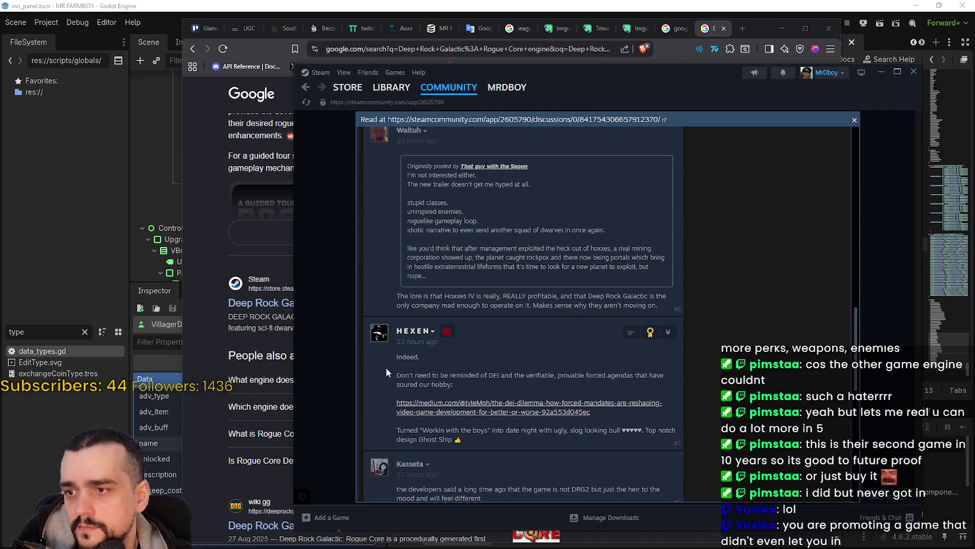
pyautogui.moveTo(388, 373); pyautogui.dragTo(469, 382)
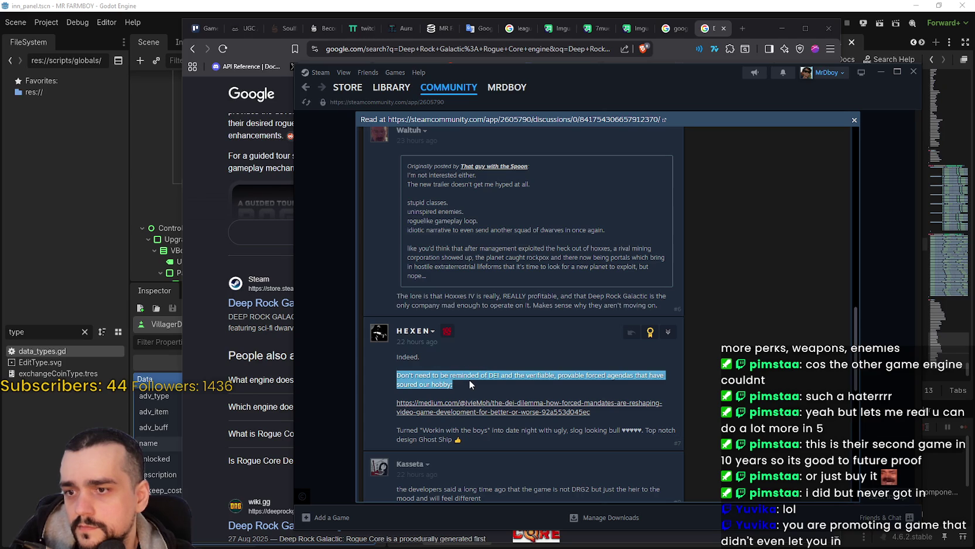
pyautogui.scroll(-1, 469, 379)
pyautogui.click(539, 321)
pyautogui.moveTo(538, 322)
pyautogui.mouseDown()
pyautogui.moveTo(658, 364)
pyautogui.moveTo(670, 390)
pyautogui.mouseUp()
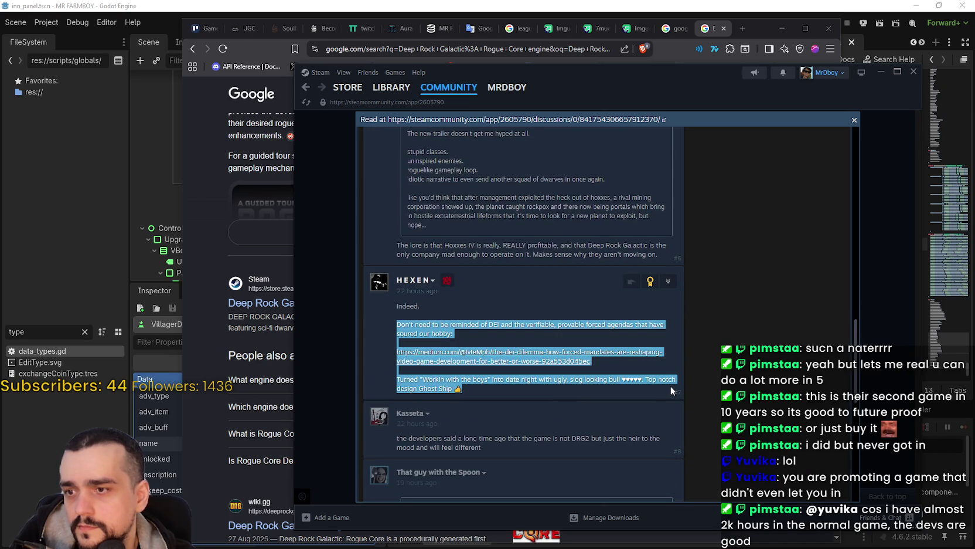
pyautogui.scroll(-3, 670, 384)
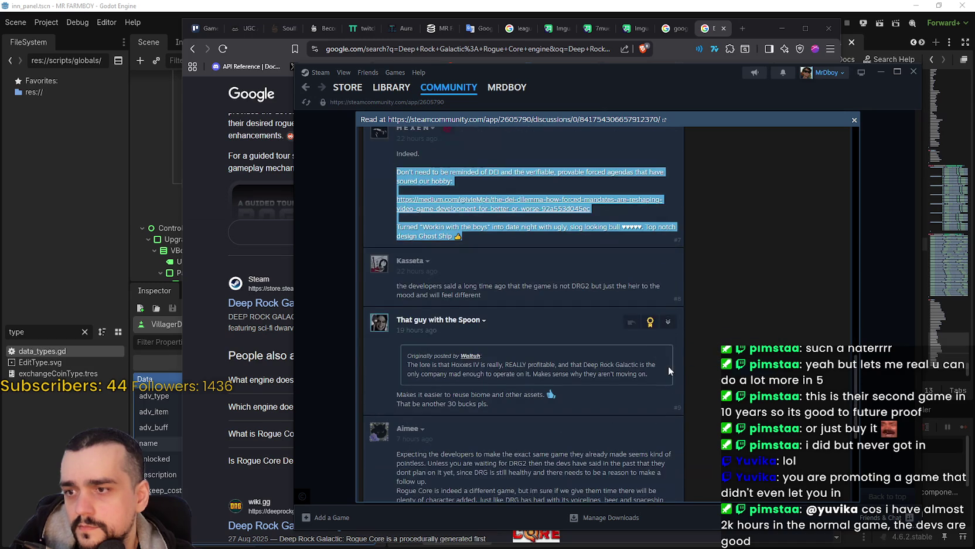
pyautogui.moveTo(398, 287); pyautogui.dragTo(505, 302)
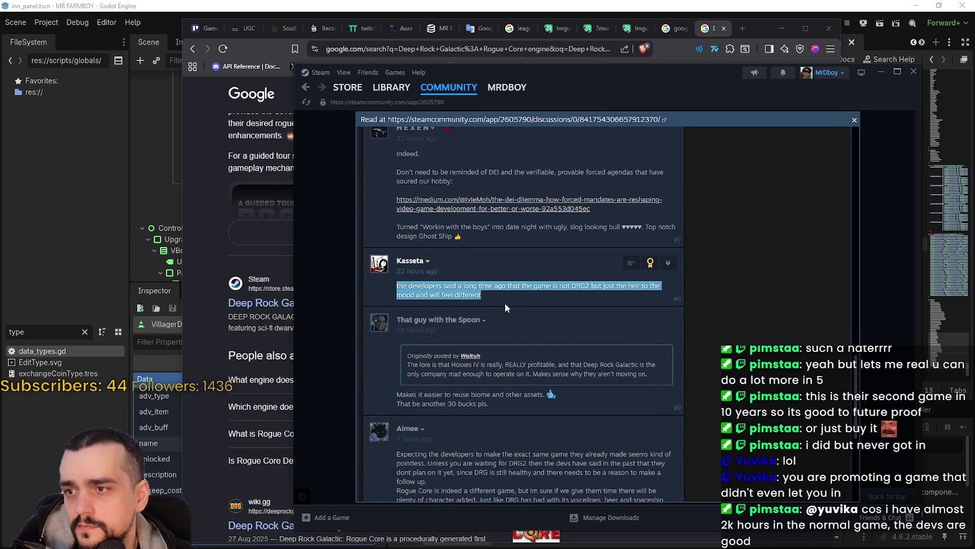
pyautogui.scroll(-3, 500, 301)
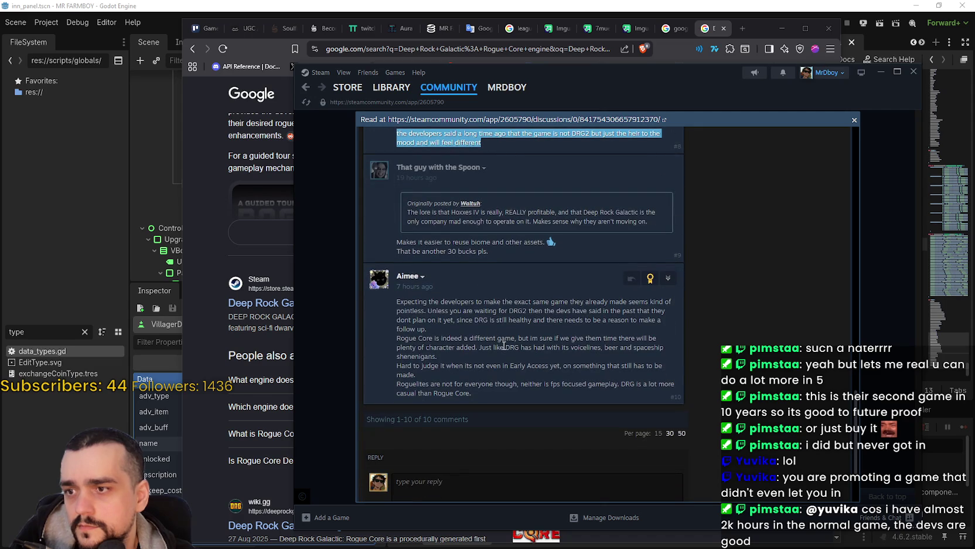
pyautogui.moveTo(398, 303)
pyautogui.mouseDown()
pyautogui.moveTo(462, 323)
pyautogui.moveTo(558, 388)
pyautogui.moveTo(774, 394)
pyautogui.mouseUp()
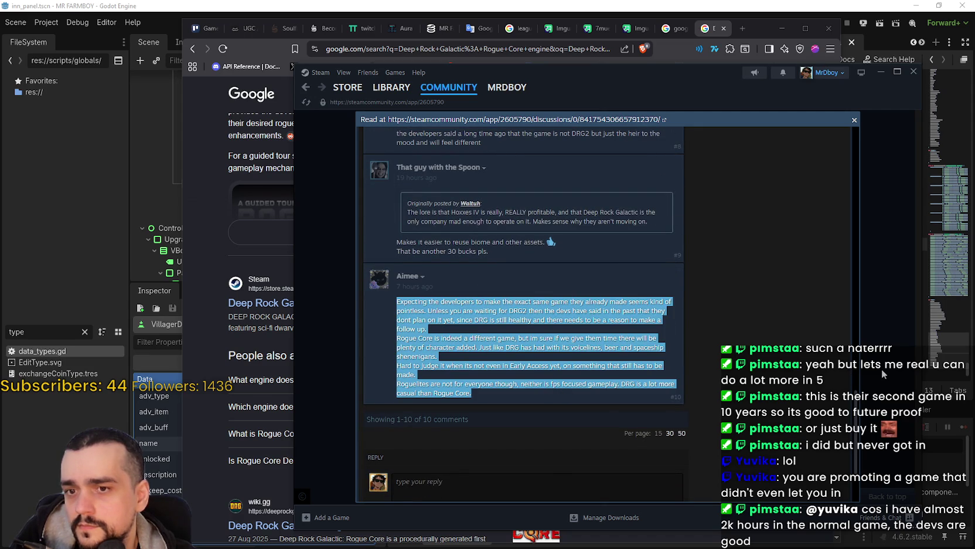
pyautogui.click(881, 369)
pyautogui.scroll(-5, 457, 352)
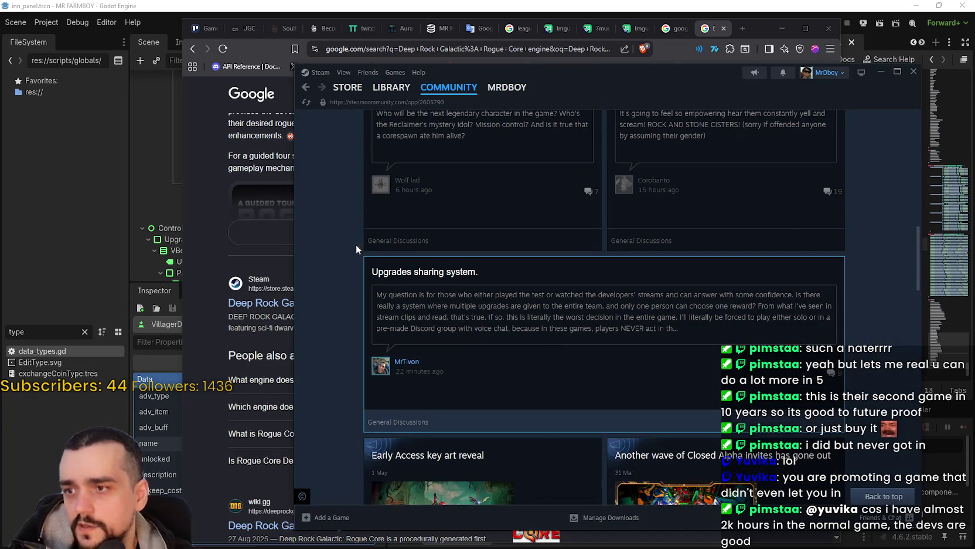
# Scroll through the community hub, then switch to the Steam game library.
pyautogui.scroll(-10, 516, 369)
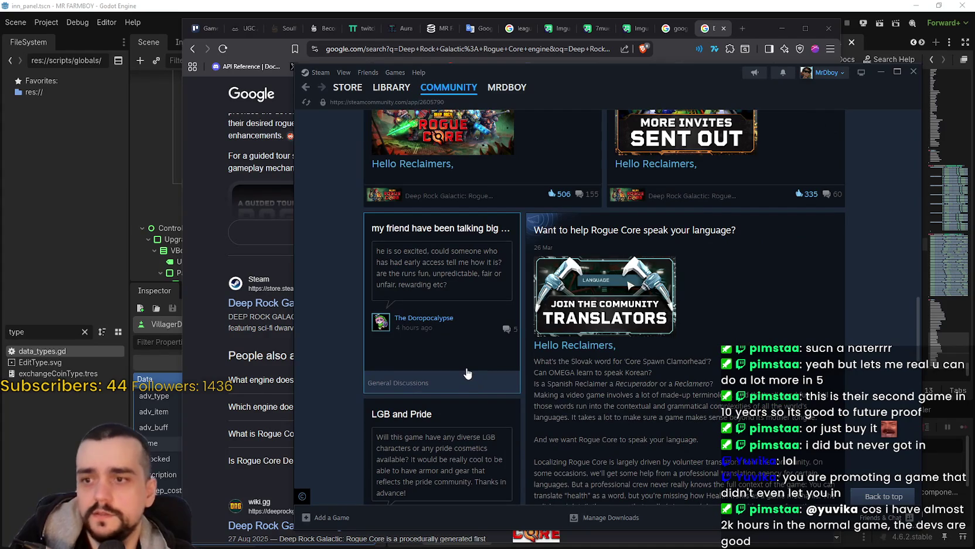
pyautogui.scroll(-5, 468, 372)
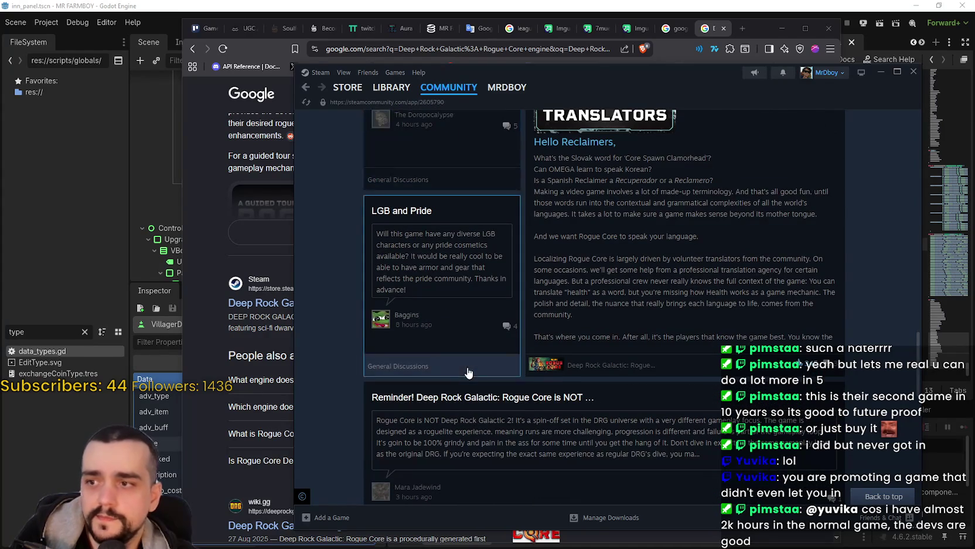
pyautogui.scroll(-3, 504, 399)
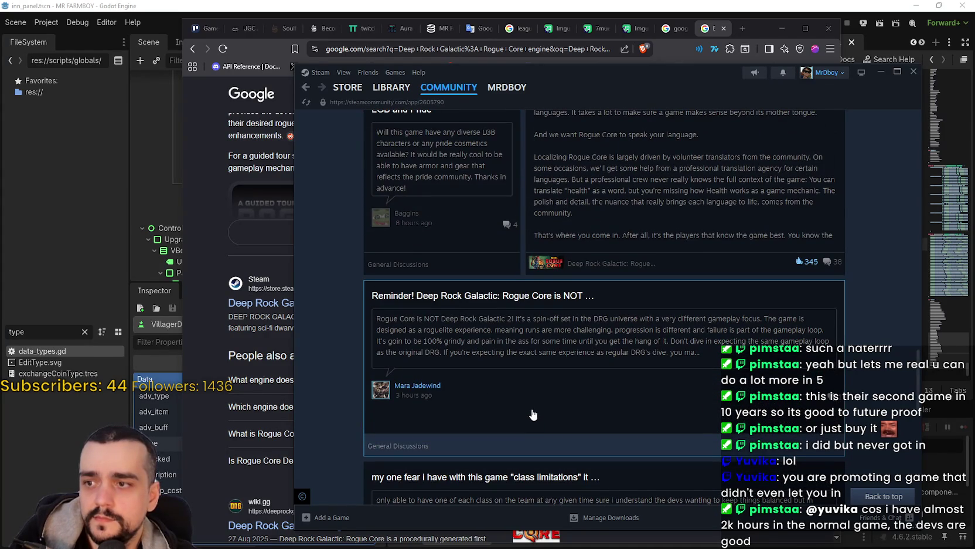
pyautogui.scroll(-5, 668, 358)
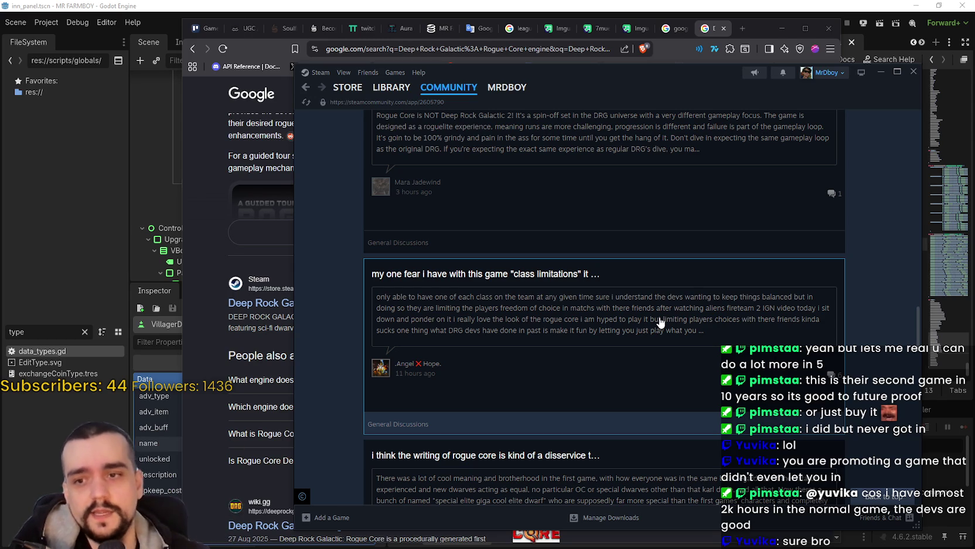
pyautogui.scroll(5, 692, 262)
pyautogui.scroll(8, 691, 263)
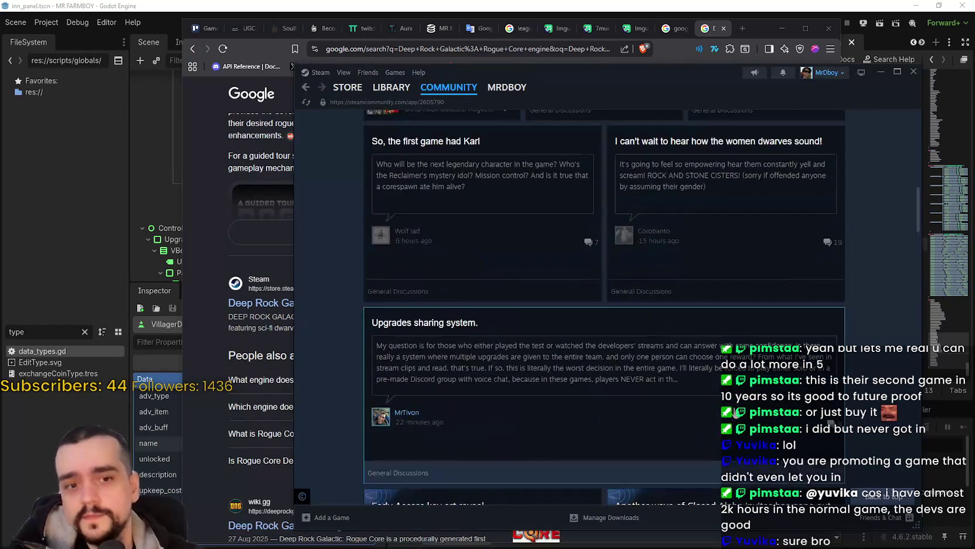
pyautogui.scroll(10, 736, 394)
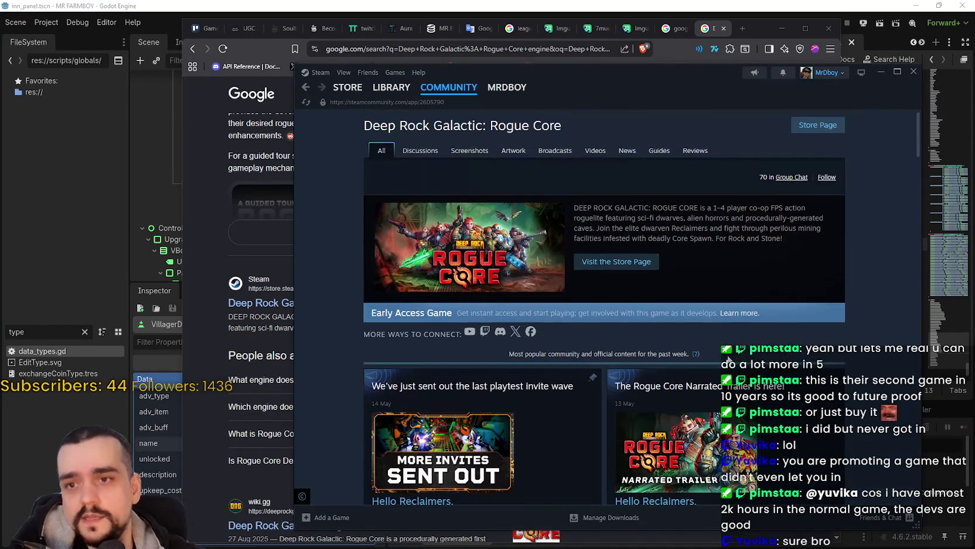
pyautogui.click(392, 88)
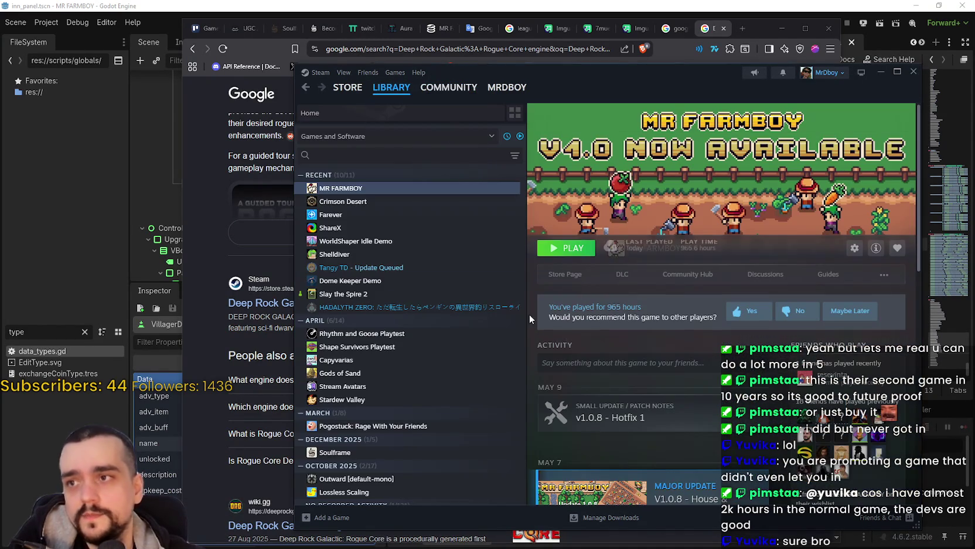
# Minimize Steam and bring the Godot editor back to the front.
pyautogui.click(881, 72)
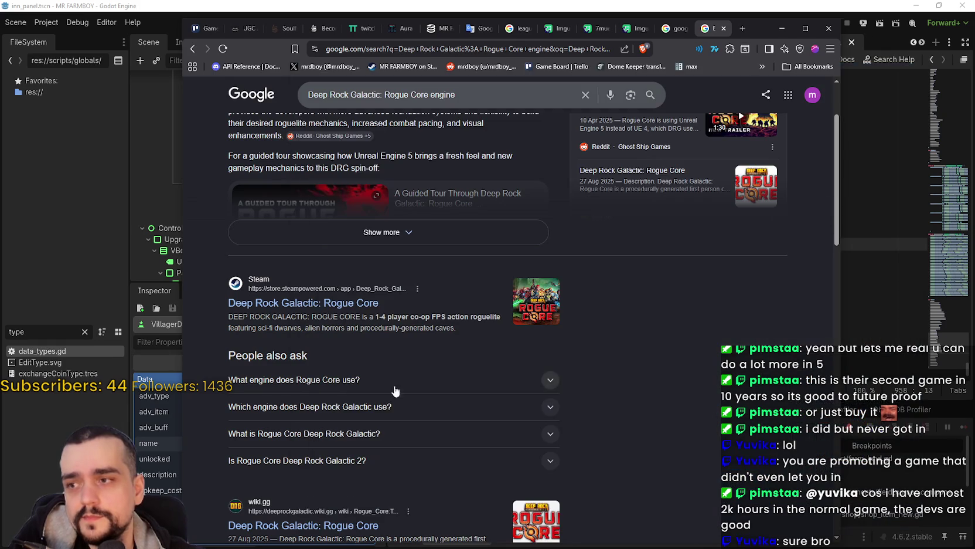
pyautogui.scroll(-3, 718, 366)
pyautogui.scroll(2, 711, 350)
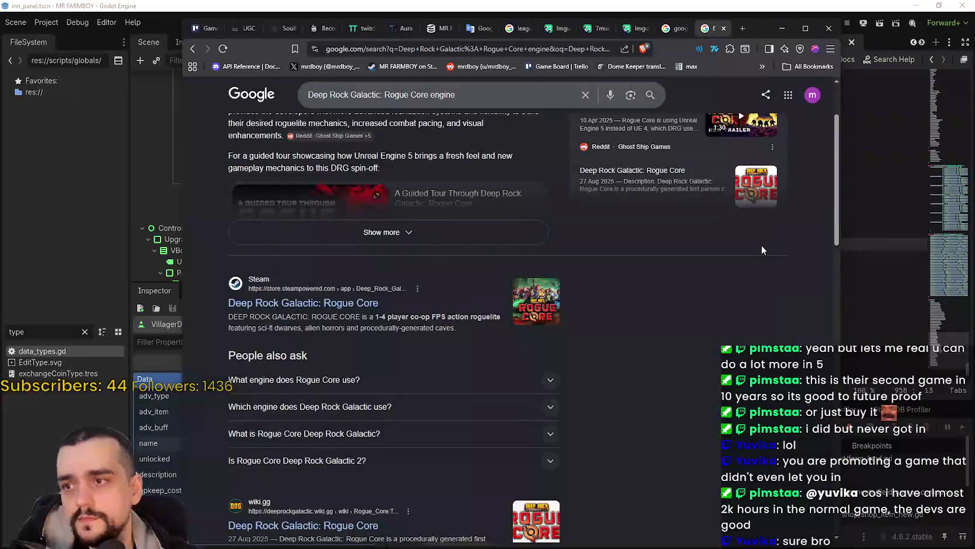
pyautogui.scroll(-1, 764, 243)
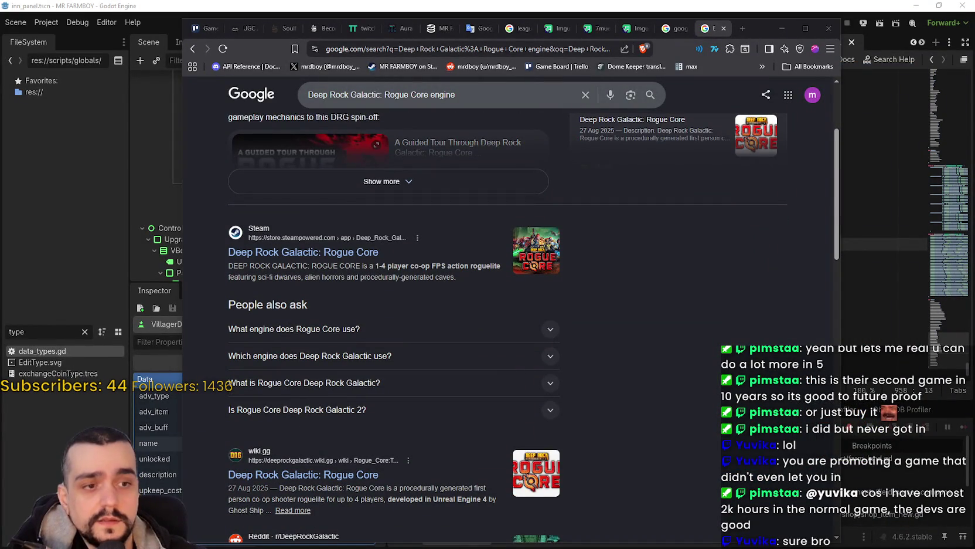
pyautogui.click(417, 5)
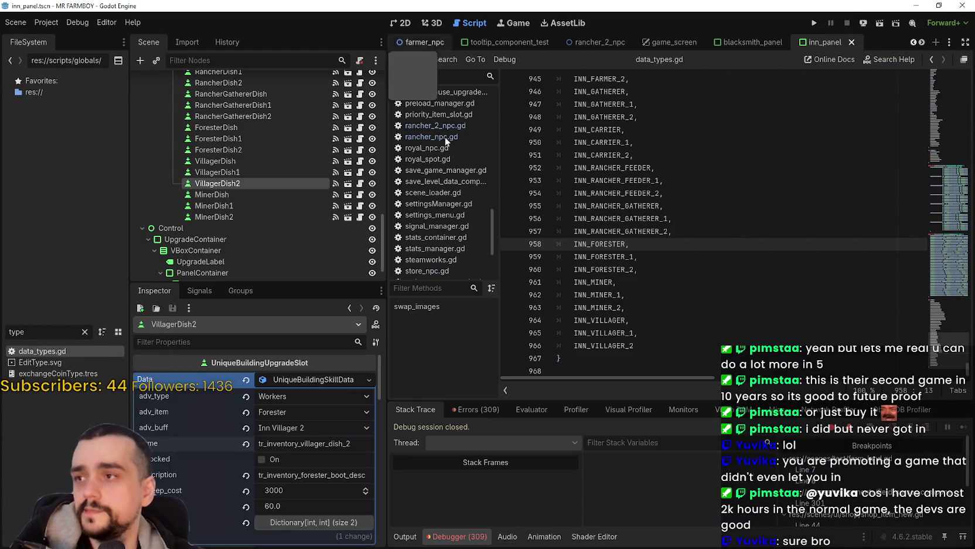
pyautogui.click(631, 283)
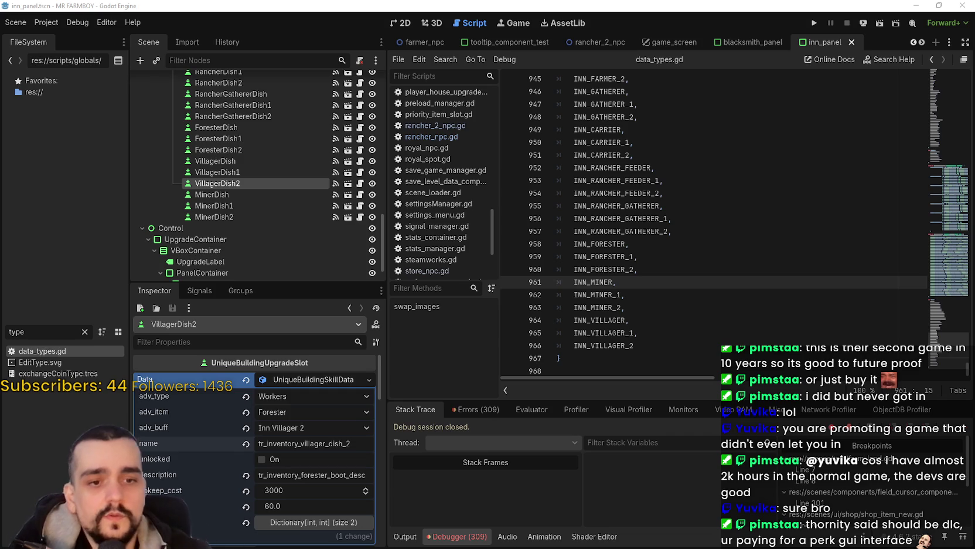
pyautogui.click(302, 379)
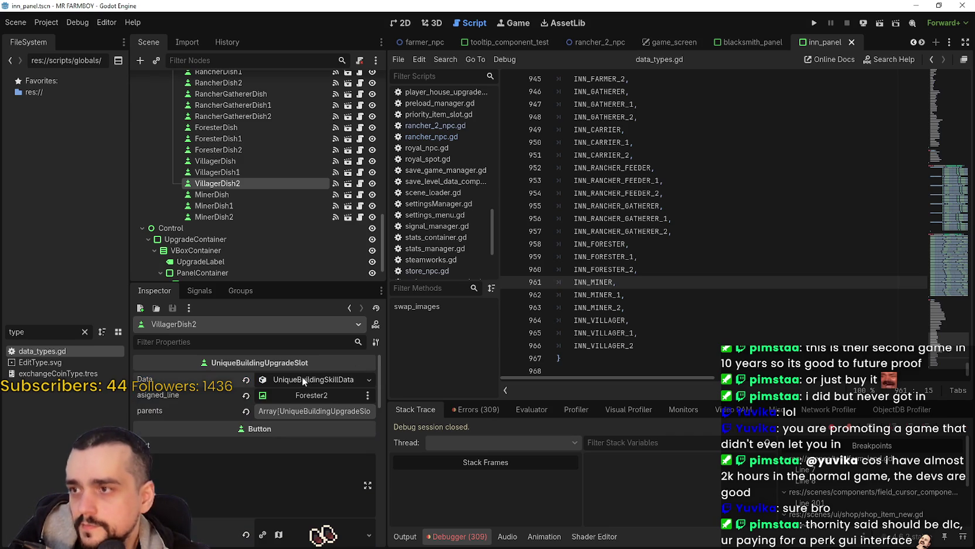
pyautogui.click(287, 381)
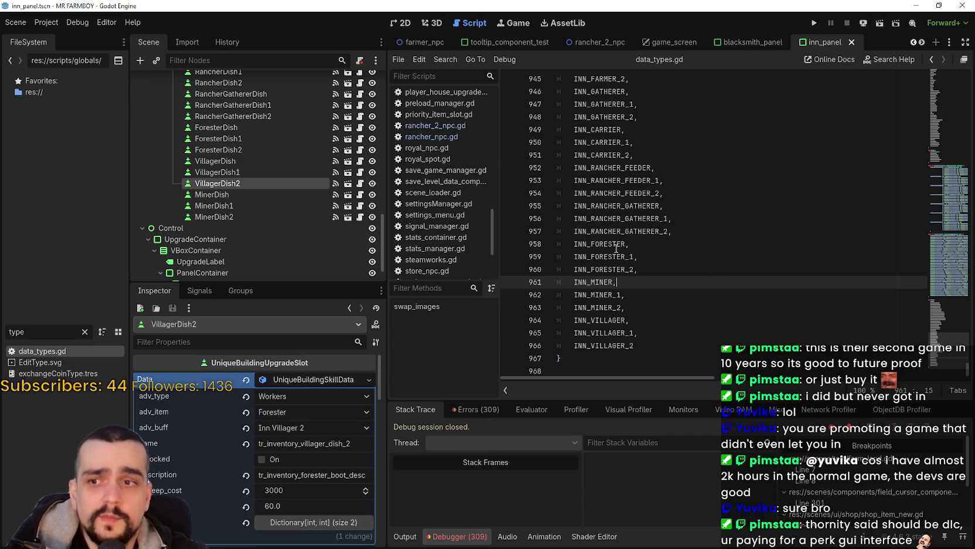
pyautogui.click(652, 256)
pyautogui.click(658, 246)
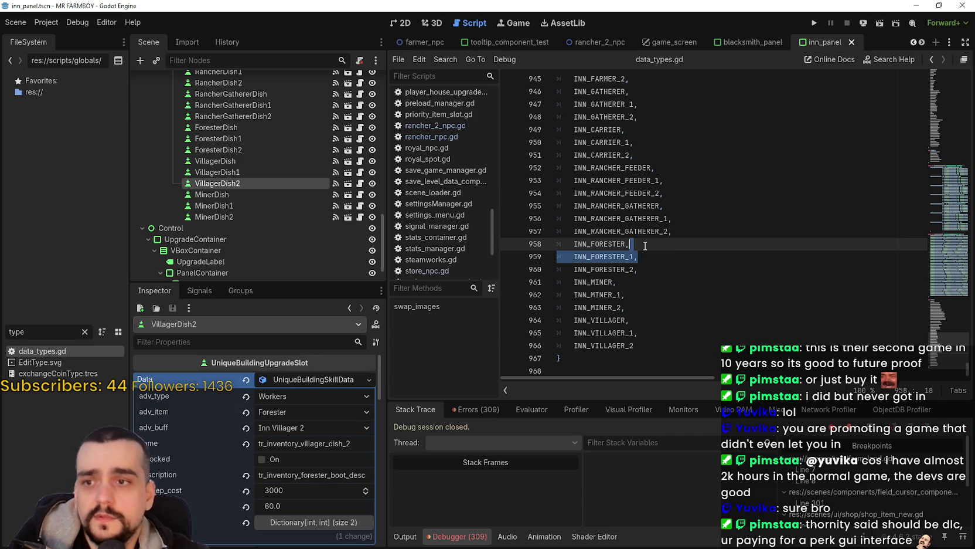
pyautogui.click(708, 232)
pyautogui.click(701, 218)
pyautogui.click(698, 206)
pyautogui.click(694, 193)
pyautogui.scroll(2, 698, 199)
pyautogui.scroll(-2, 697, 246)
pyautogui.click(682, 257)
pyautogui.click(690, 293)
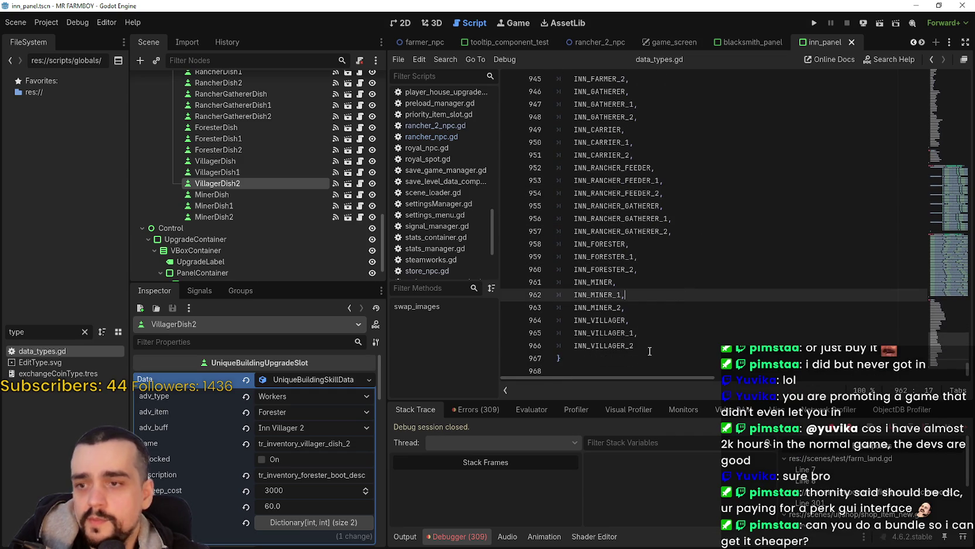
pyautogui.click(641, 370)
pyautogui.scroll(1, 639, 349)
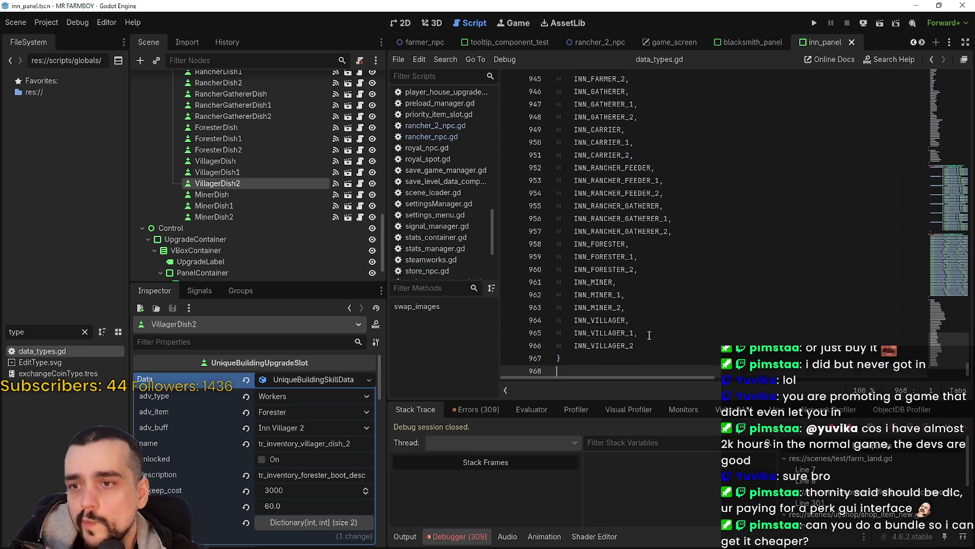
pyautogui.click(649, 335)
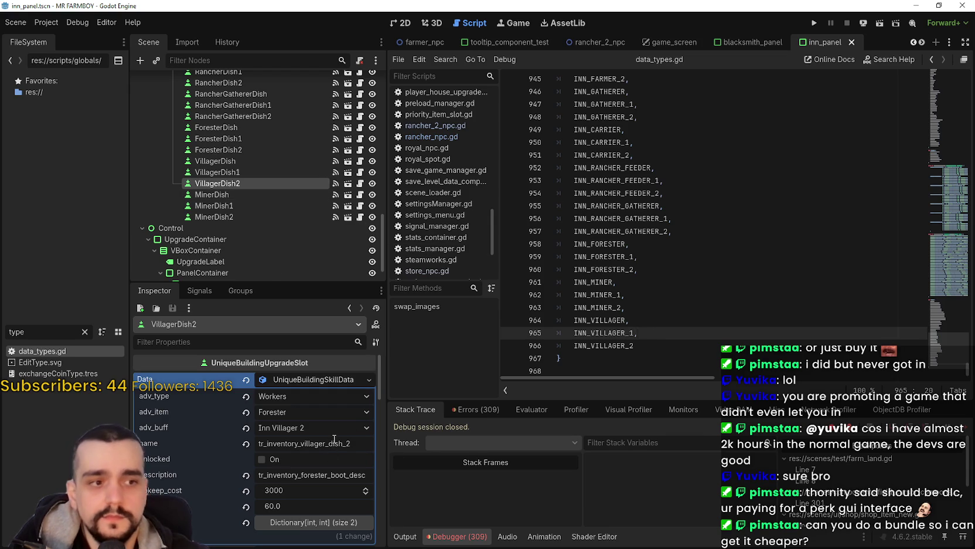
pyautogui.doubleClick(320, 474)
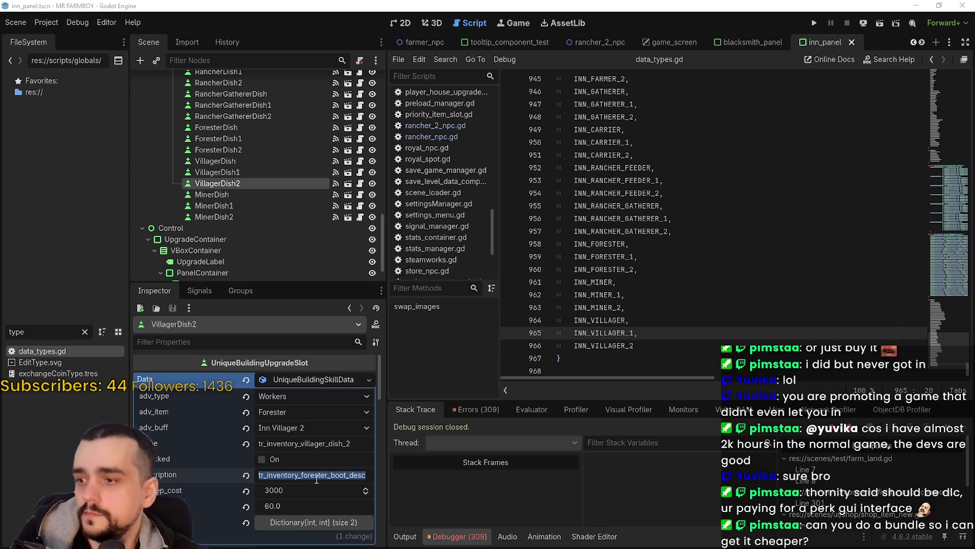
# Paste the villager dish description into VillagerDish1 and VillagerDish, saving inn_panel after each.
pyautogui.write('tr_inventory_villager_dish_desc')
pyautogui.hotkey('ctrl', 's')
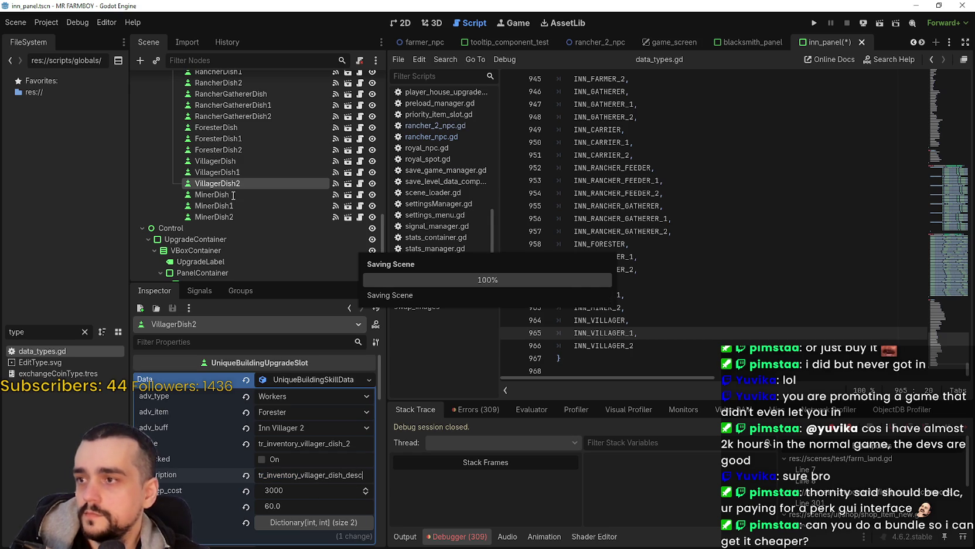
pyautogui.click(218, 172)
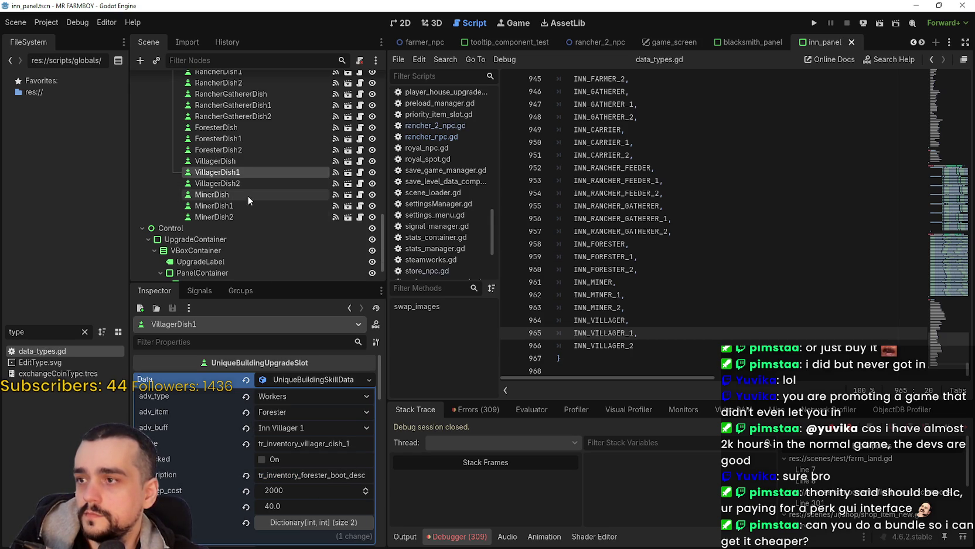
pyautogui.doubleClick(294, 477)
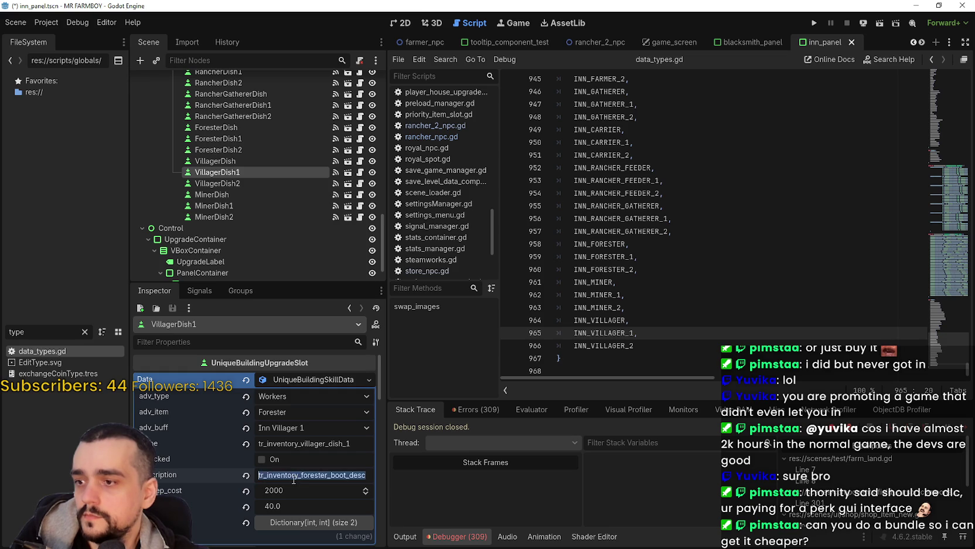
pyautogui.write('tr_inventory_villager_dish_desc')
pyautogui.hotkey('ctrl', 's')
pyautogui.click(220, 162)
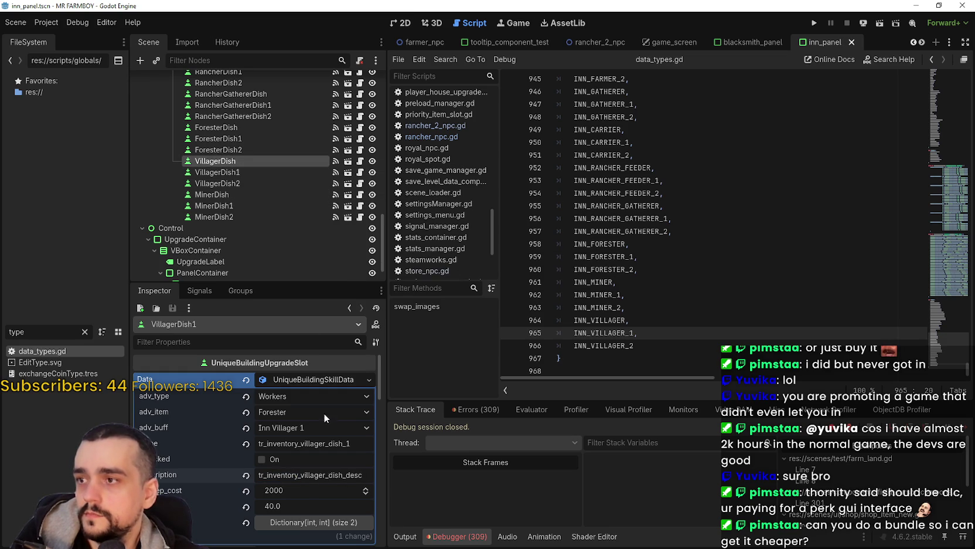
pyautogui.doubleClick(291, 475)
pyautogui.hotkey('ctrl', 'v')
pyautogui.hotkey('ctrl', 's')
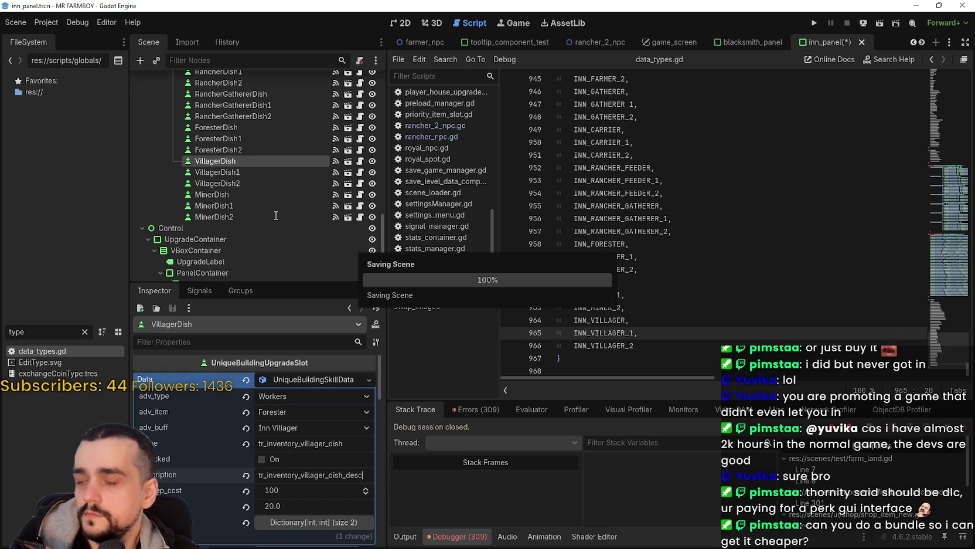
# Lower VillagerDish1's upkeep cost from 2000 to 200, then switch over to Steam.
pyautogui.click(238, 172)
pyautogui.click(236, 183)
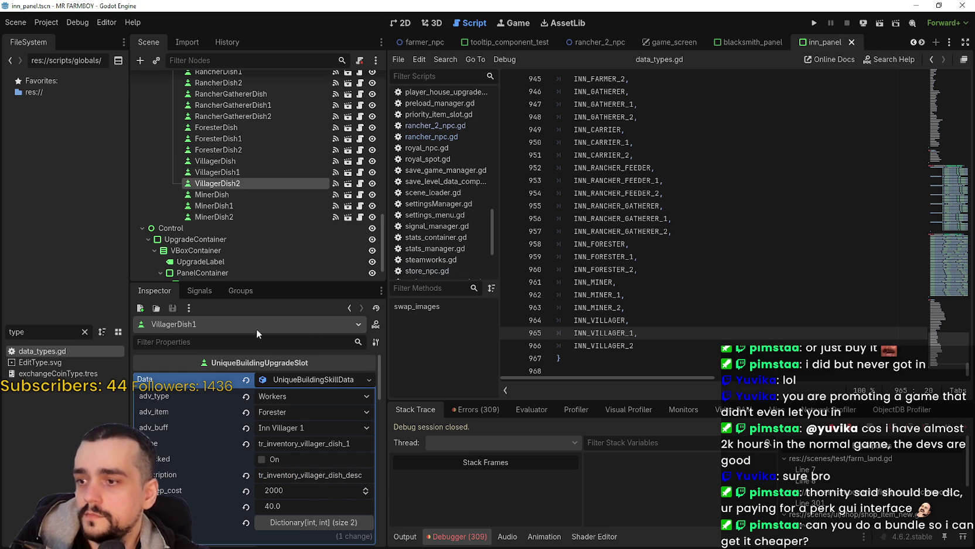
pyautogui.click(228, 162)
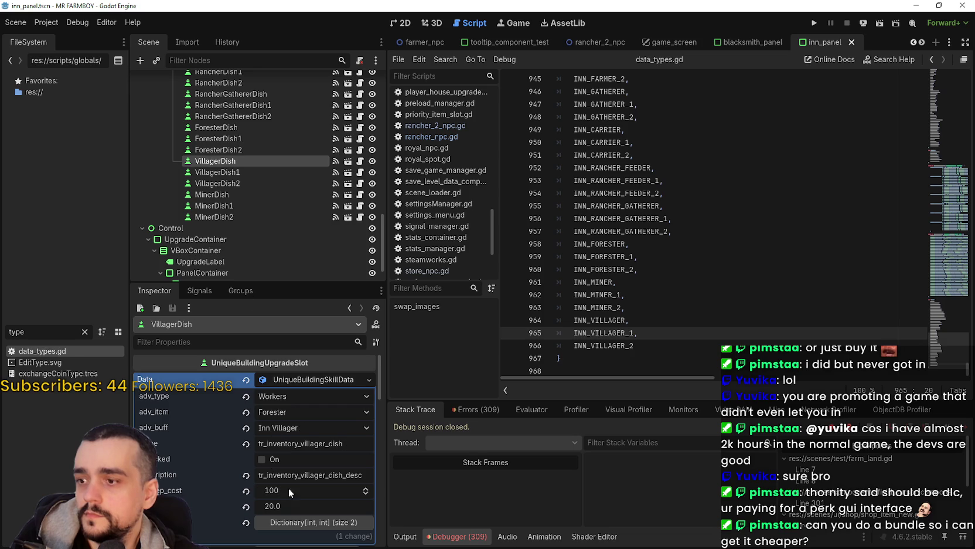
pyautogui.click(235, 172)
pyautogui.click(281, 497)
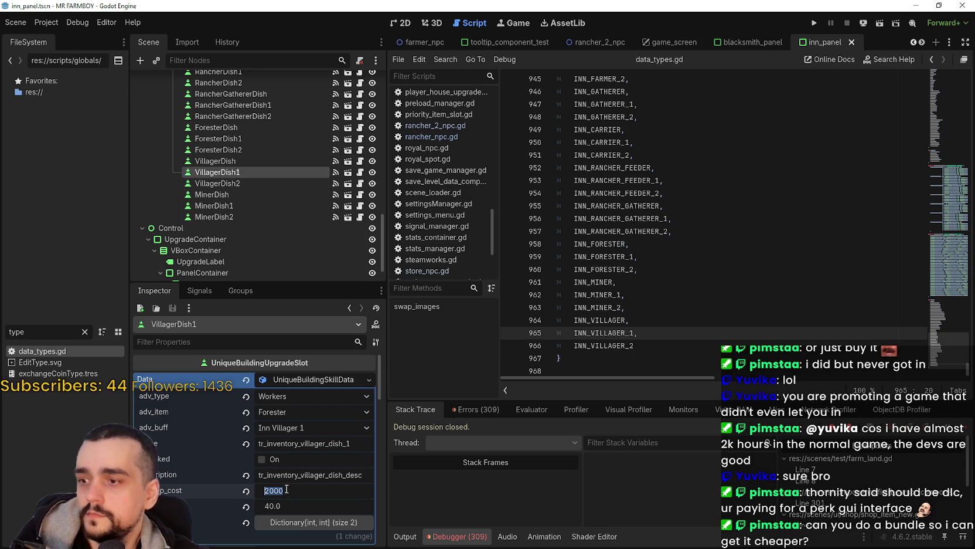
pyautogui.press('BackSpace')
pyautogui.press('Return')
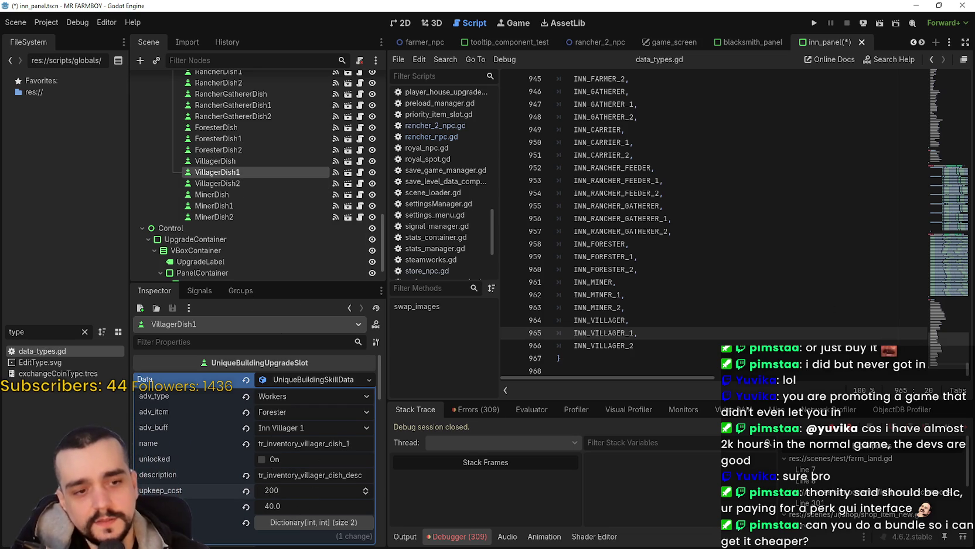
pyautogui.hotkey('alt', 'Tab')
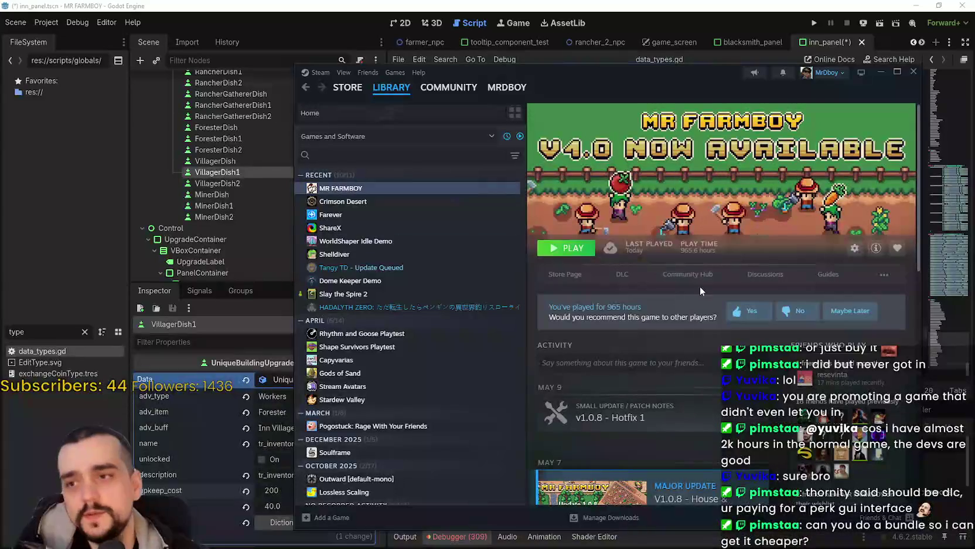
# Open MR FARMBOY's pinned 'Watch the Development on Twitch!' topic from its community discussions.
pyautogui.click(682, 278)
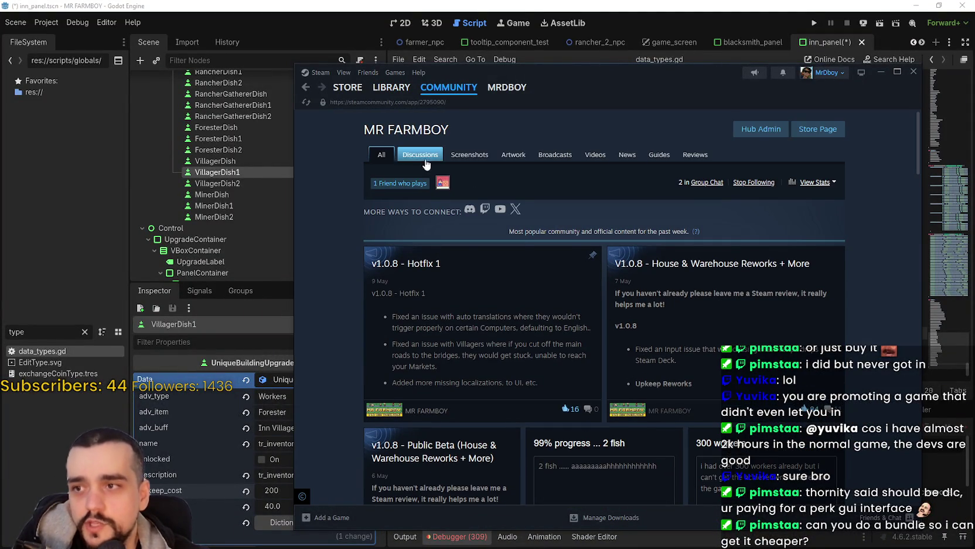
pyautogui.click(421, 154)
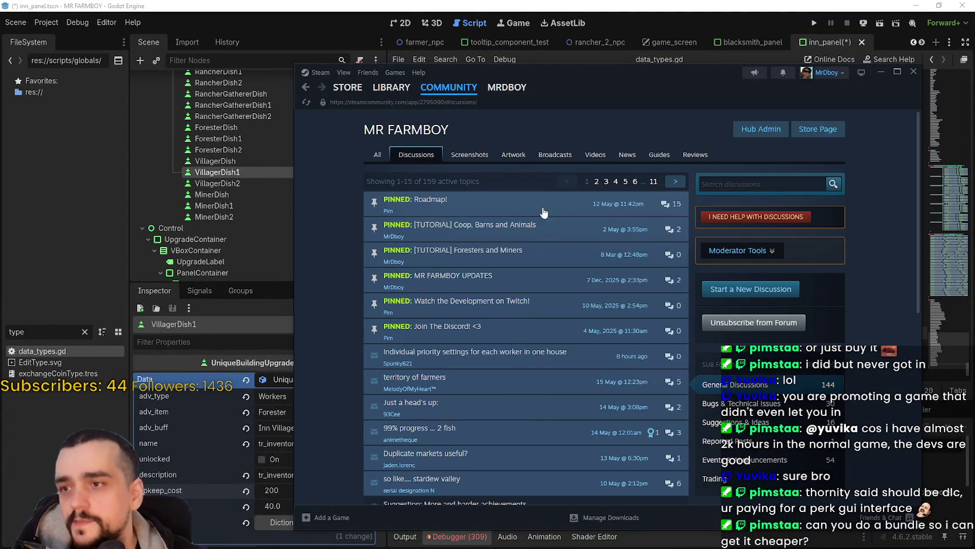
pyautogui.scroll(-1, 758, 415)
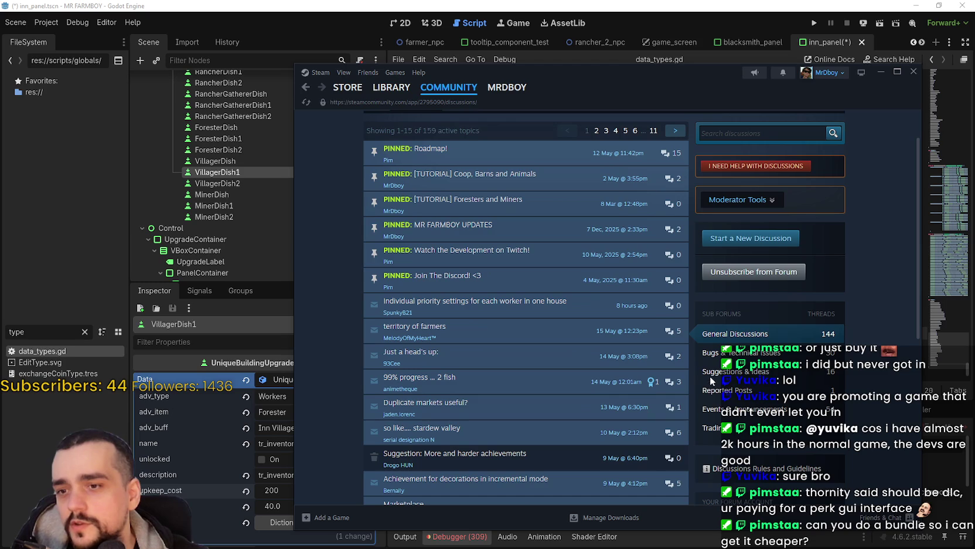
pyautogui.click(562, 253)
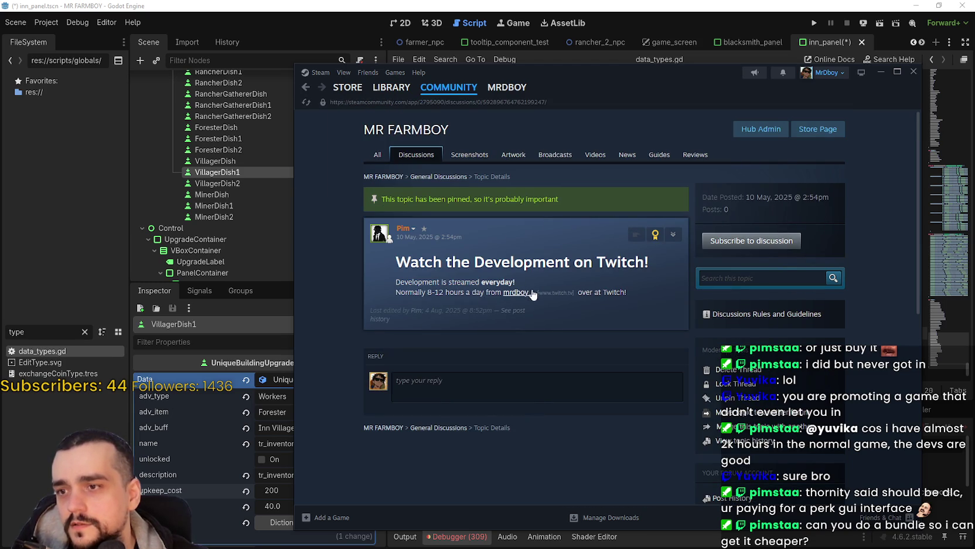
# Select the post's Twitch channel text, then reposition the Steam window and scroll the post.
pyautogui.moveTo(629, 287)
pyautogui.mouseDown()
pyautogui.moveTo(404, 292)
pyautogui.moveTo(486, 291)
pyautogui.mouseUp()
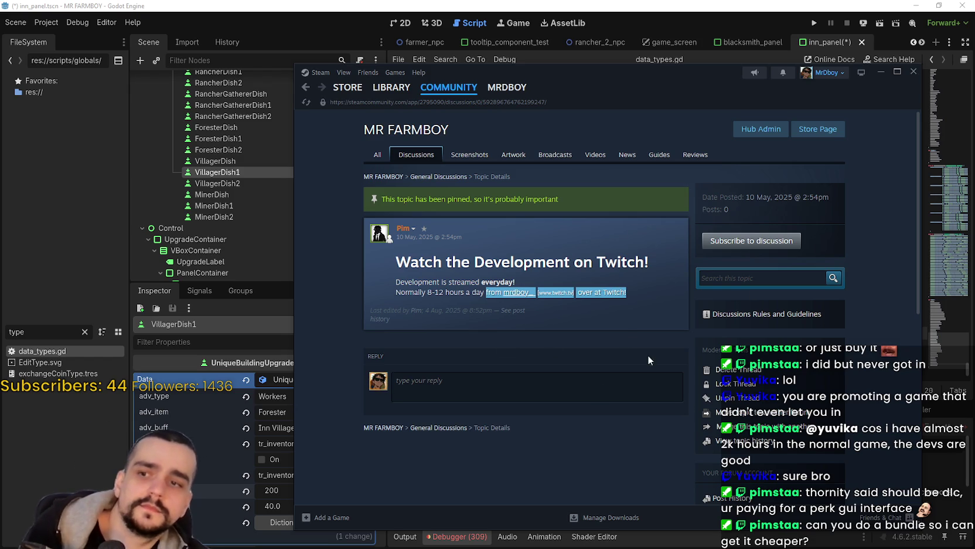
pyautogui.click(622, 331)
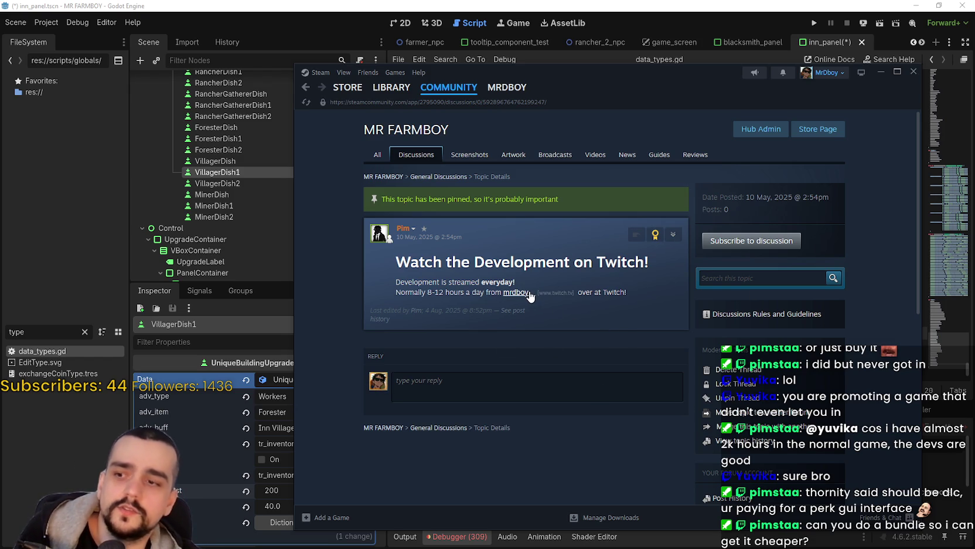
pyautogui.moveTo(608, 91); pyautogui.dragTo(611, 72)
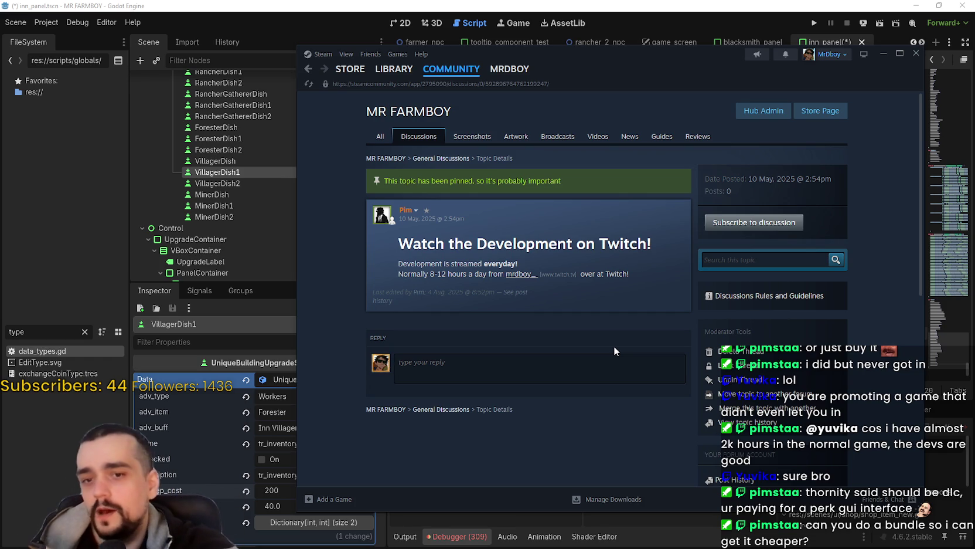
pyautogui.scroll(-5, 610, 322)
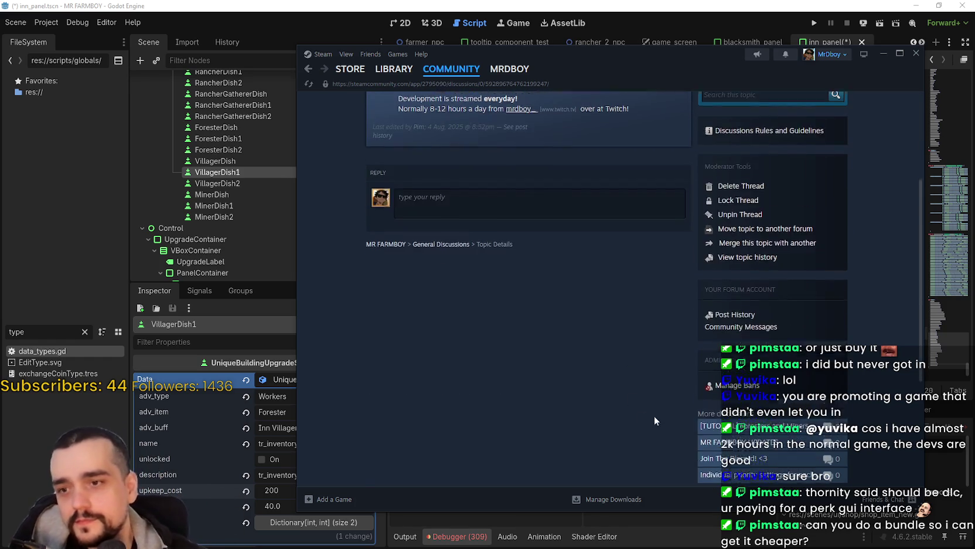
pyautogui.scroll(5, 615, 232)
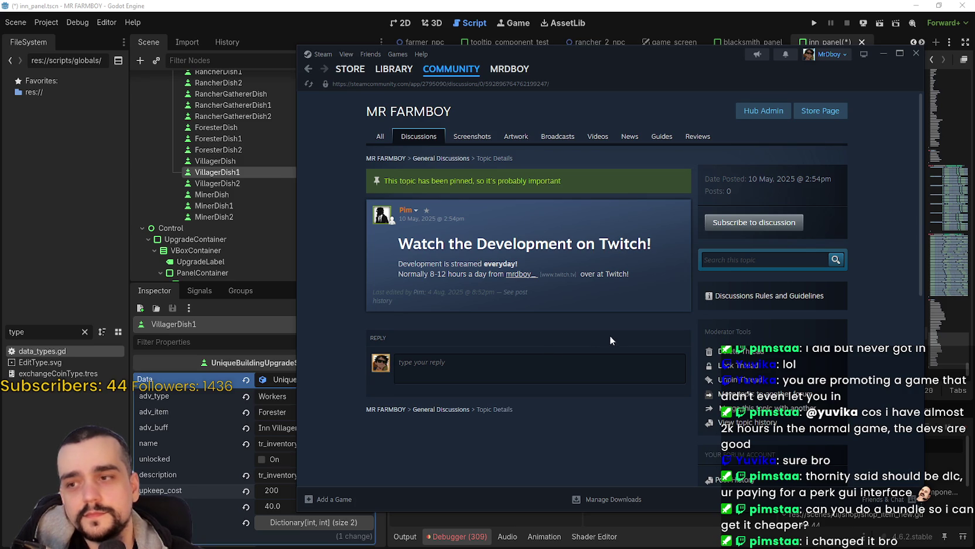
# View the post's edit history, then reload the topic page.
pyautogui.click(514, 291)
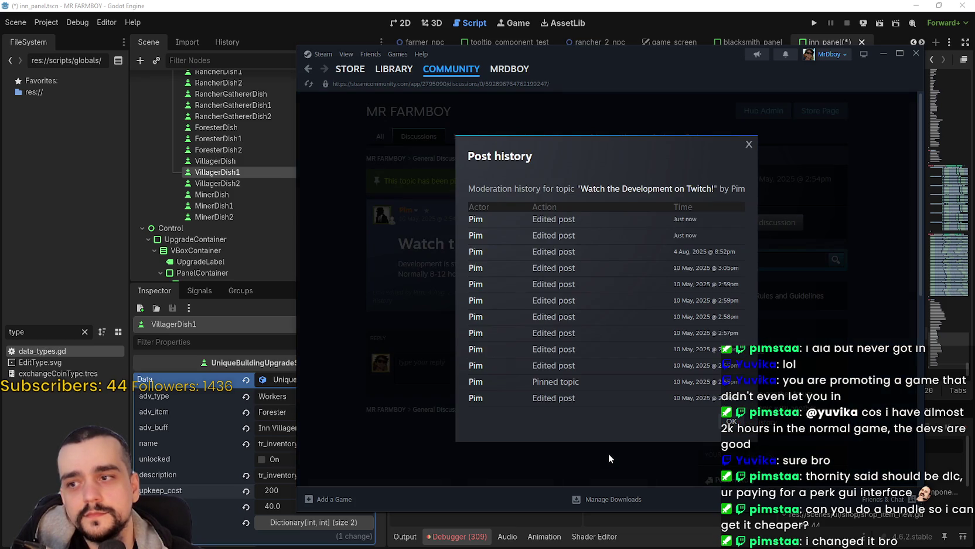
pyautogui.click(609, 452)
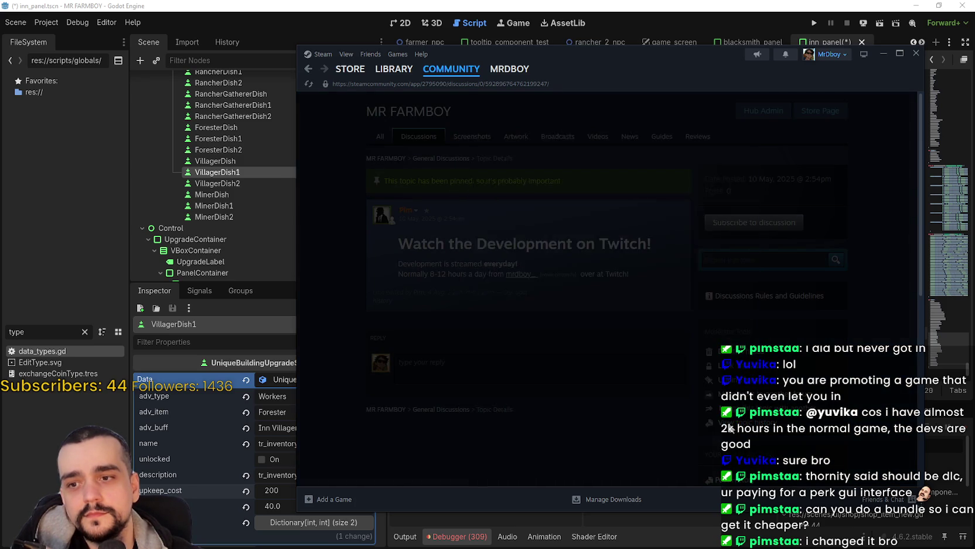
pyautogui.rightClick(579, 440)
pyautogui.click(622, 484)
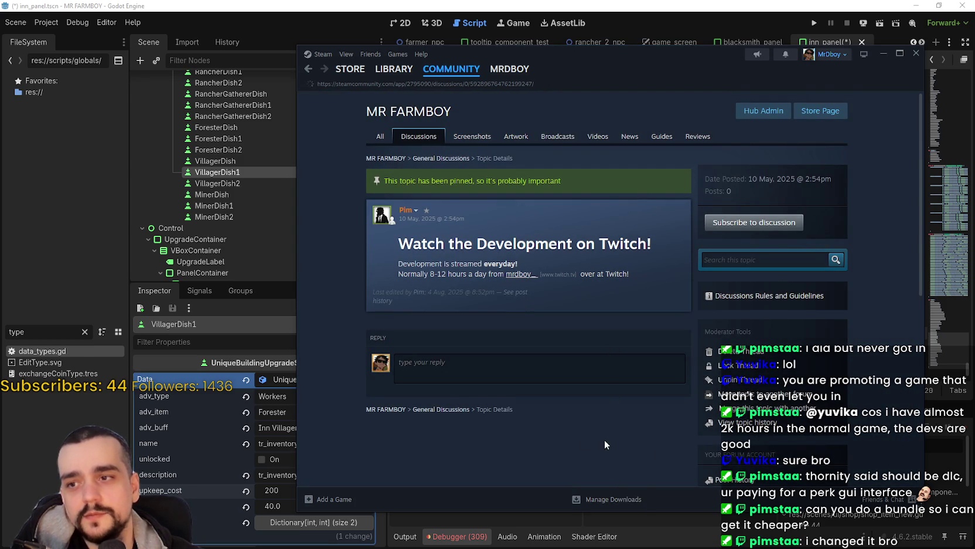
# Recheck the edit history, reload again, and select the line 'Development is streamed everyday'.
pyautogui.click(482, 293)
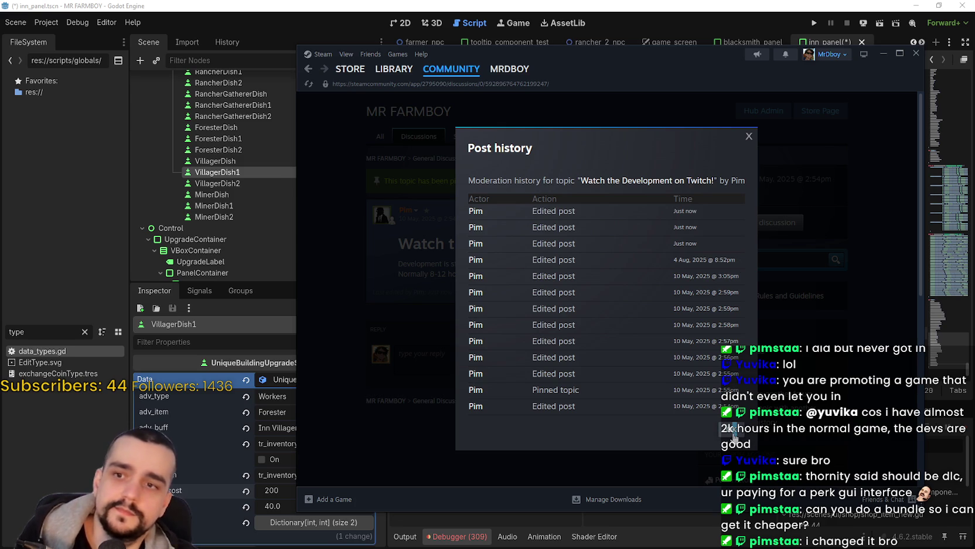
pyautogui.click(736, 441)
pyautogui.rightClick(541, 254)
pyautogui.click(577, 291)
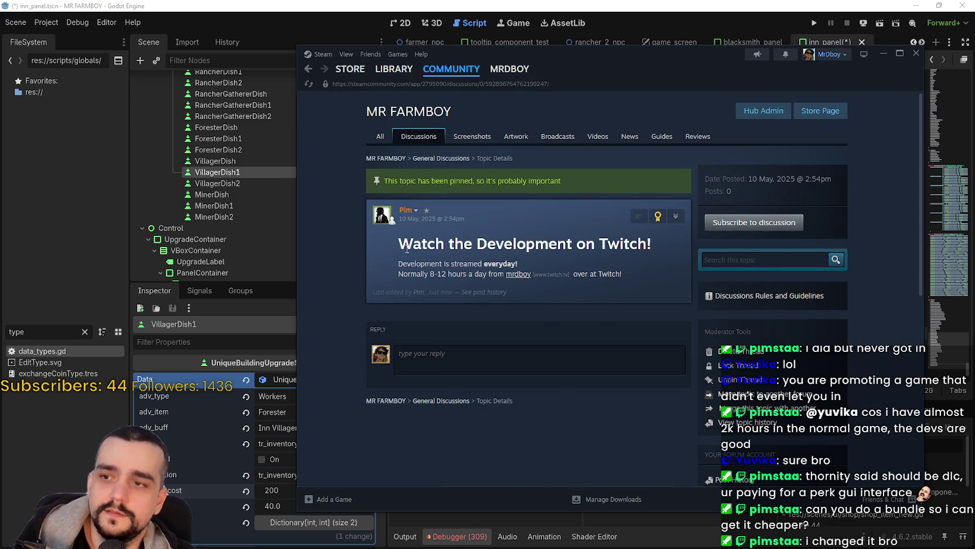
pyautogui.doubleClick(482, 263)
pyautogui.moveTo(482, 263); pyautogui.dragTo(388, 263)
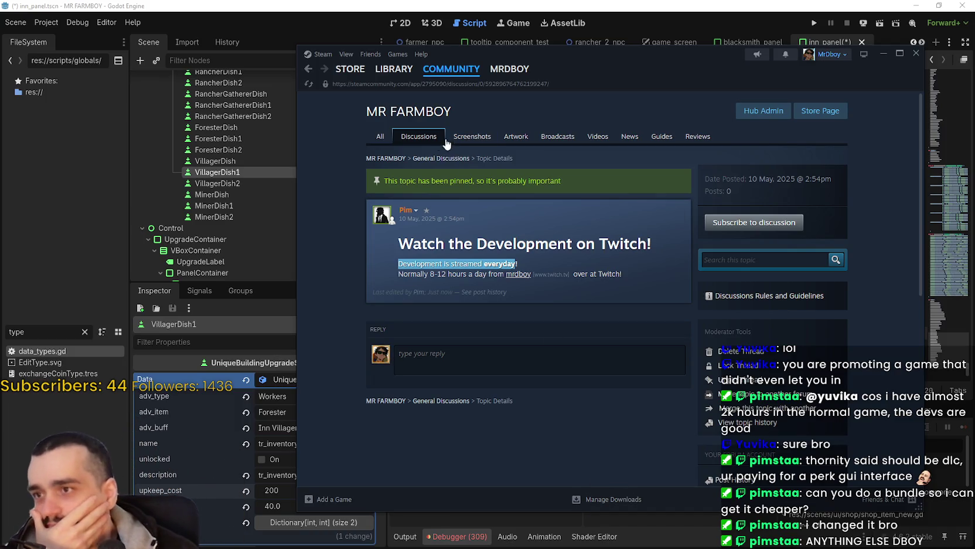
# Return to the discussions list, go to the MR FARMBOY library page, and close Steam.
pyautogui.click(425, 143)
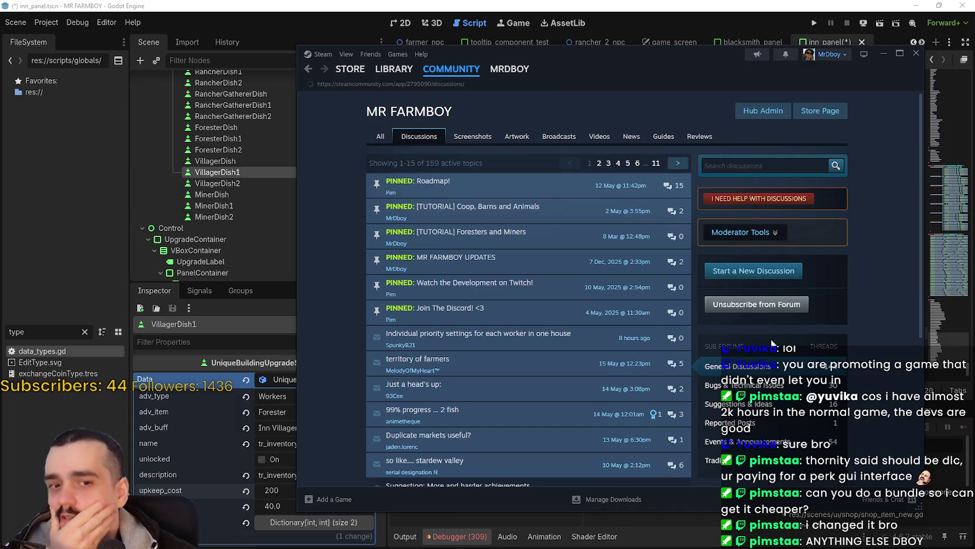
pyautogui.scroll(-1, 635, 300)
pyautogui.scroll(-3, 635, 300)
pyautogui.scroll(3, 645, 264)
pyautogui.moveTo(385, 72)
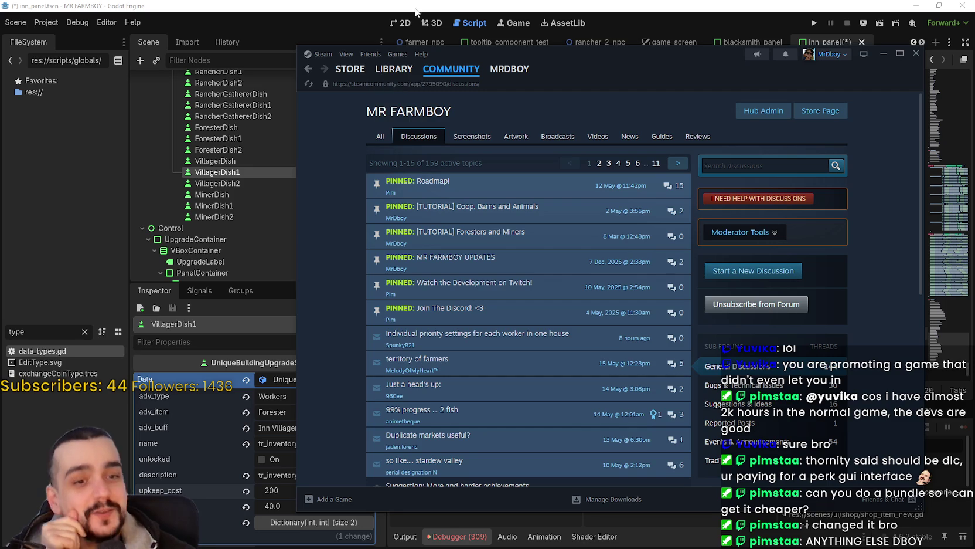
pyautogui.click(395, 70)
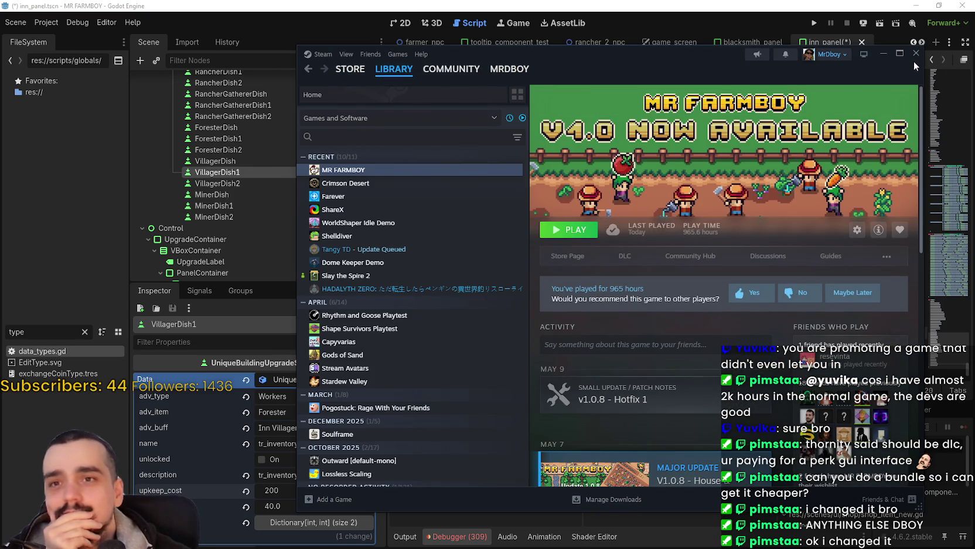
pyautogui.click(915, 54)
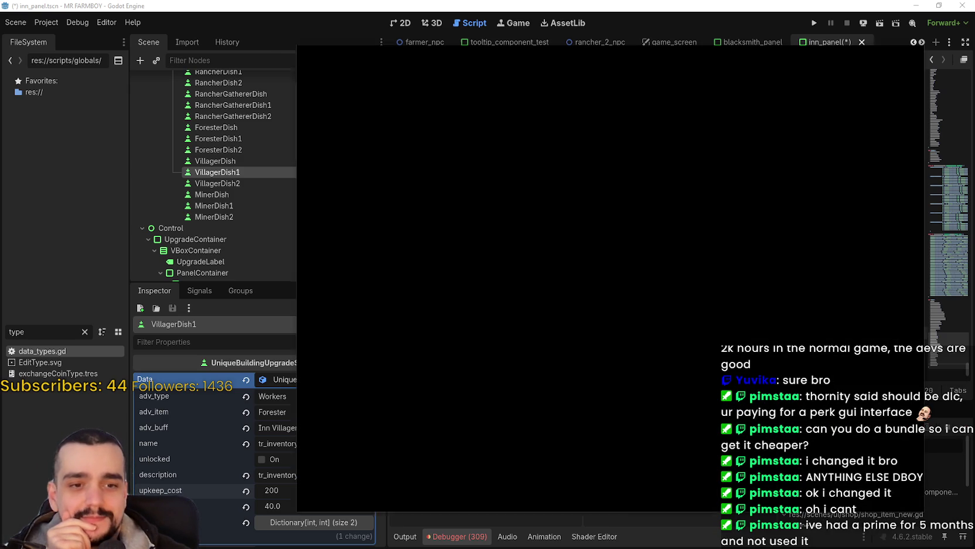
# Reopen Steam's pinned Twitch topic and select its streaming hours and 4-8 hours figure.
pyautogui.click(394, 69)
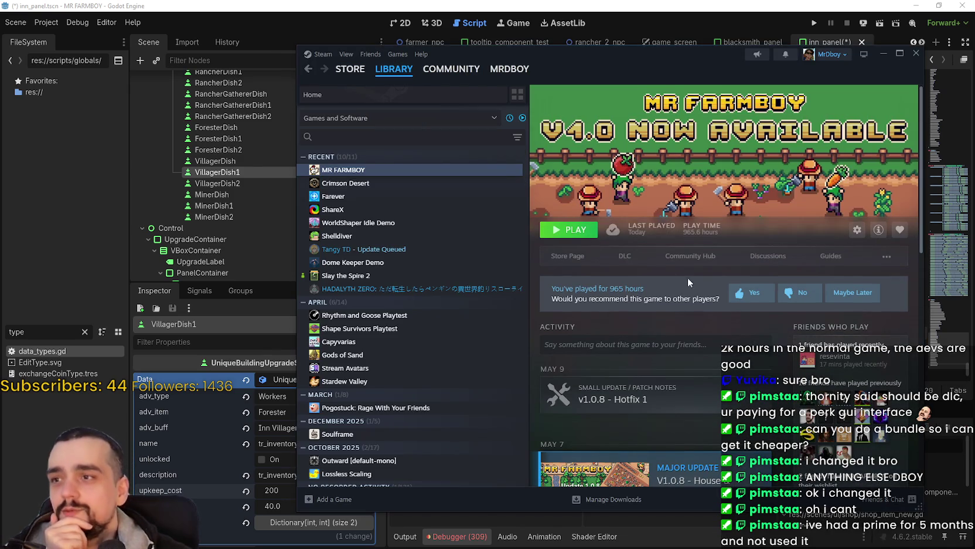
pyautogui.click(691, 256)
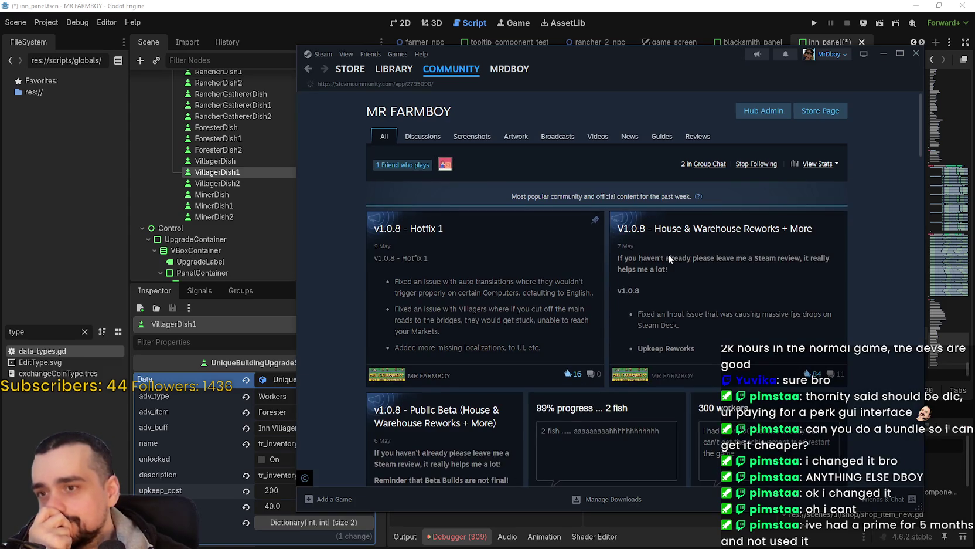
pyautogui.click(409, 138)
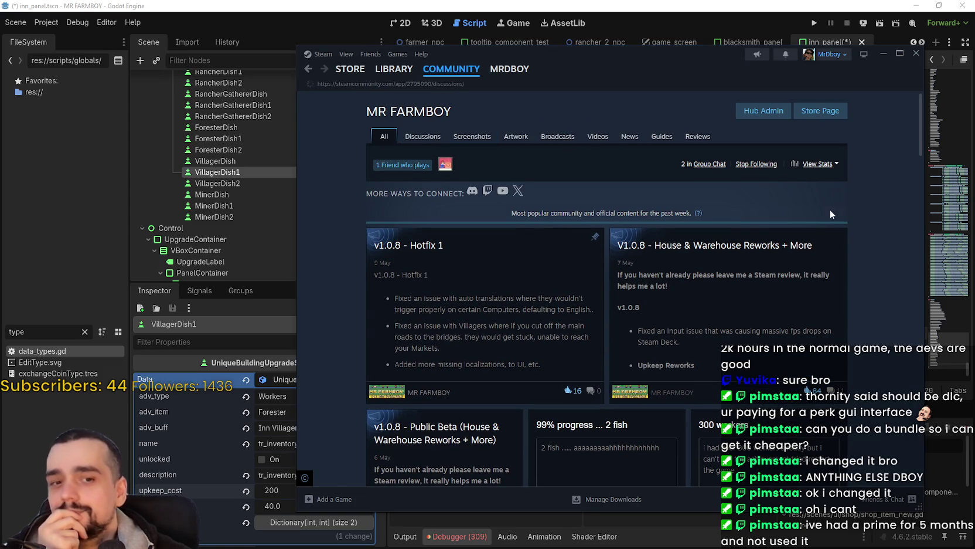
pyautogui.click(544, 290)
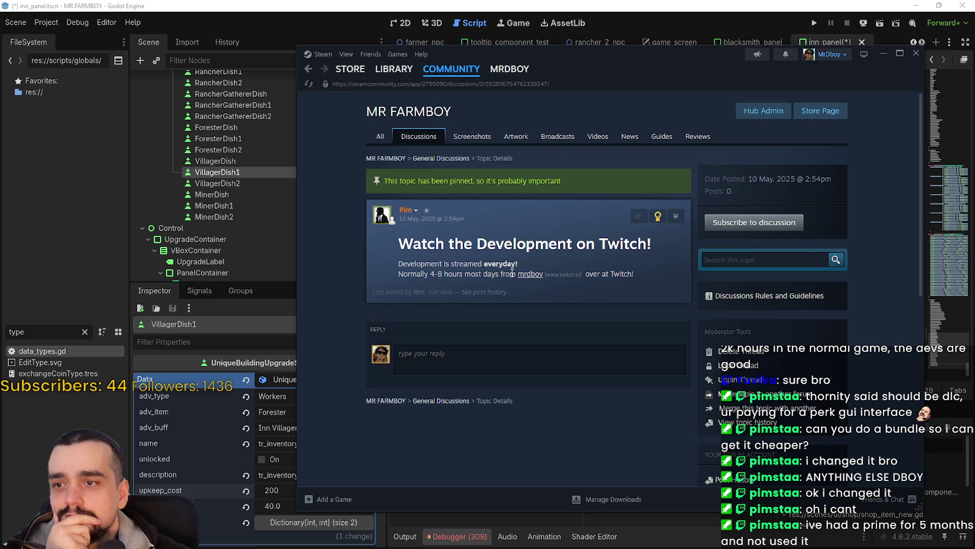
pyautogui.moveTo(397, 274); pyautogui.dragTo(640, 275)
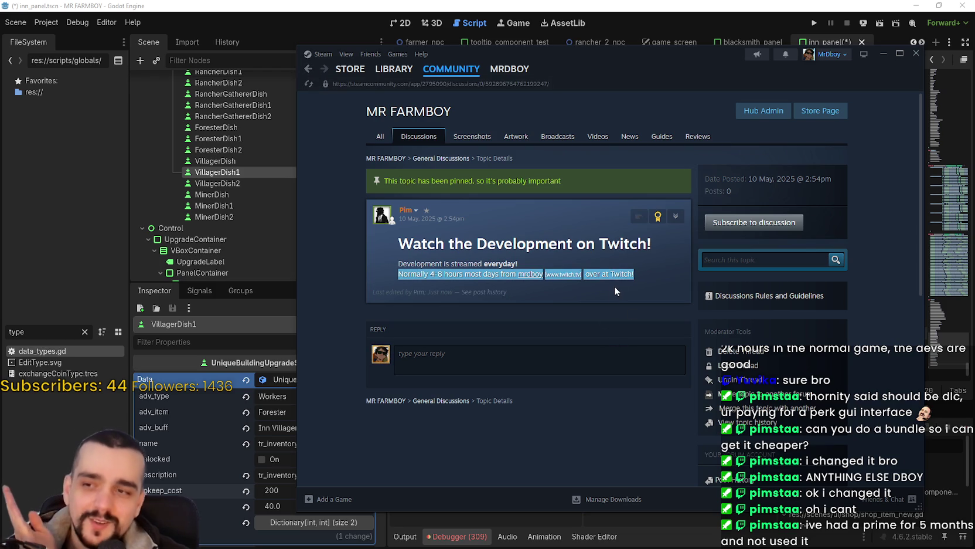
pyautogui.click(448, 274)
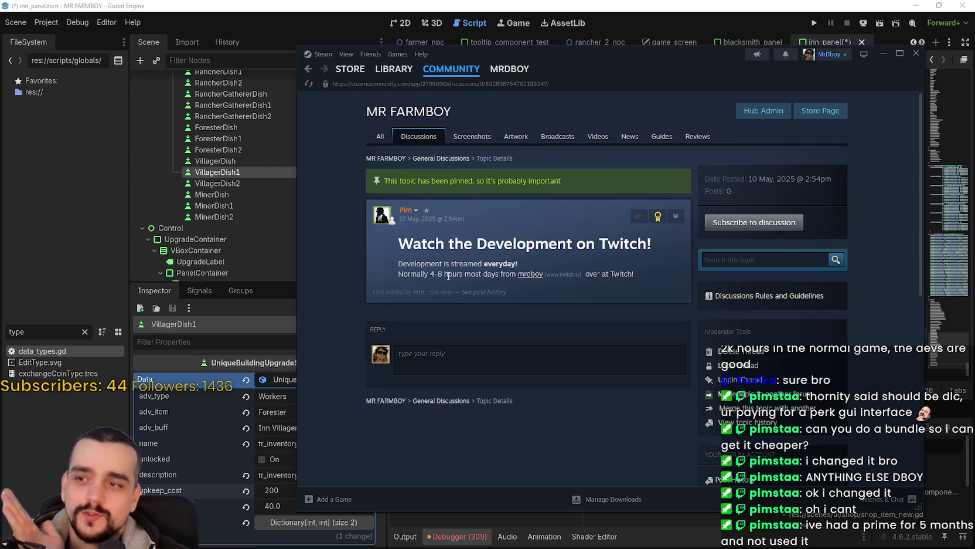
pyautogui.moveTo(449, 275); pyautogui.dragTo(430, 275)
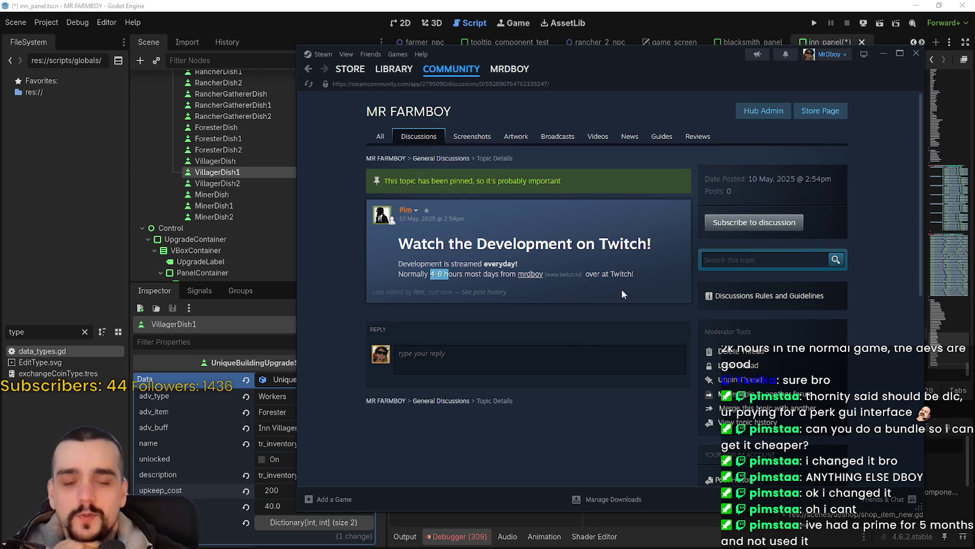
pyautogui.moveTo(705, 75); pyautogui.dragTo(681, 69)
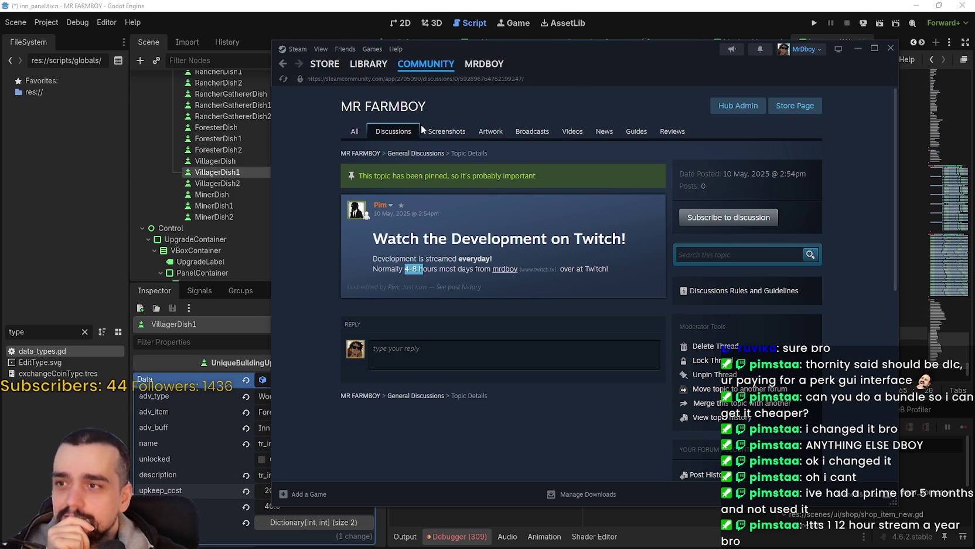
# View MR FARMBOY's store page and SteamDB player charts, then return to the Godot editor.
pyautogui.click(816, 104)
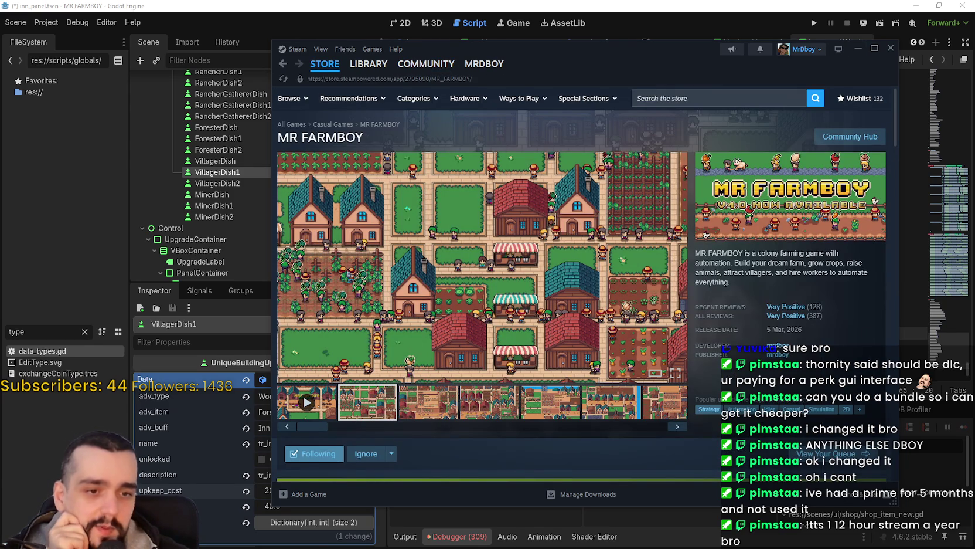
pyautogui.hotkey('alt', 'Tab')
pyautogui.click(434, 34)
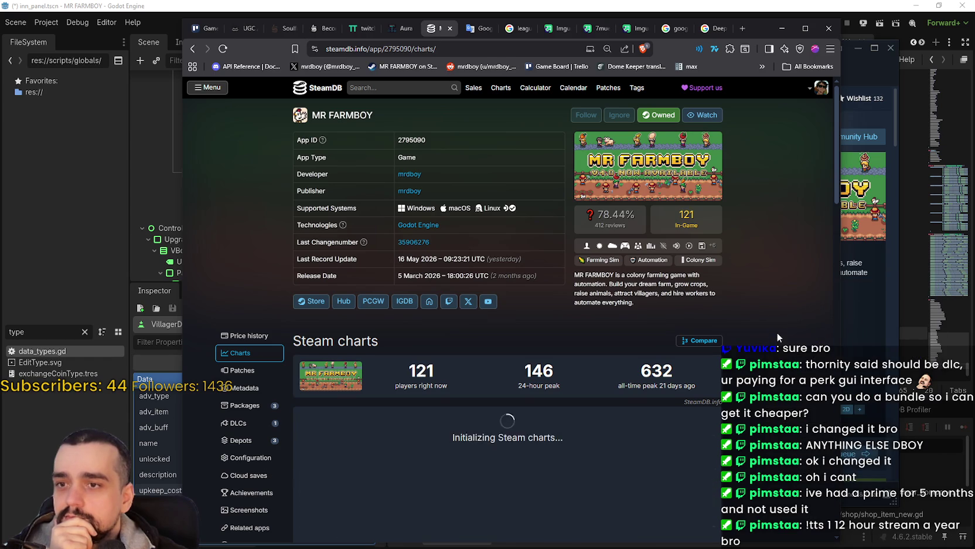
pyautogui.scroll(-2, 777, 332)
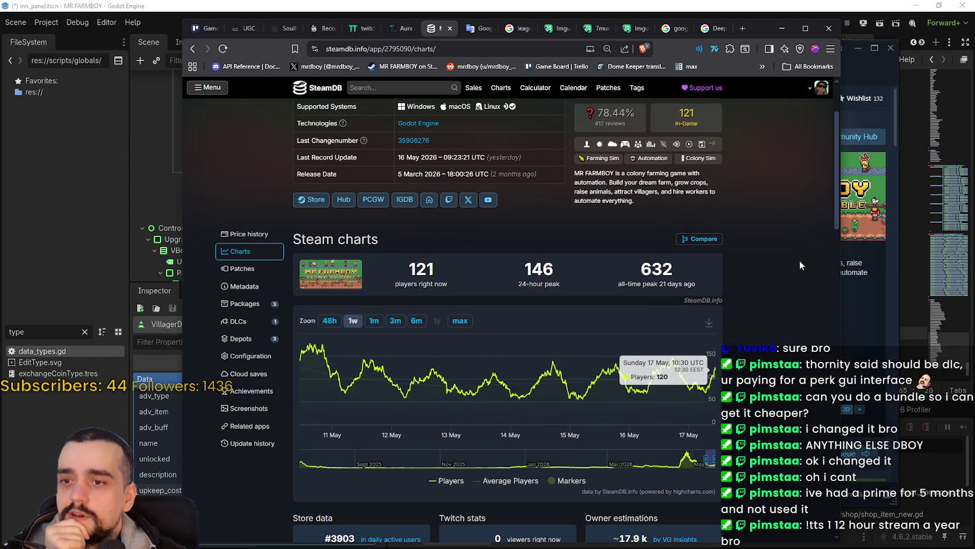
pyautogui.scroll(3, 741, 340)
pyautogui.click(781, 28)
pyautogui.click(635, 311)
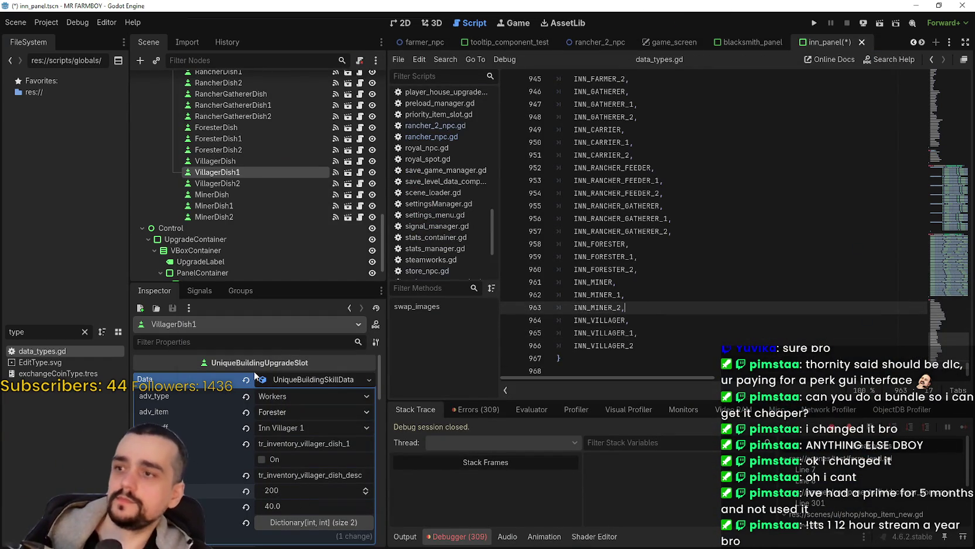
# Set VillagerDish2's upkeep cost to 300, save inn_panel, and check the other dish slots' data.
pyautogui.click(244, 182)
pyautogui.click(308, 491)
pyautogui.write('300')
pyautogui.click(294, 508)
pyautogui.click(299, 493)
pyautogui.hotkey('ctrl', 's')
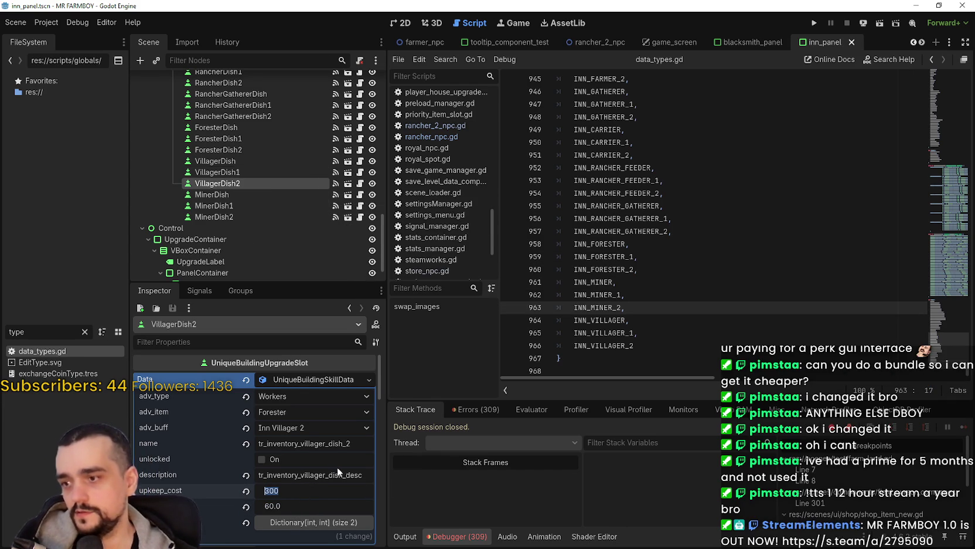
pyautogui.click(261, 193)
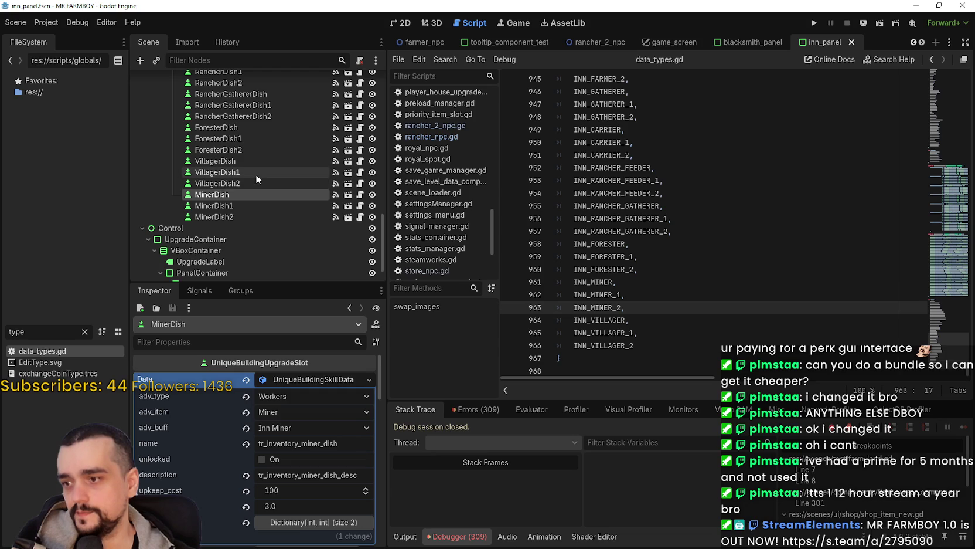
pyautogui.click(256, 172)
pyautogui.click(263, 151)
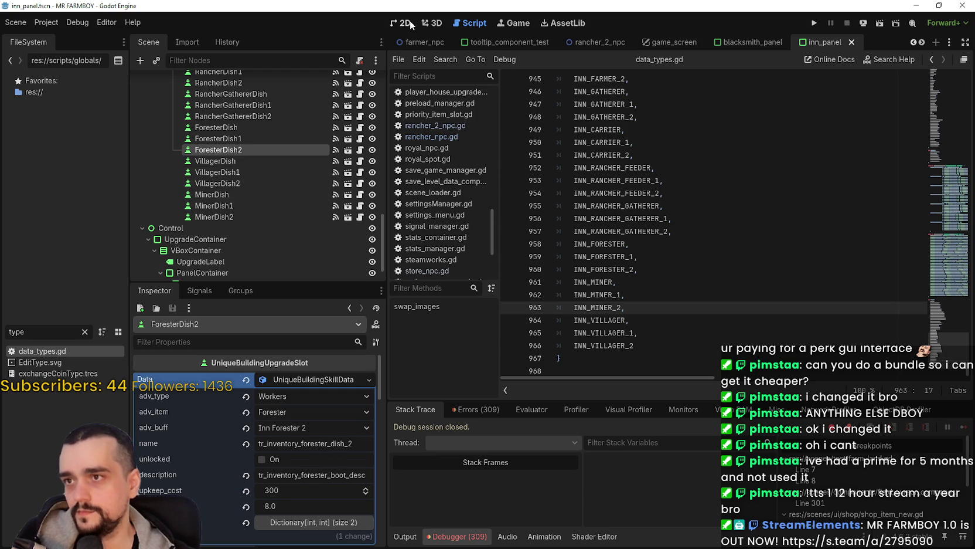
# In the 2D view, select ForesterDish and expand its icon's atlas region settings.
pyautogui.click(411, 24)
pyautogui.scroll(3, 670, 323)
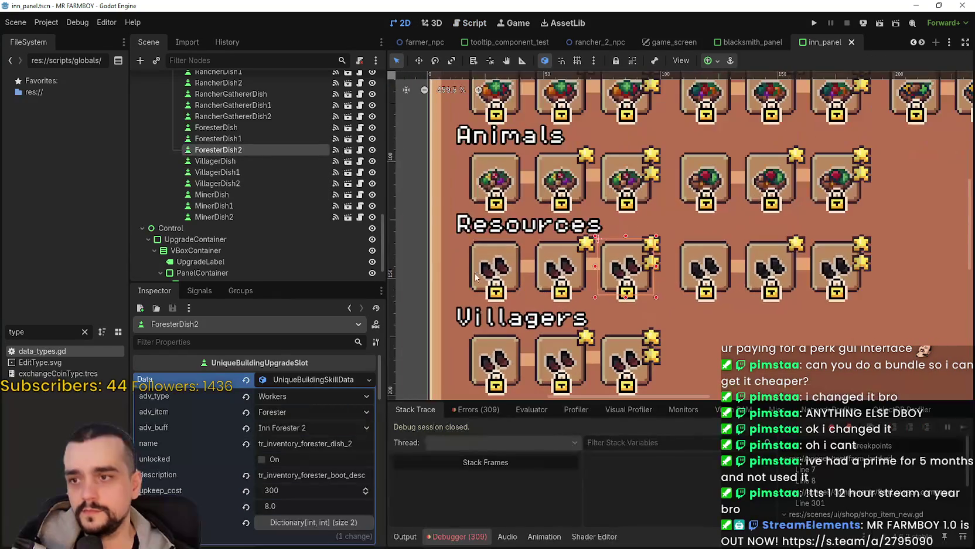
pyautogui.click(480, 276)
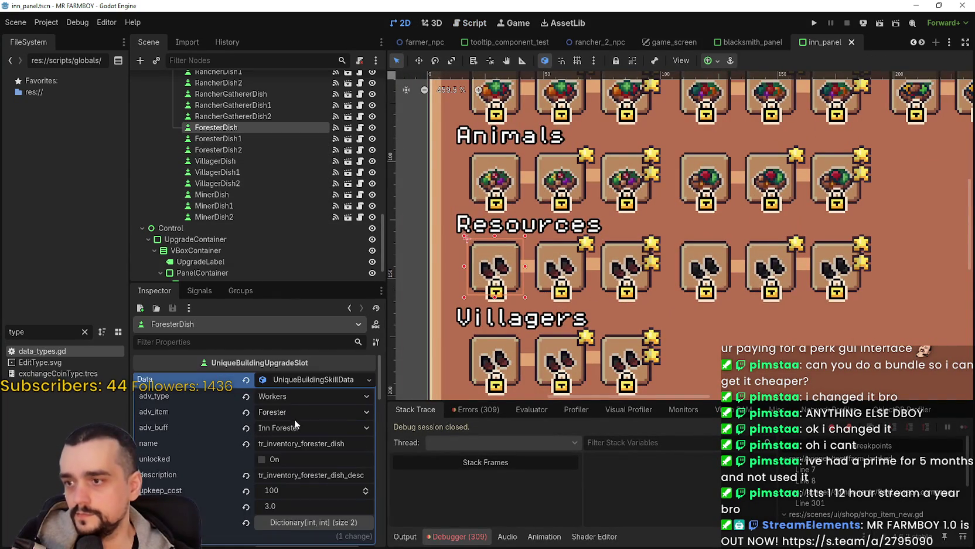
pyautogui.click(305, 382)
pyautogui.scroll(-1, 302, 410)
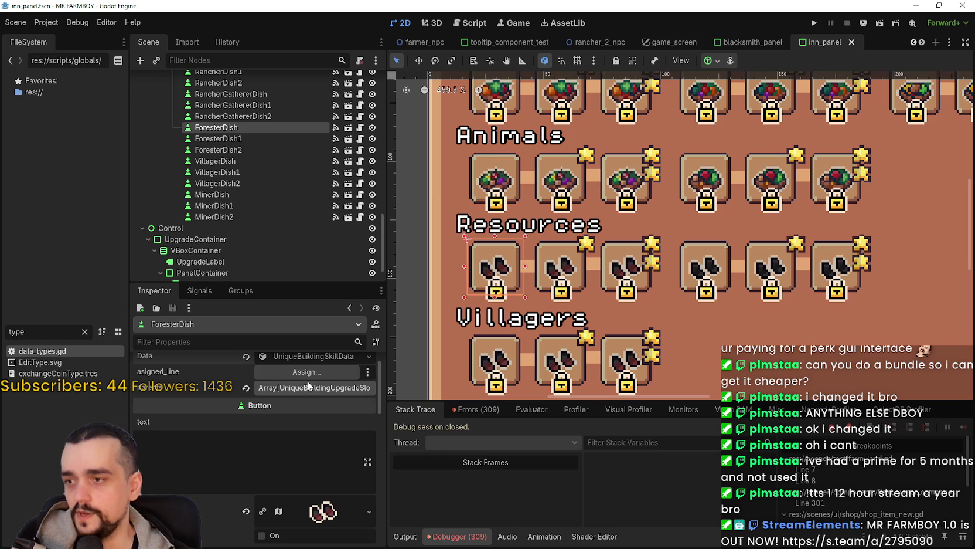
pyautogui.click(313, 359)
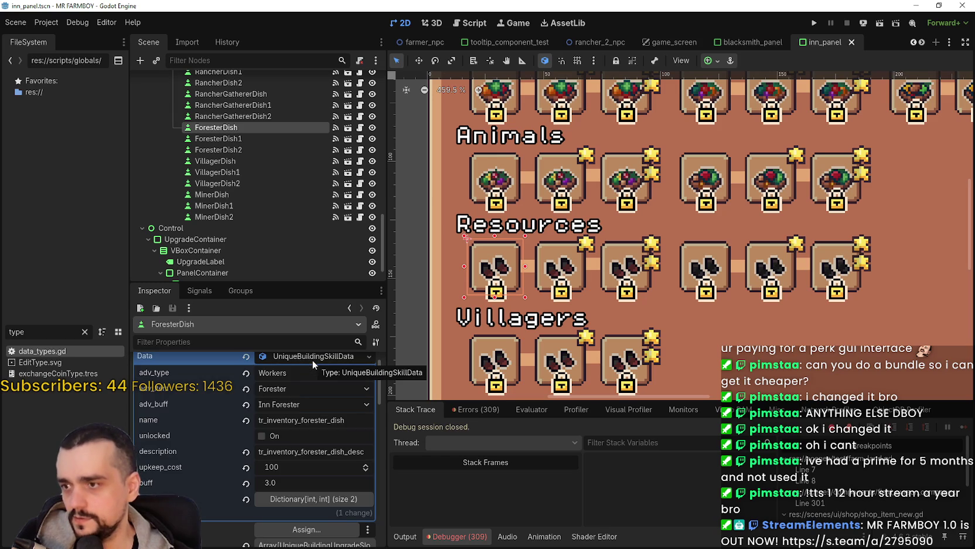
pyautogui.click(313, 359)
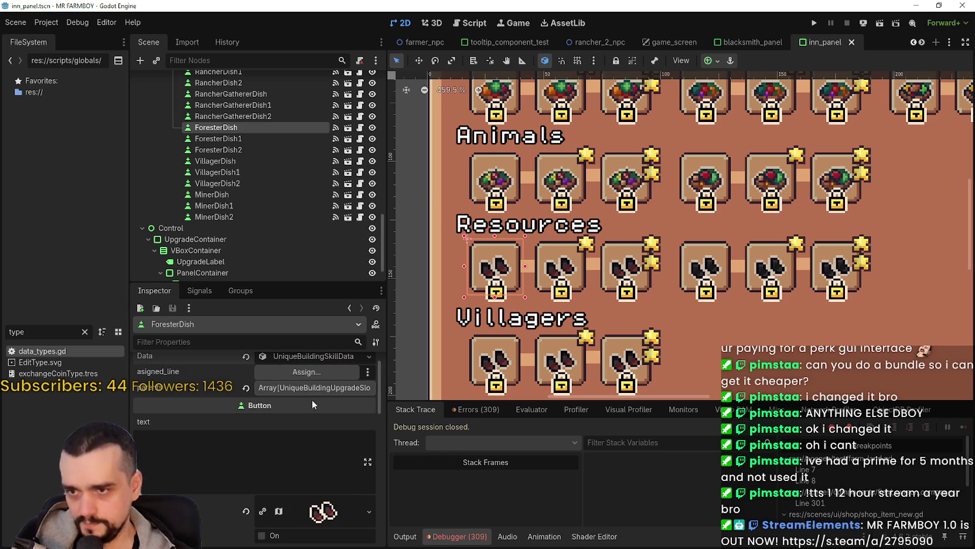
pyautogui.scroll(-3, 315, 393)
pyautogui.click(278, 441)
pyautogui.click(316, 440)
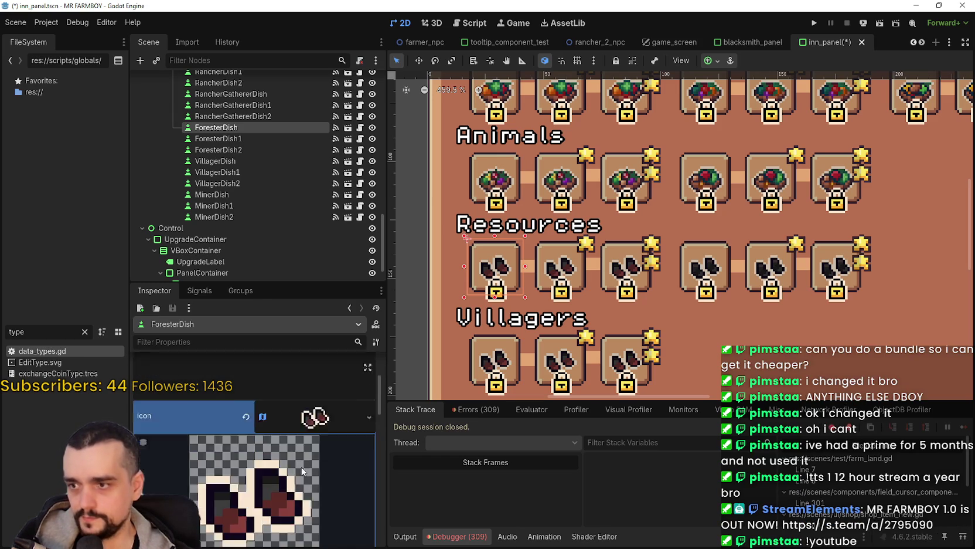
# Edit ForesterDish's icon atlas region to the bowl dish tile (x 336), replacing the boots.
pyautogui.click(267, 513)
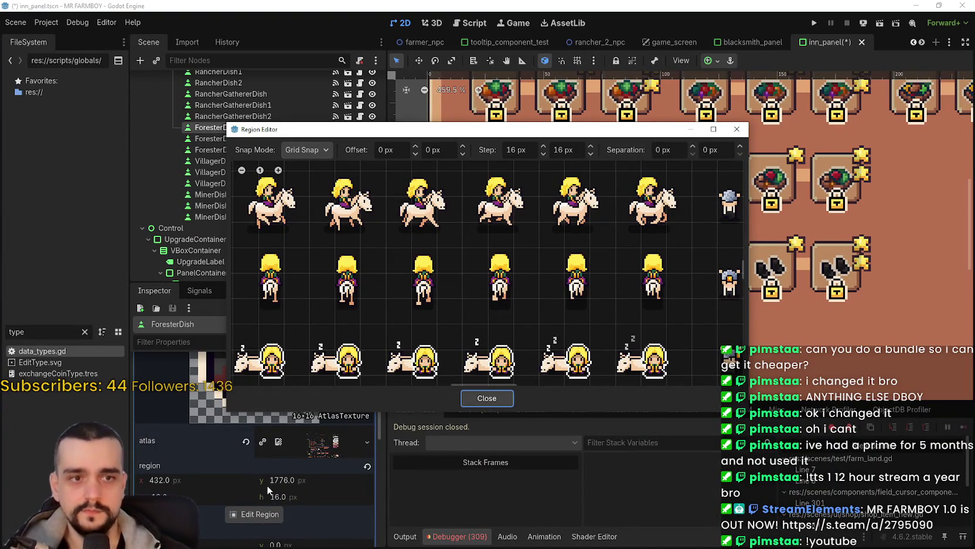
pyautogui.scroll(-2, 389, 286)
pyautogui.scroll(-6, 384, 287)
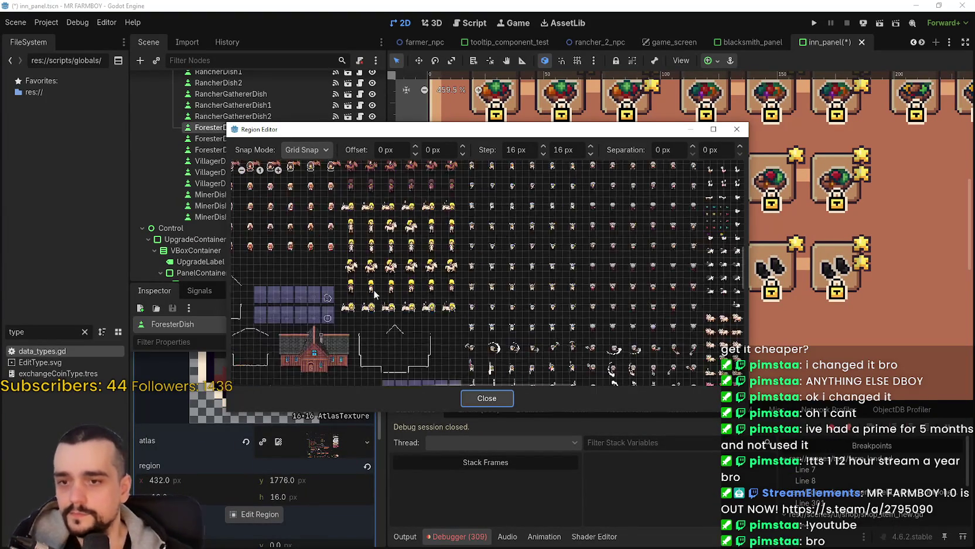
pyautogui.scroll(8, 363, 300)
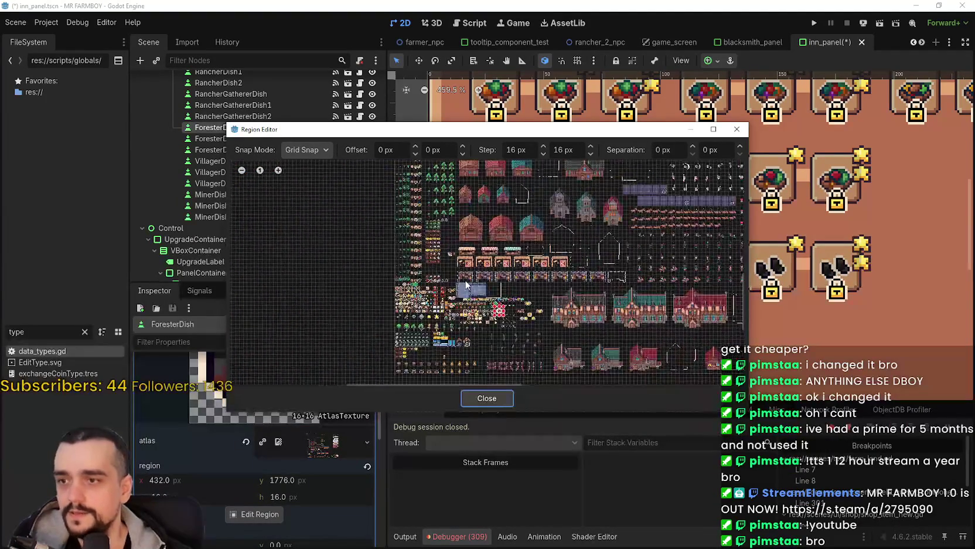
pyautogui.scroll(5, 560, 321)
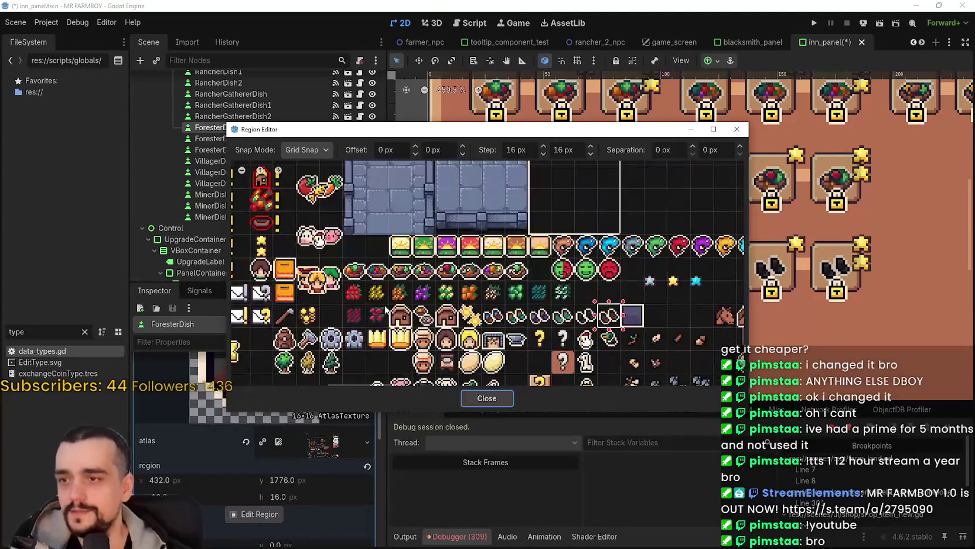
pyautogui.moveTo(443, 138)
pyautogui.mouseDown()
pyautogui.moveTo(421, 211)
pyautogui.moveTo(361, 220)
pyautogui.moveTo(433, 307)
pyautogui.moveTo(446, 294)
pyautogui.mouseUp()
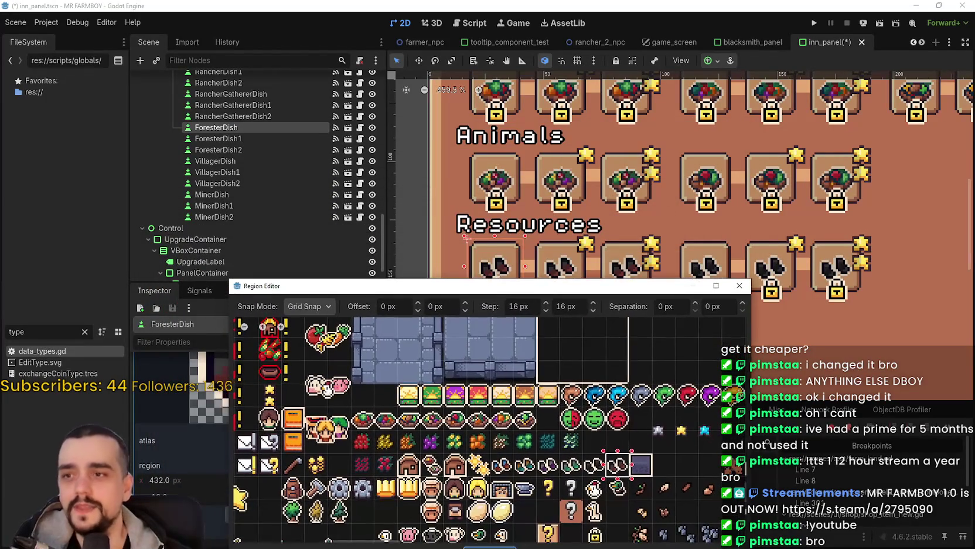
pyautogui.scroll(2, 450, 440)
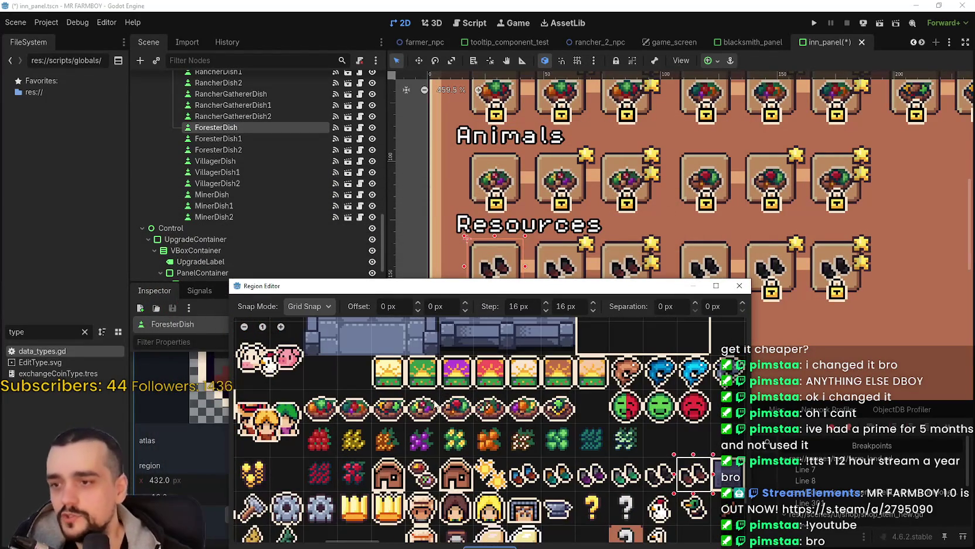
pyautogui.click(475, 418)
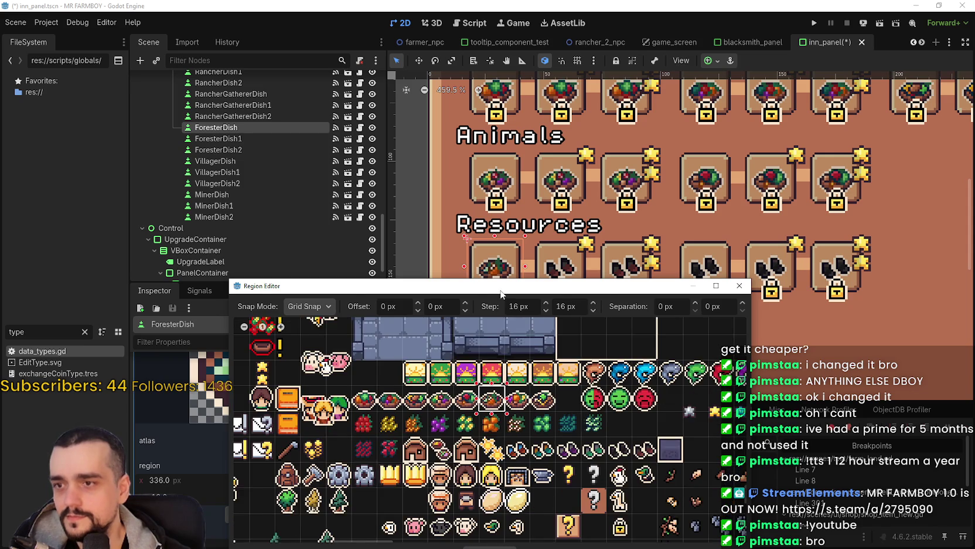
pyautogui.click(511, 487)
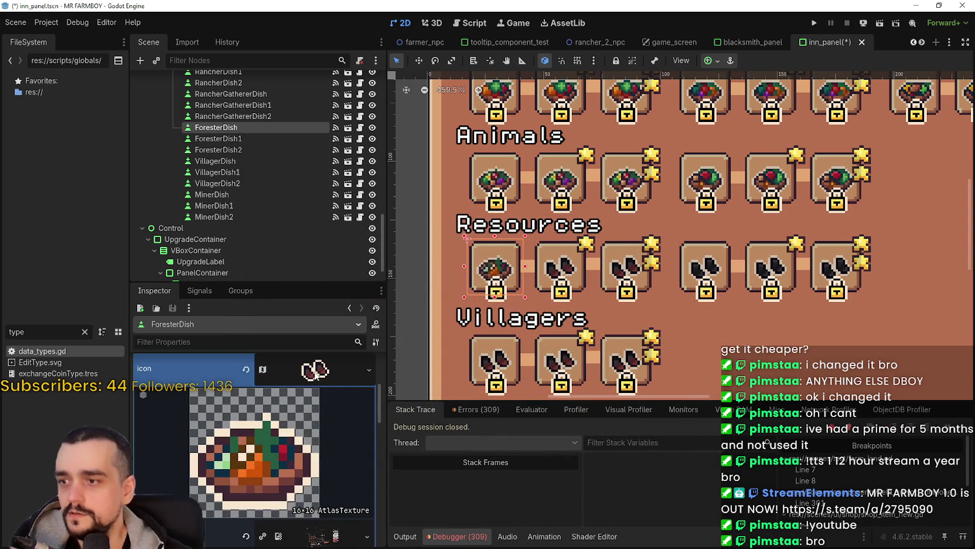
pyautogui.rightClick(310, 370)
# Copy ForesterDish's bowl icon and paste it onto ForesterDish1.
pyautogui.click(349, 491)
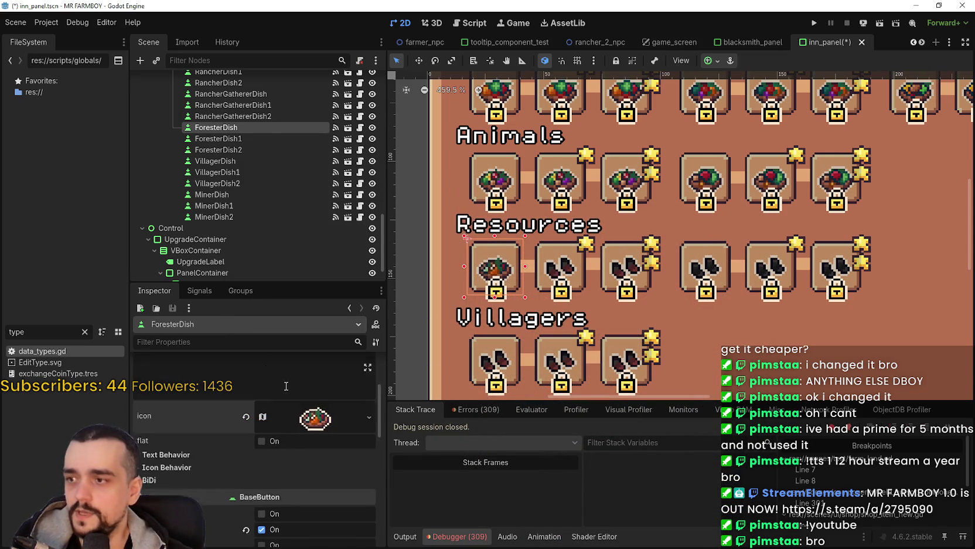
pyautogui.click(267, 137)
pyautogui.click(297, 383)
pyautogui.click(292, 377)
pyautogui.click(293, 378)
pyautogui.scroll(-3, 313, 476)
pyautogui.rightClick(313, 441)
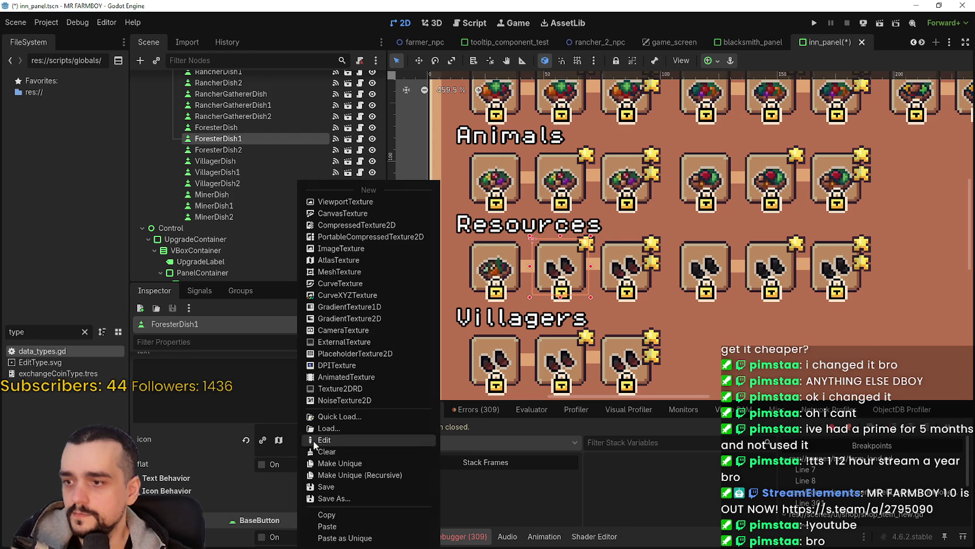
pyautogui.click(342, 523)
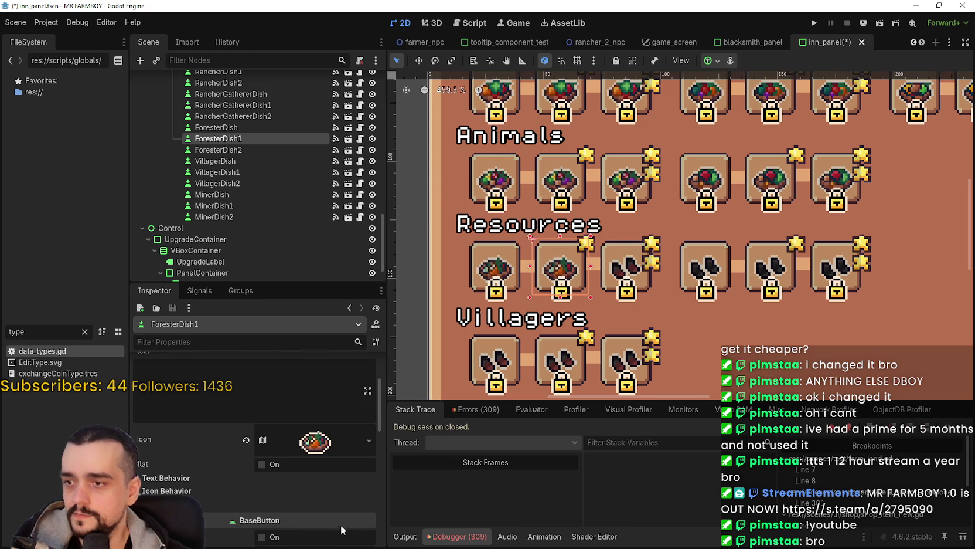
# Paste the same bowl icon onto ForesterDish2.
pyautogui.click(273, 149)
pyautogui.click(297, 383)
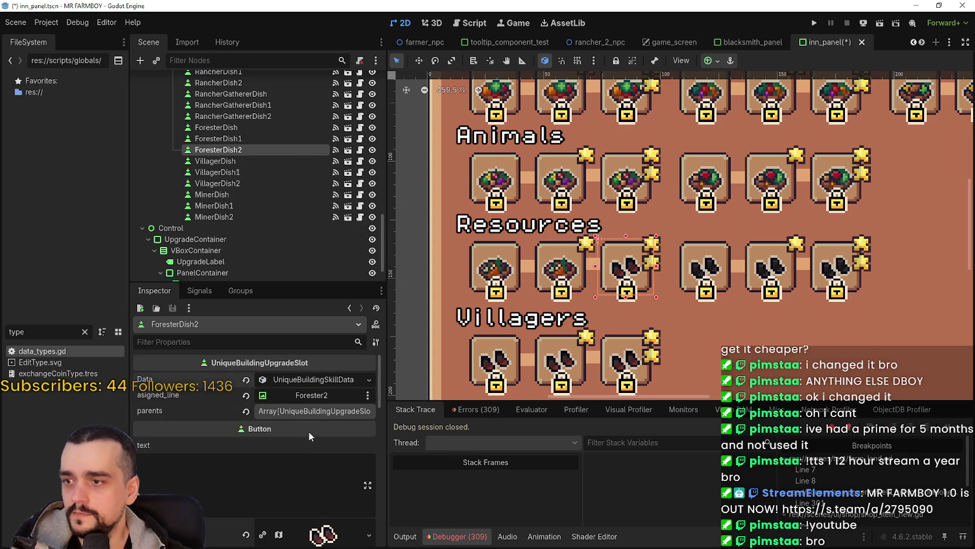
pyautogui.scroll(-3, 307, 424)
pyautogui.rightClick(306, 463)
pyautogui.click(357, 528)
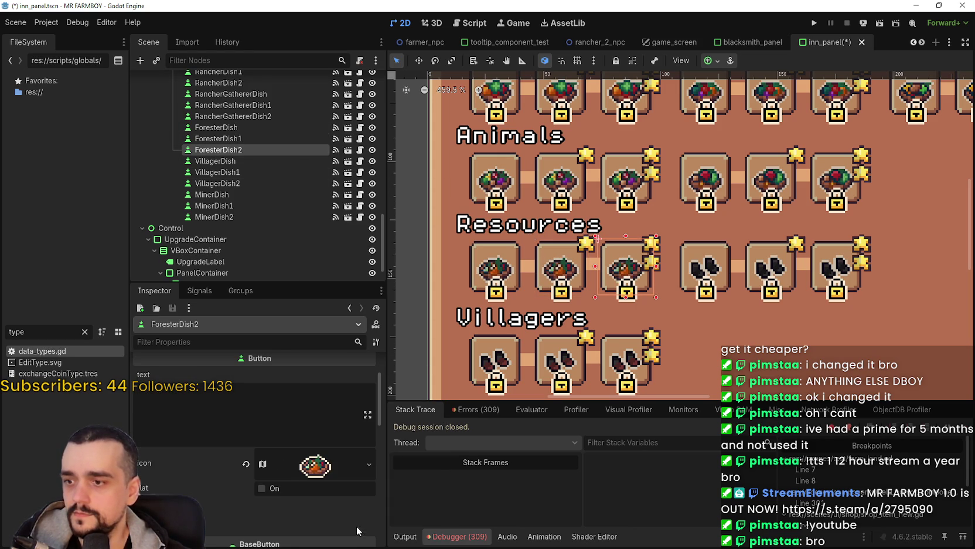
# Select MinerDish and expand its icon texture settings.
pyautogui.click(264, 159)
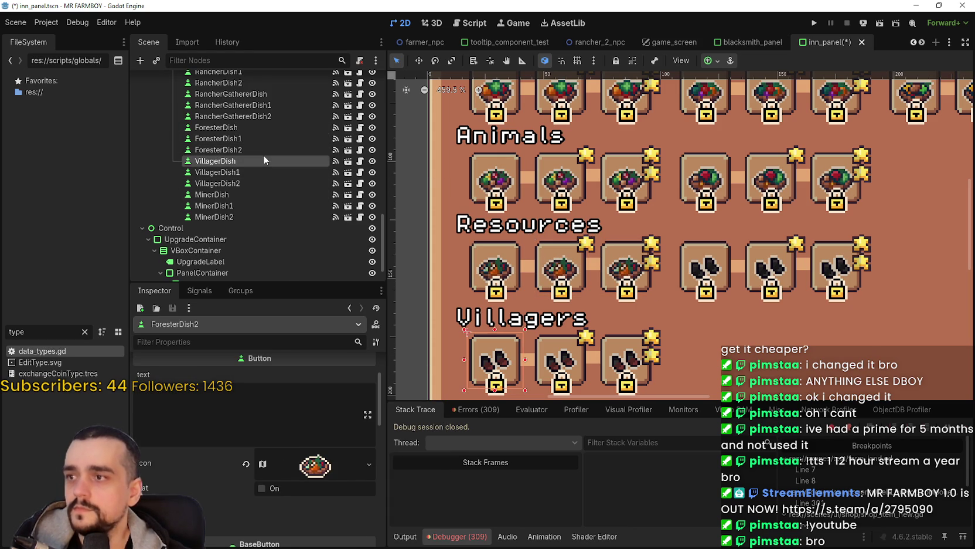
pyautogui.click(268, 194)
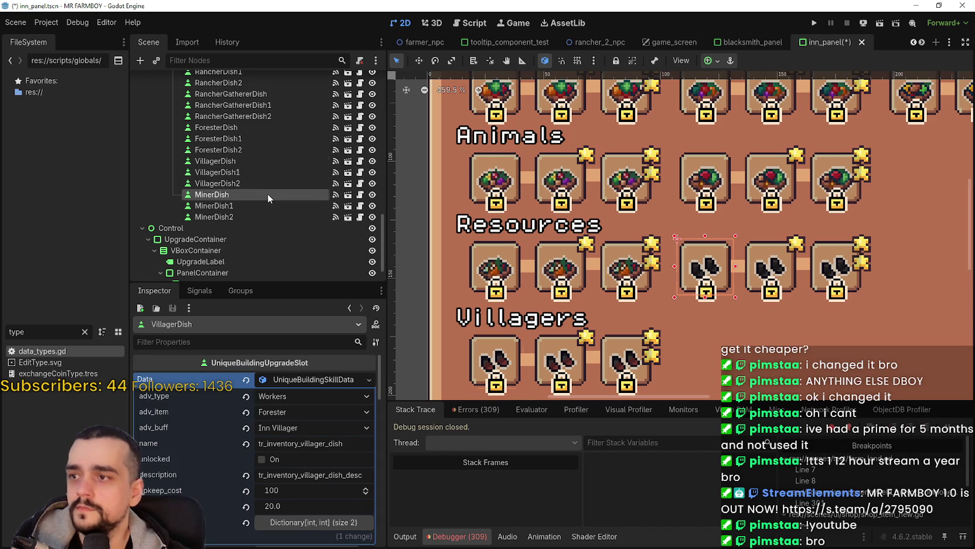
pyautogui.click(313, 384)
pyautogui.scroll(-3, 295, 460)
pyautogui.click(263, 418)
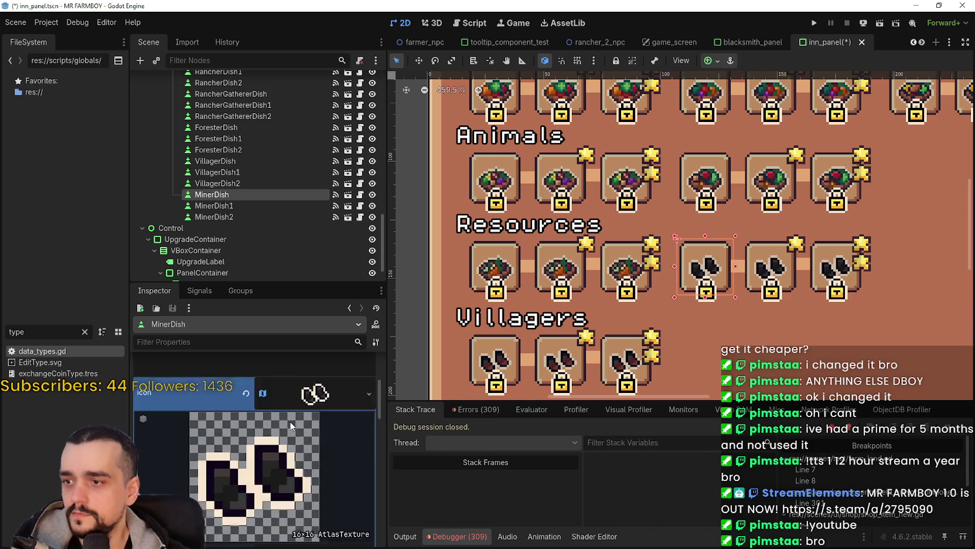
# Set MinerDish's icon atlas region to the food dish tile.
pyautogui.scroll(-3, 284, 436)
pyautogui.click(258, 490)
pyautogui.scroll(-6, 577, 238)
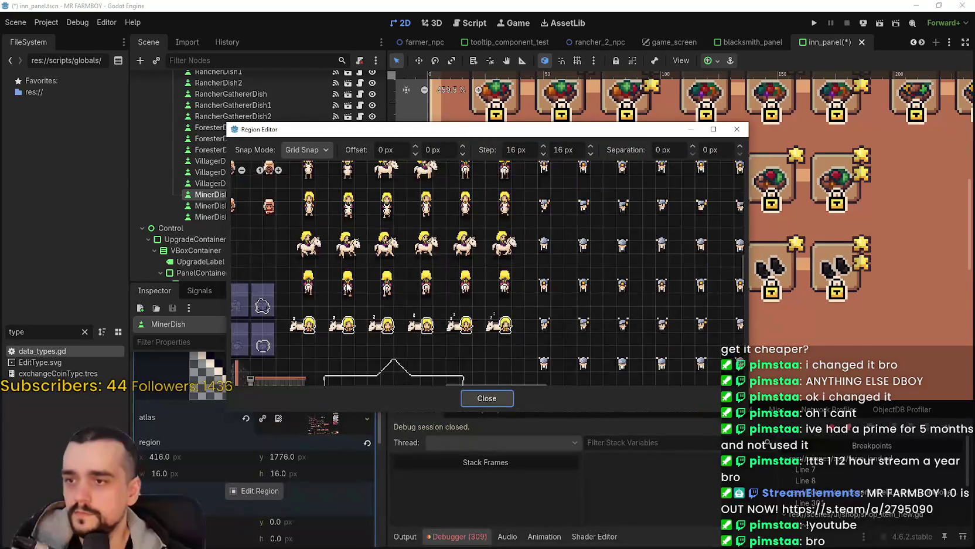
pyautogui.moveTo(578, 238); pyautogui.dragTo(381, 164)
pyautogui.scroll(3, 459, 307)
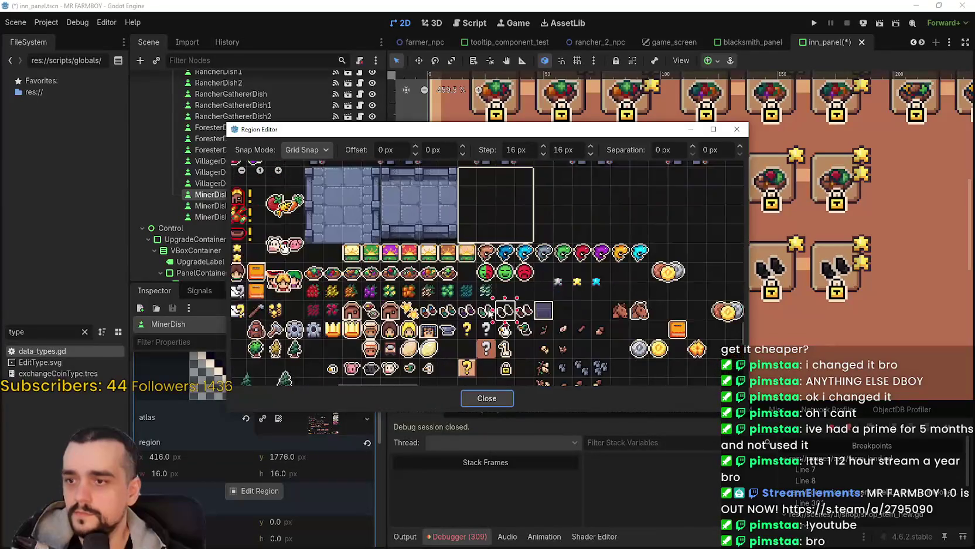
pyautogui.moveTo(499, 130)
pyautogui.mouseDown()
pyautogui.moveTo(557, 334)
pyautogui.moveTo(577, 273)
pyautogui.mouseUp()
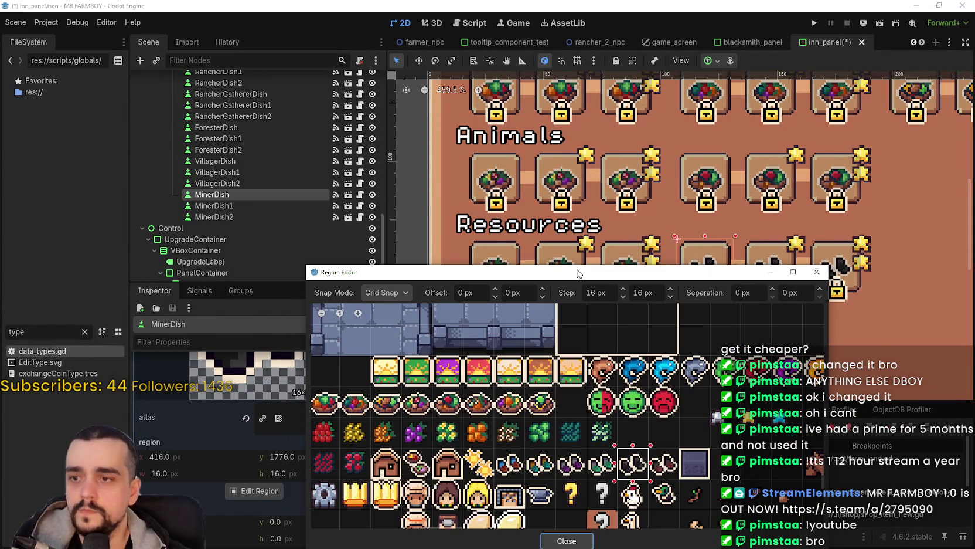
pyautogui.click(505, 398)
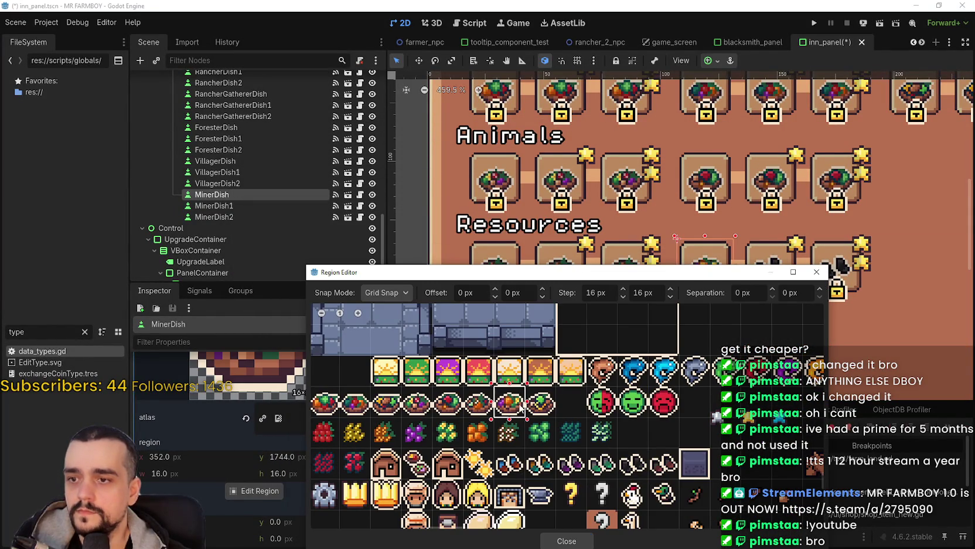
pyautogui.click(566, 540)
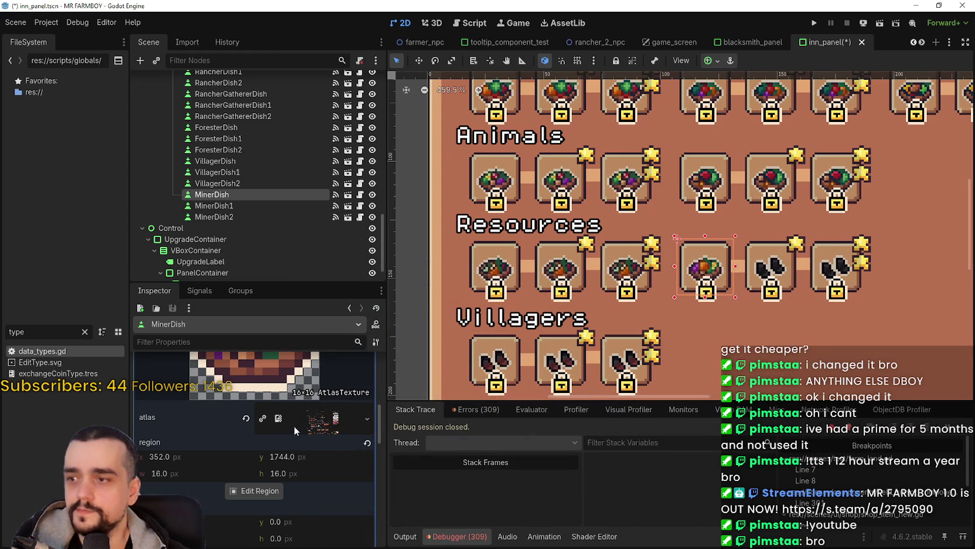
pyautogui.scroll(3, 317, 420)
pyautogui.click(319, 420)
# Copy MinerDish's dish icon texture and paste it onto MinerDish1.
pyautogui.rightClick(320, 420)
pyautogui.click(332, 473)
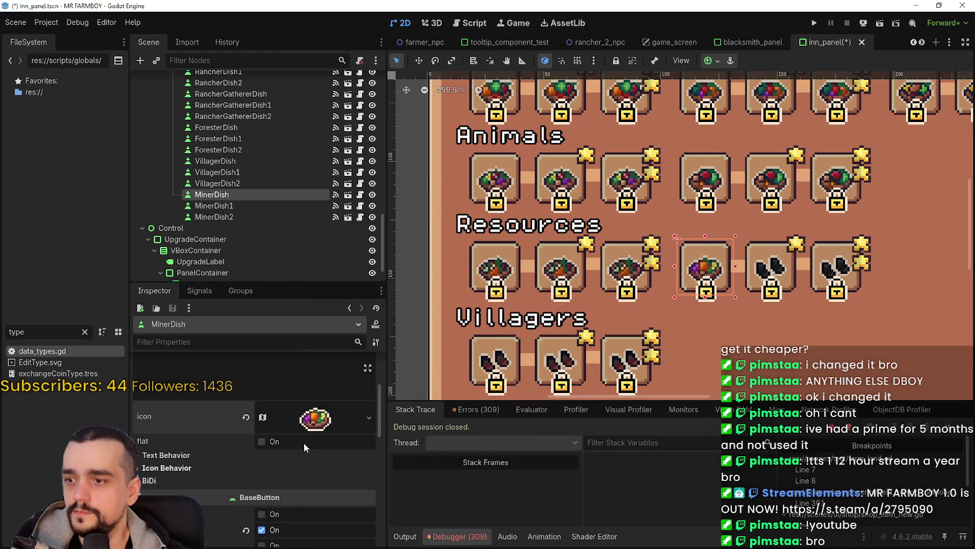
pyautogui.scroll(3, 316, 439)
pyautogui.click(241, 206)
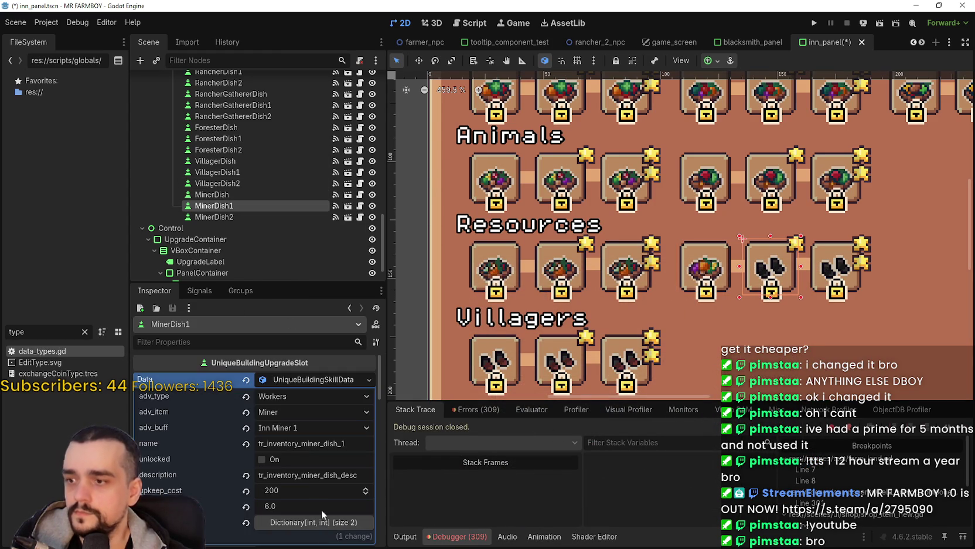
pyautogui.scroll(1, 308, 387)
pyautogui.scroll(-2, 302, 440)
pyautogui.rightClick(304, 442)
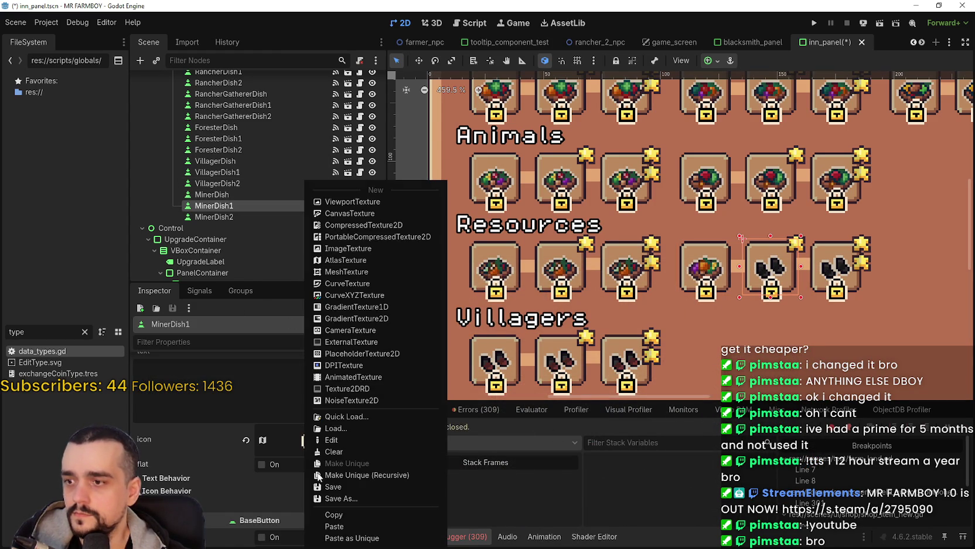
pyautogui.click(329, 525)
# Paste the dish icon onto MinerDish2 and save the inn_panel scene.
pyautogui.click(261, 217)
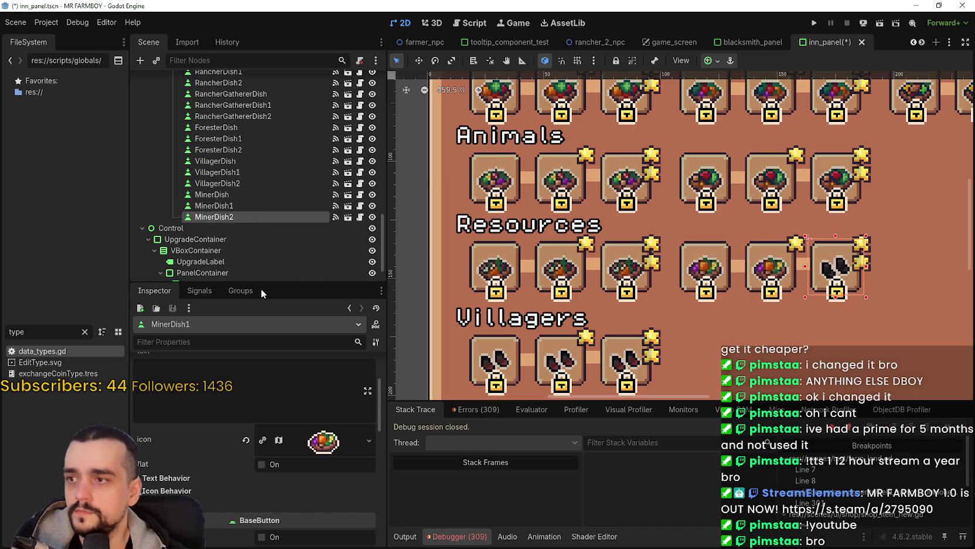
pyautogui.scroll(-3, 311, 461)
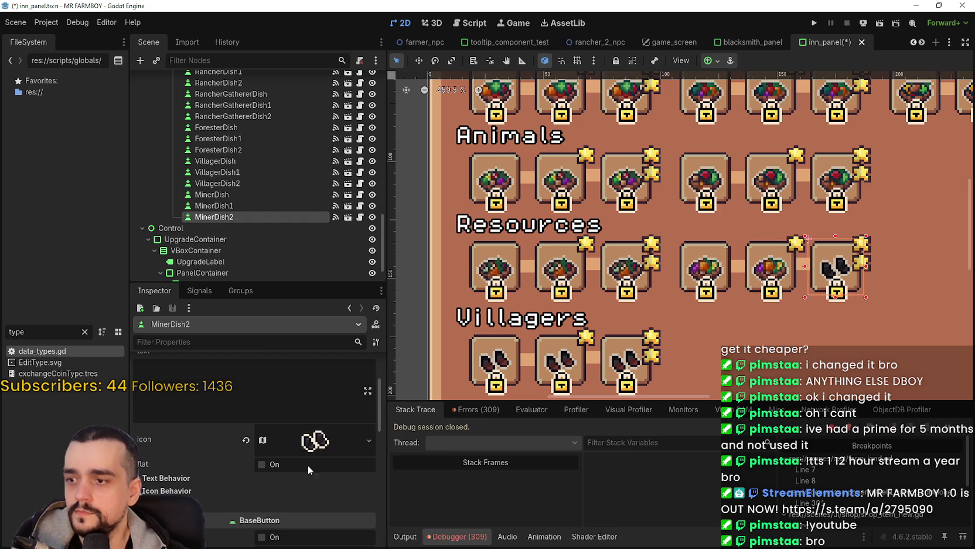
pyautogui.rightClick(305, 441)
pyautogui.click(336, 527)
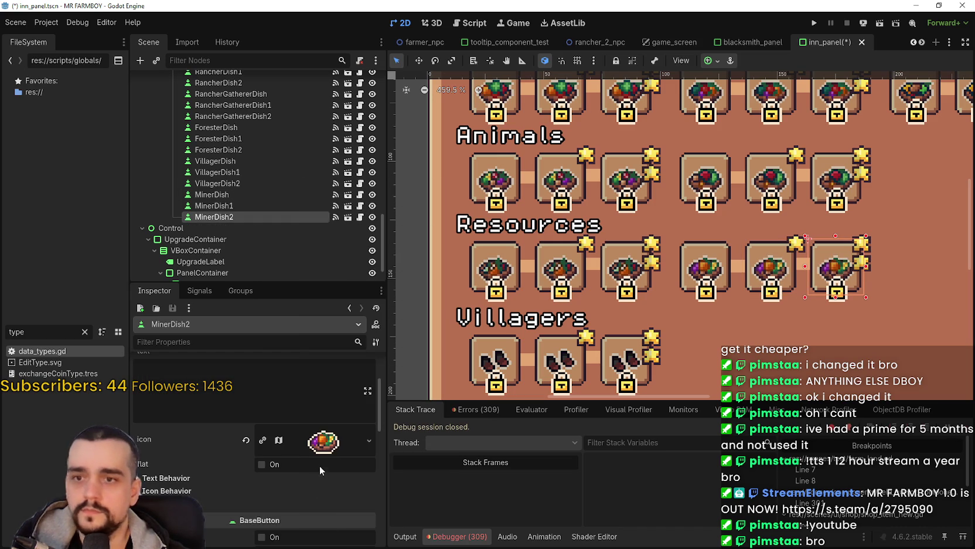
pyautogui.hotkey('ctrl', 's')
pyautogui.click(234, 160)
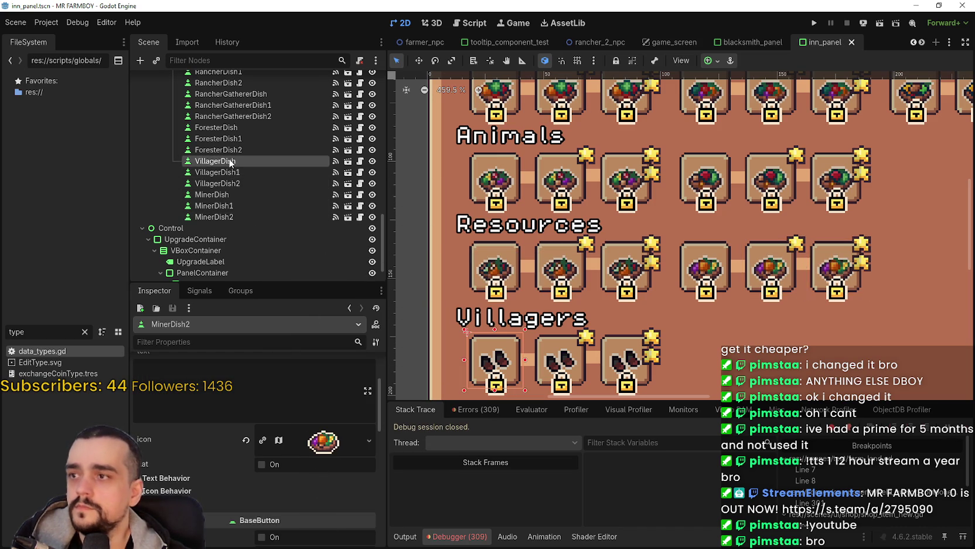
# Change VillagerDish's icon atlas region from the footprints to the food-dish tile.
pyautogui.scroll(-3, 638, 161)
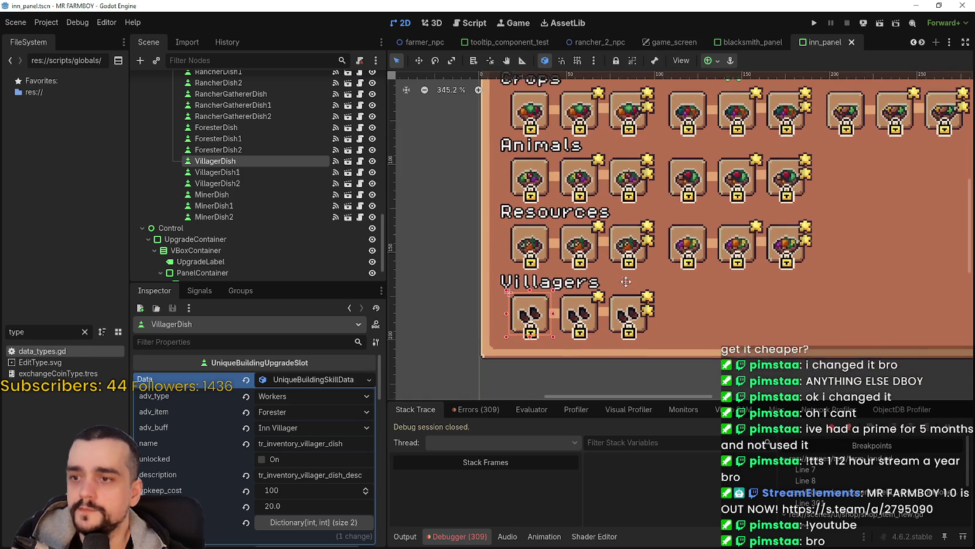
pyautogui.click(289, 381)
pyautogui.click(304, 464)
pyautogui.scroll(-5, 259, 508)
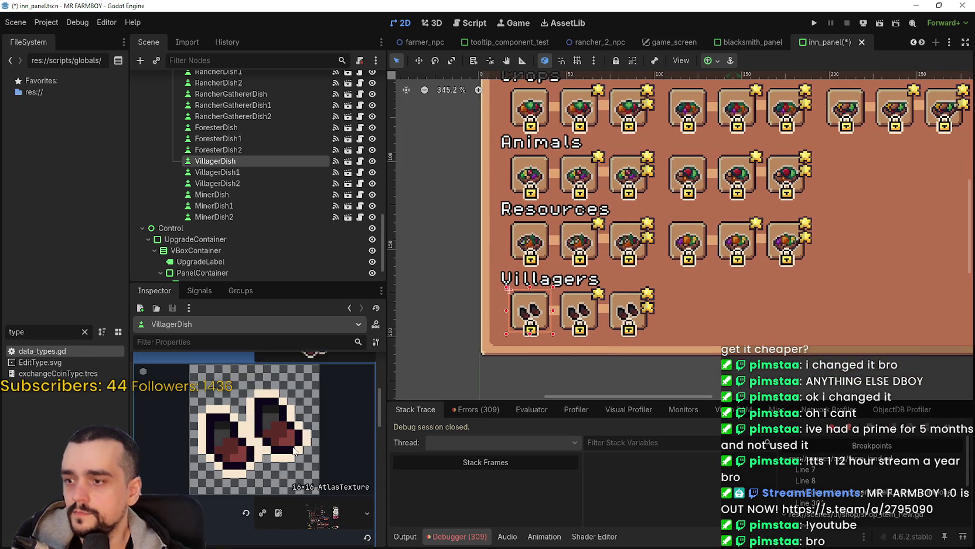
pyautogui.click(253, 538)
pyautogui.scroll(-3, 393, 271)
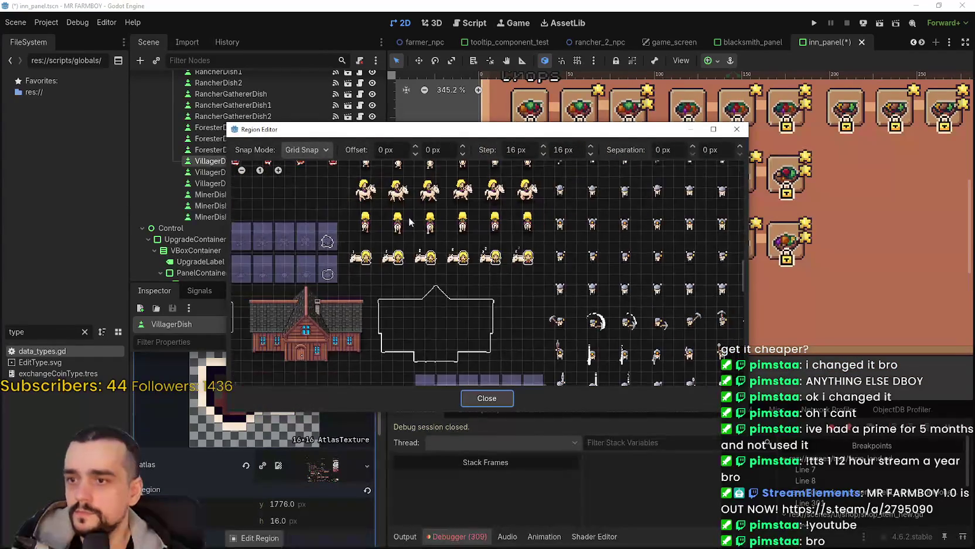
pyautogui.scroll(-10, 393, 271)
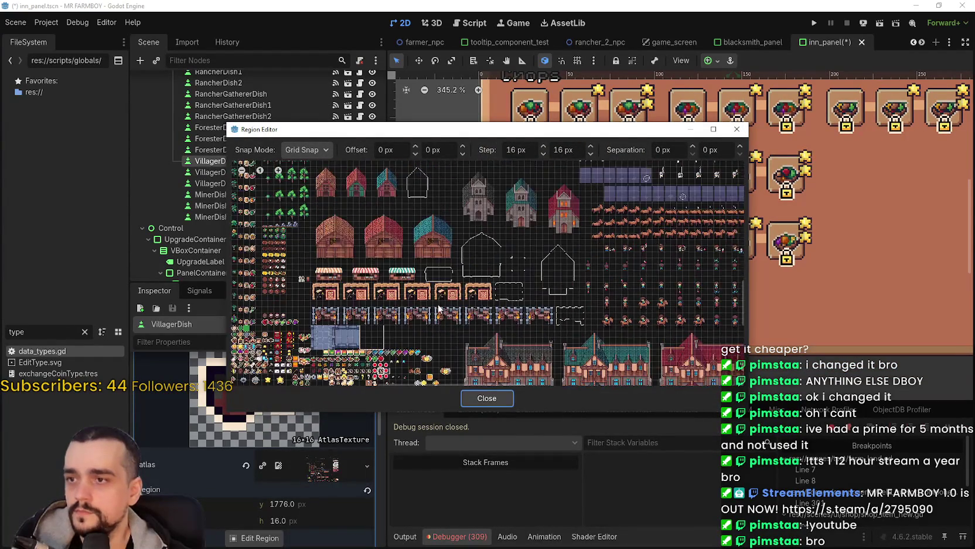
pyautogui.scroll(5, 505, 240)
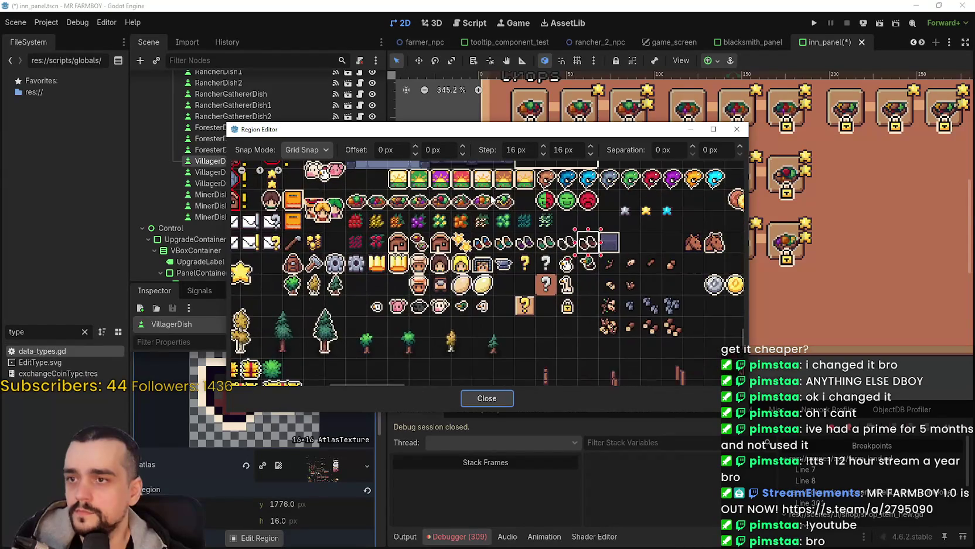
pyautogui.click(495, 396)
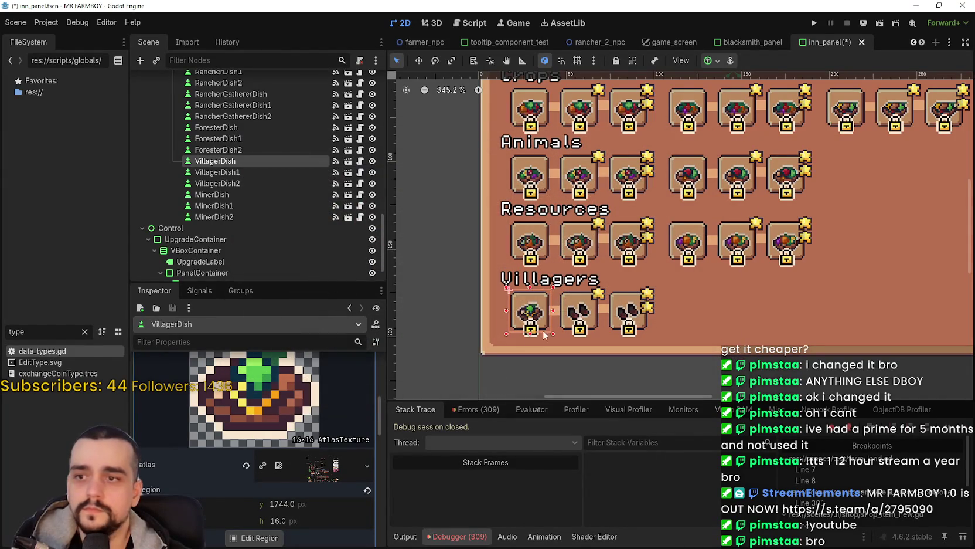
pyautogui.scroll(3, 323, 456)
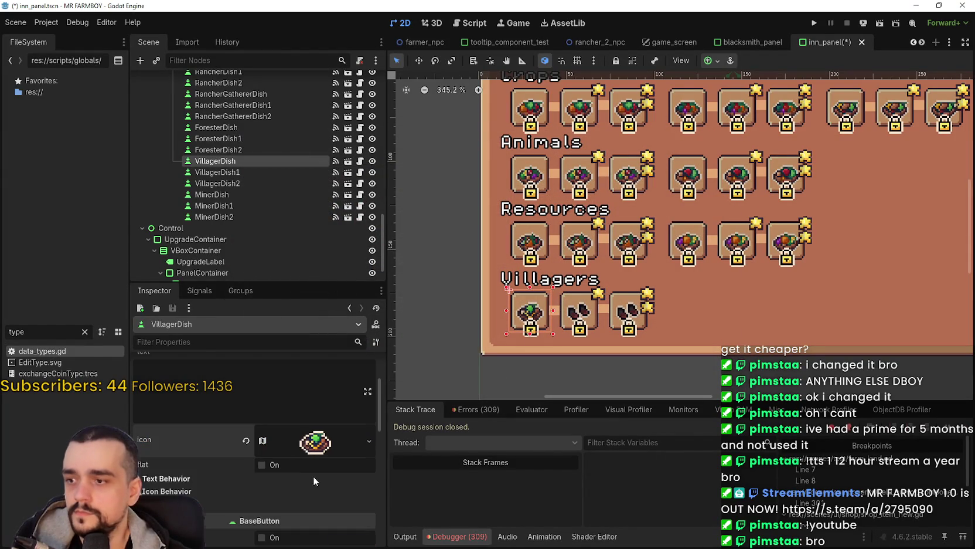
pyautogui.click(314, 443)
# Copy VillagerDish's dish icon texture and paste it as VillagerDish1's icon.
pyautogui.rightClick(308, 417)
pyautogui.click(343, 526)
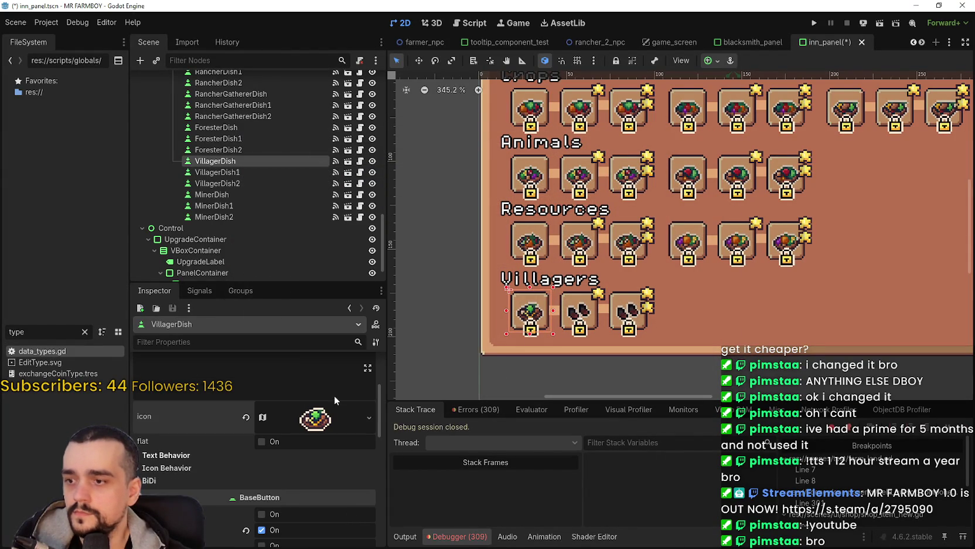
pyautogui.click(244, 171)
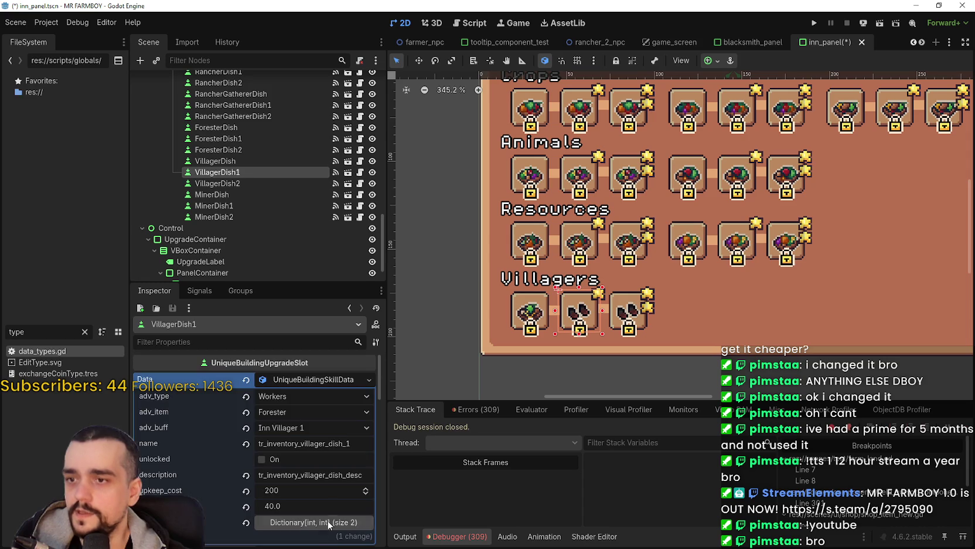
pyautogui.click(312, 383)
pyautogui.scroll(-3, 299, 415)
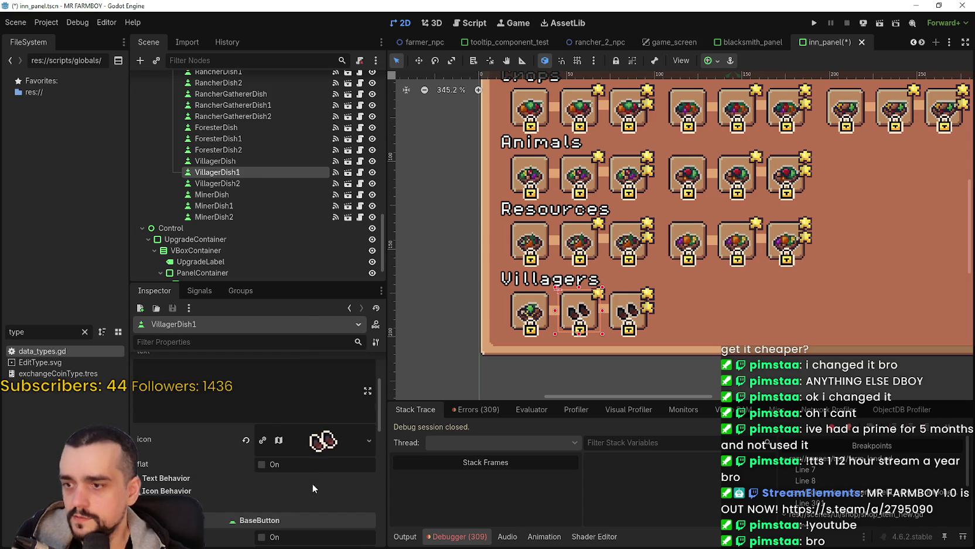
pyautogui.rightClick(302, 439)
pyautogui.click(331, 526)
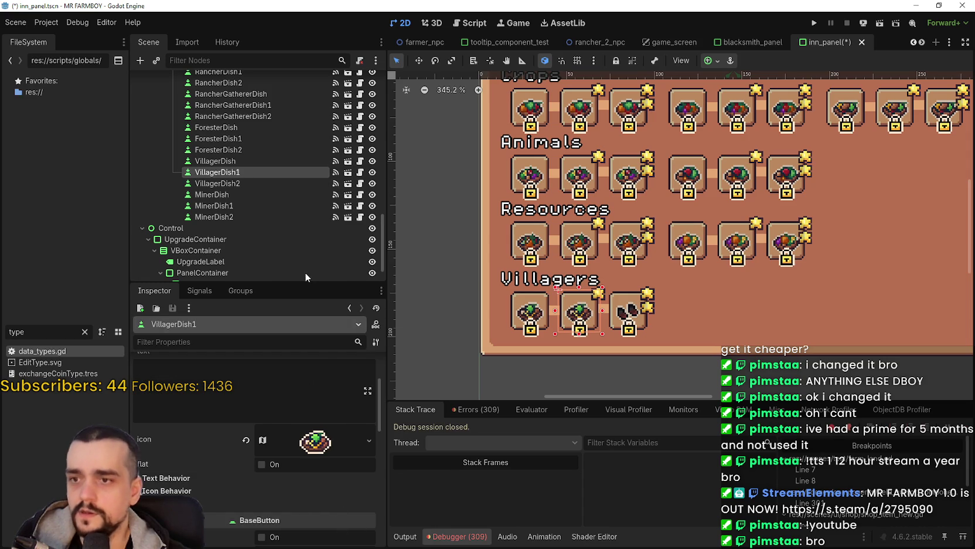
# Paste the dish texture as VillagerDish2's icon and save the inn_panel scene.
pyautogui.click(250, 183)
pyautogui.click(303, 378)
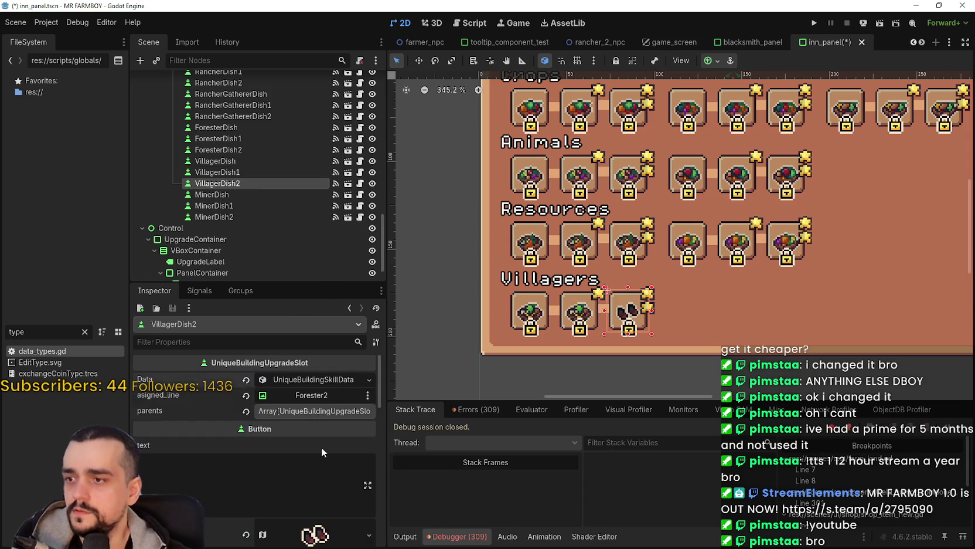
pyautogui.scroll(-3, 309, 410)
pyautogui.rightClick(306, 464)
pyautogui.click(352, 529)
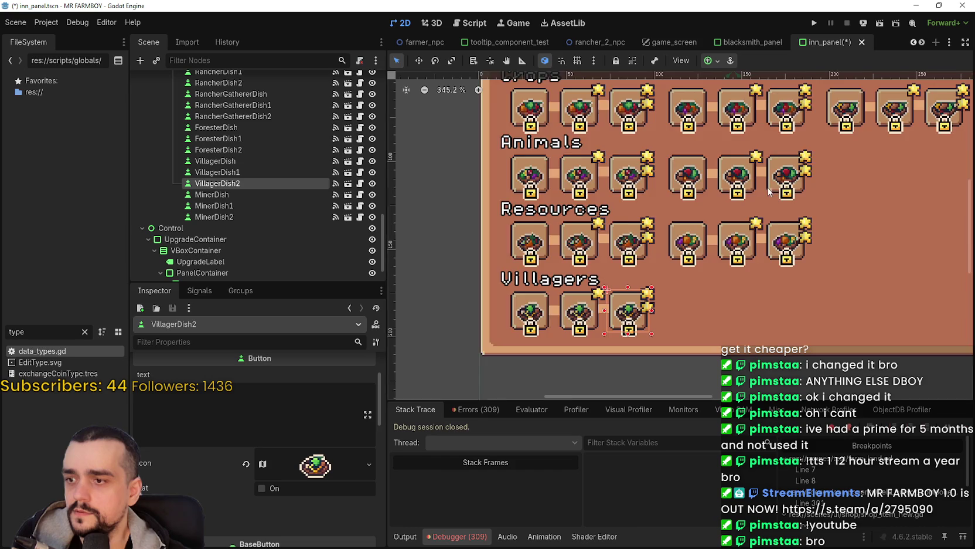
pyautogui.scroll(-3, 703, 222)
pyautogui.hotkey('ctrl', 's')
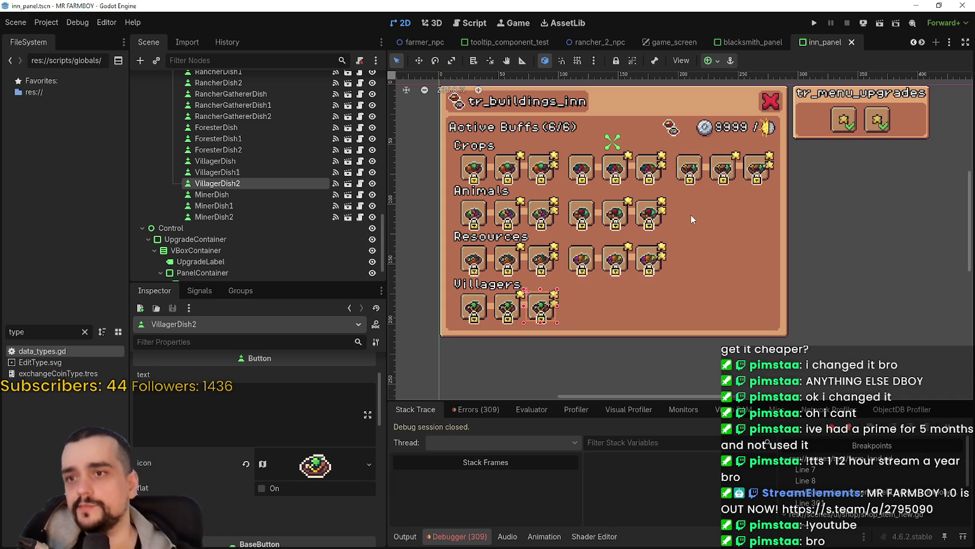
# Go past the Miner and RancherGatherer dish buttons to ForesterDish's button_group property.
pyautogui.scroll(3, 322, 489)
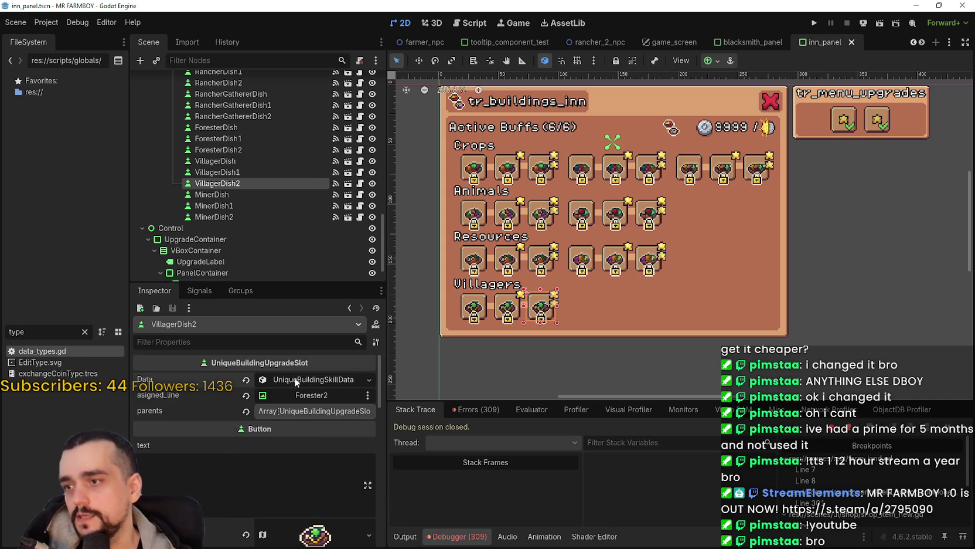
pyautogui.click(229, 194)
pyautogui.click(235, 204)
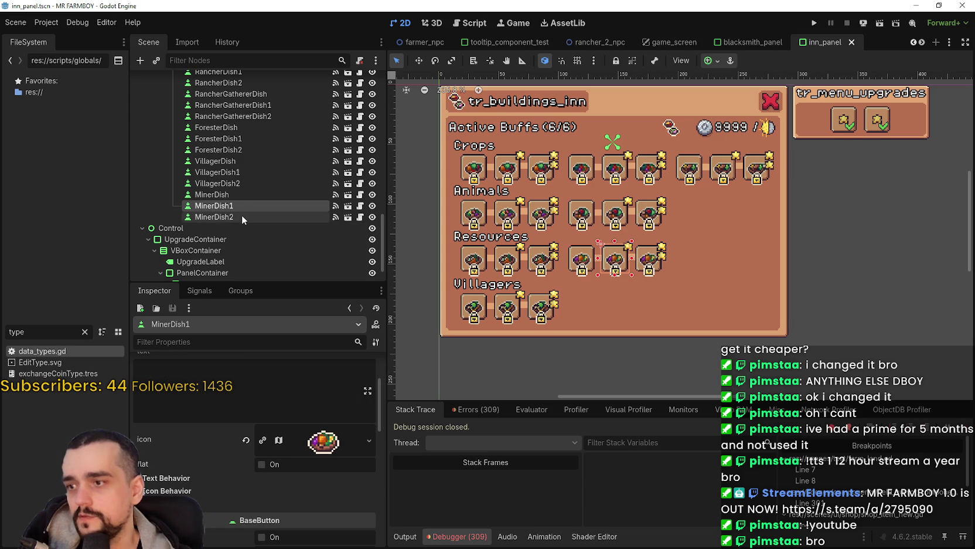
pyautogui.click(239, 216)
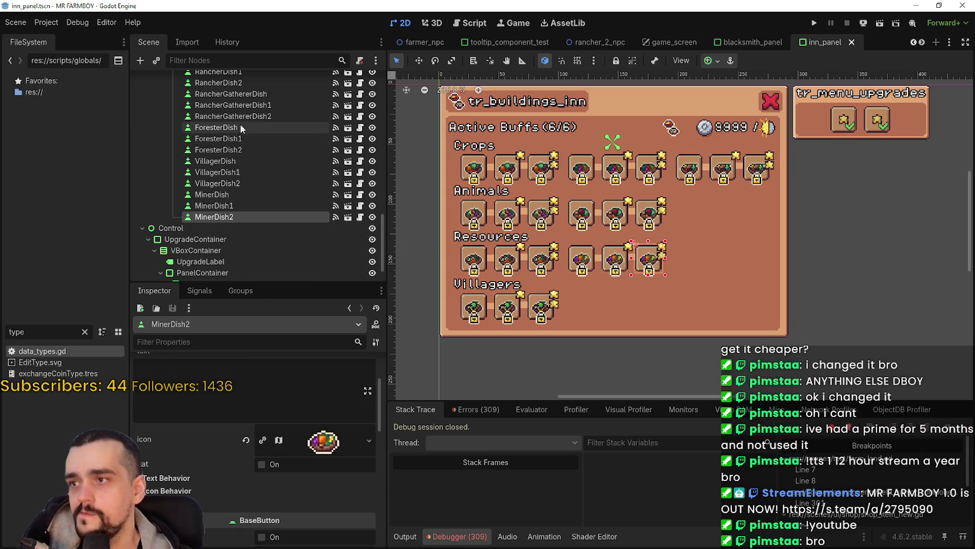
pyautogui.click(256, 94)
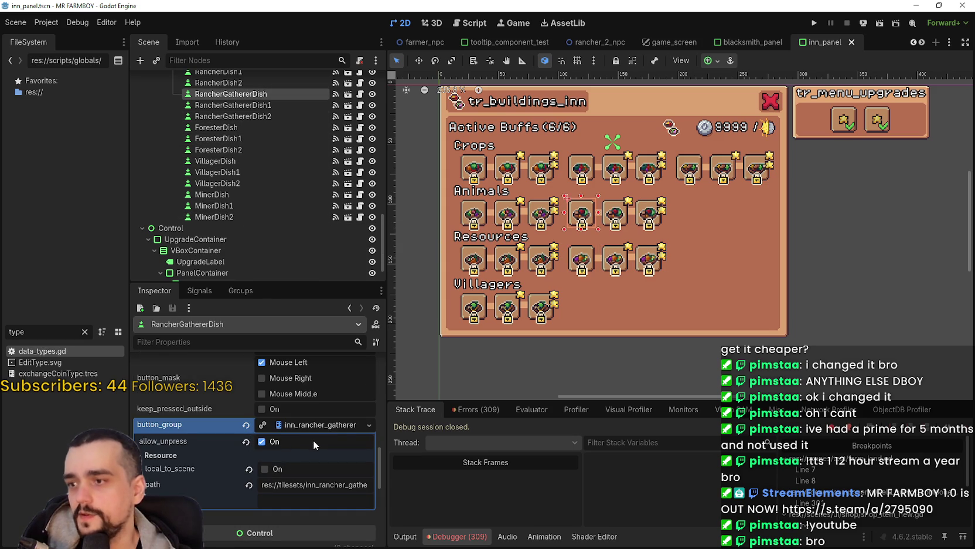
pyautogui.click(262, 126)
pyautogui.scroll(-5, 289, 445)
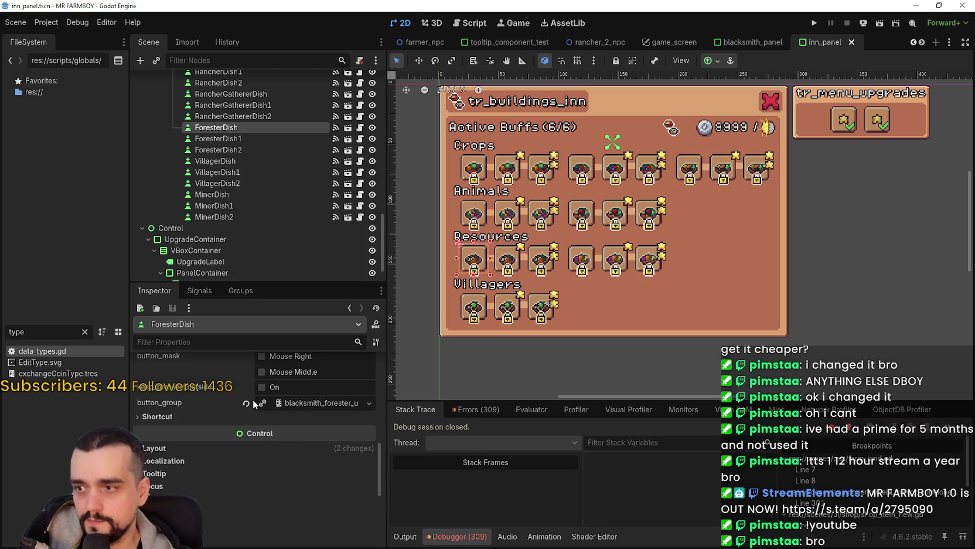
pyautogui.click(274, 409)
# Give ForesterDish a new ButtonGroup with allow_unpress enabled and local_to_scene left off.
pyautogui.click(301, 416)
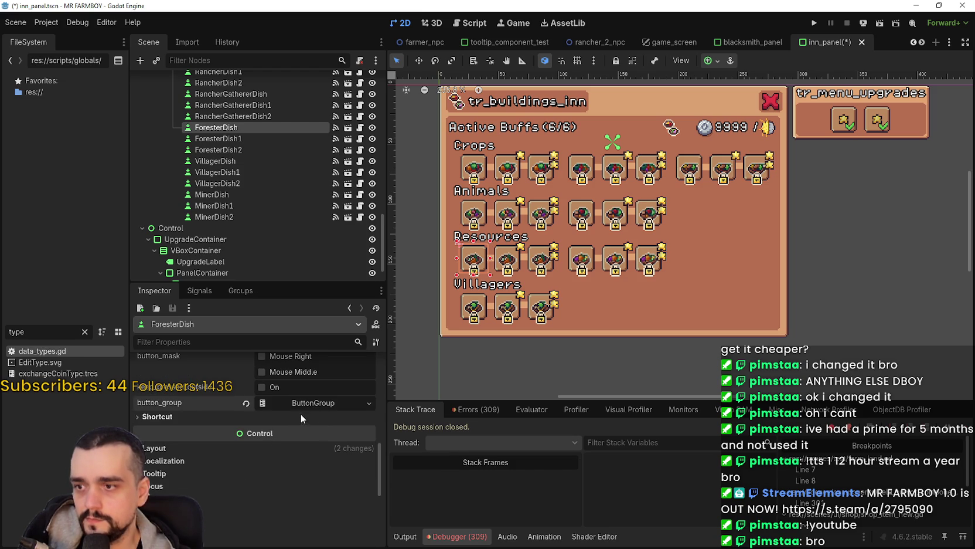
pyautogui.click(305, 403)
pyautogui.click(296, 419)
pyautogui.click(237, 433)
pyautogui.click(277, 447)
pyautogui.click(277, 447)
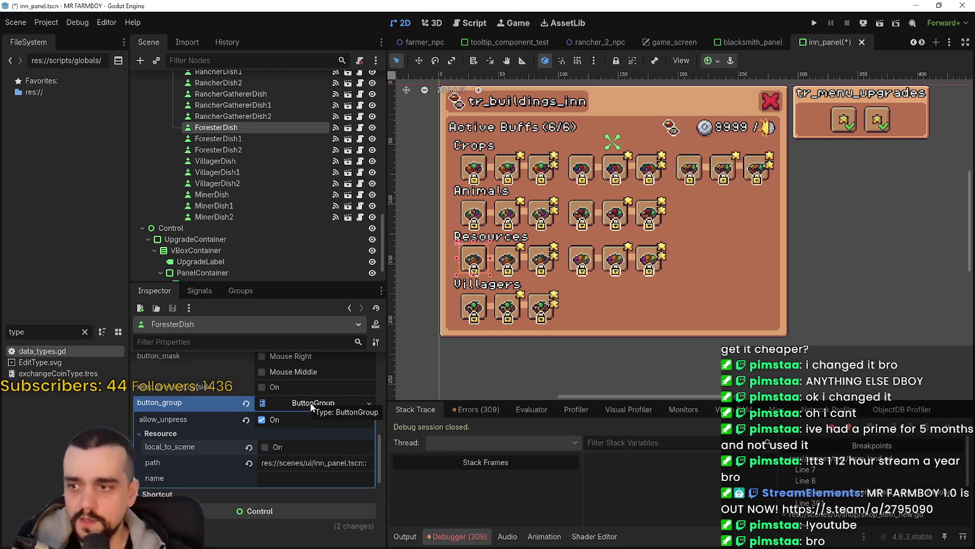
# Save the new group as inn_forester_upgrades.tres in tilesets, then save the inn_panel scene.
pyautogui.click(356, 508)
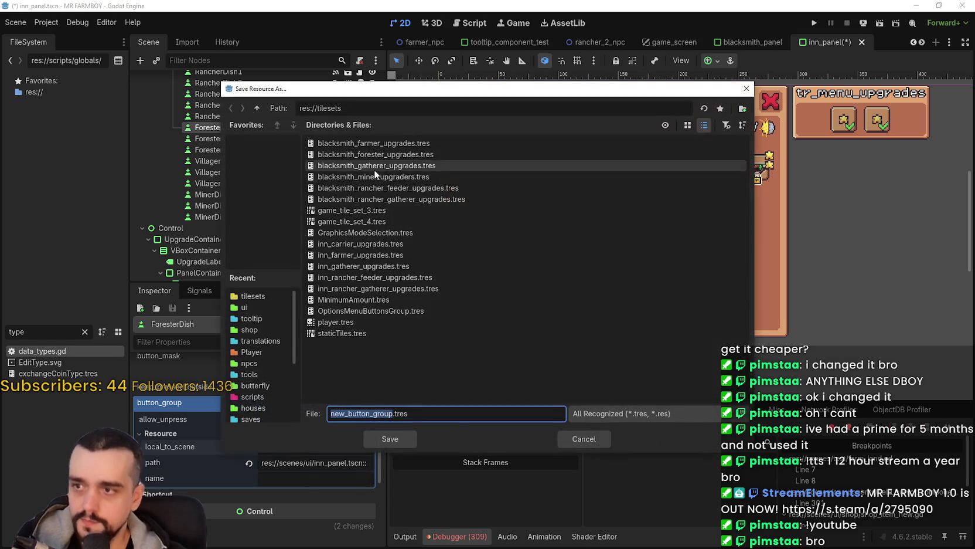
pyautogui.click(350, 266)
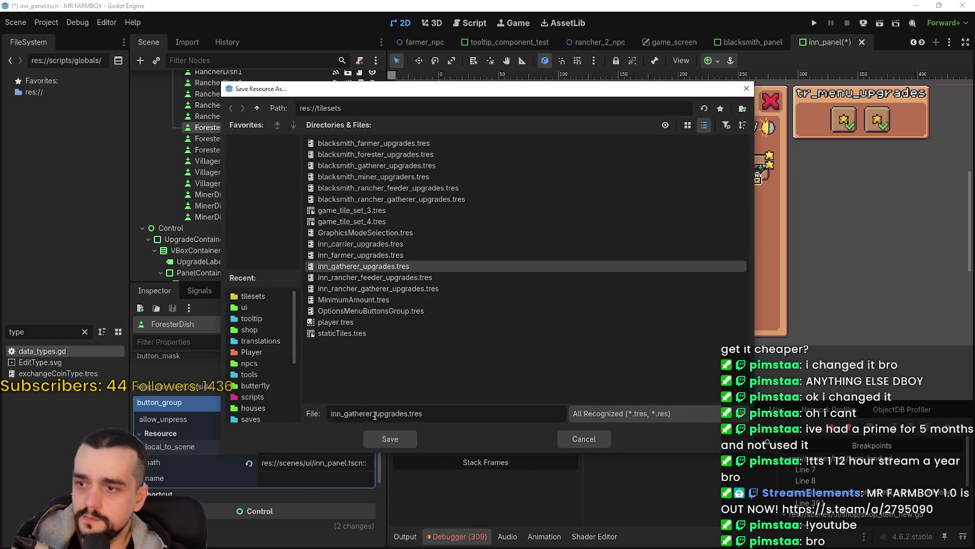
pyautogui.moveTo(372, 413); pyautogui.dragTo(349, 413)
pyautogui.press('BackSpace')
pyautogui.write('forester')
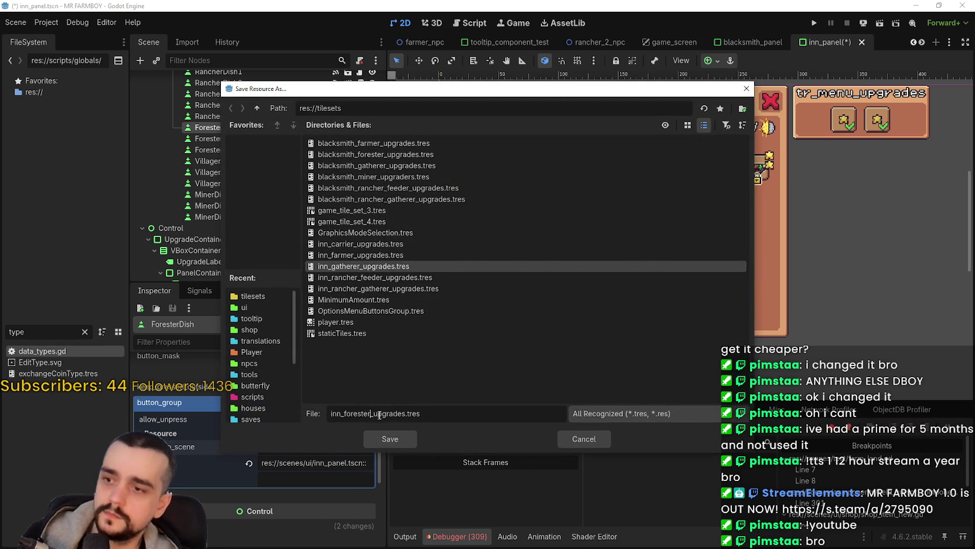
pyautogui.press('Return')
pyautogui.hotkey('ctrl', 's')
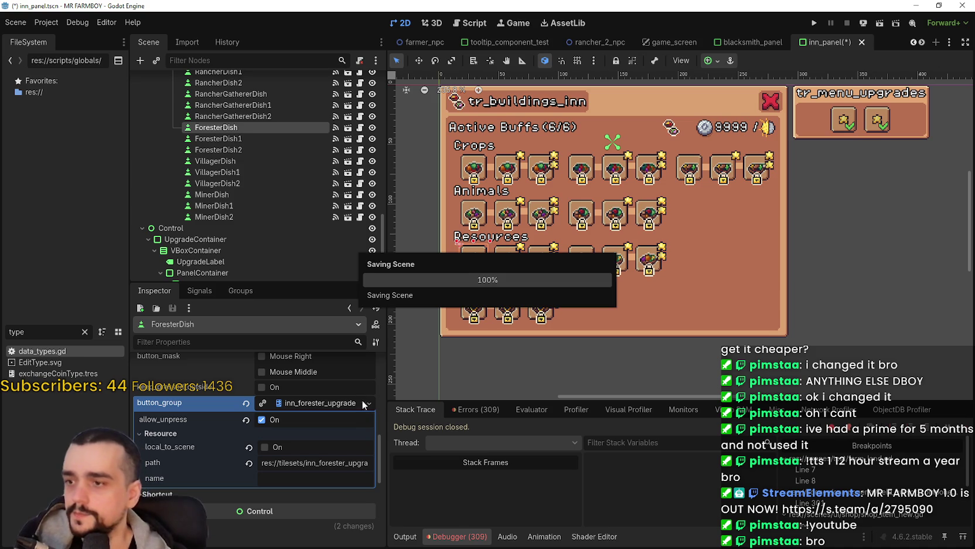
pyautogui.click(368, 404)
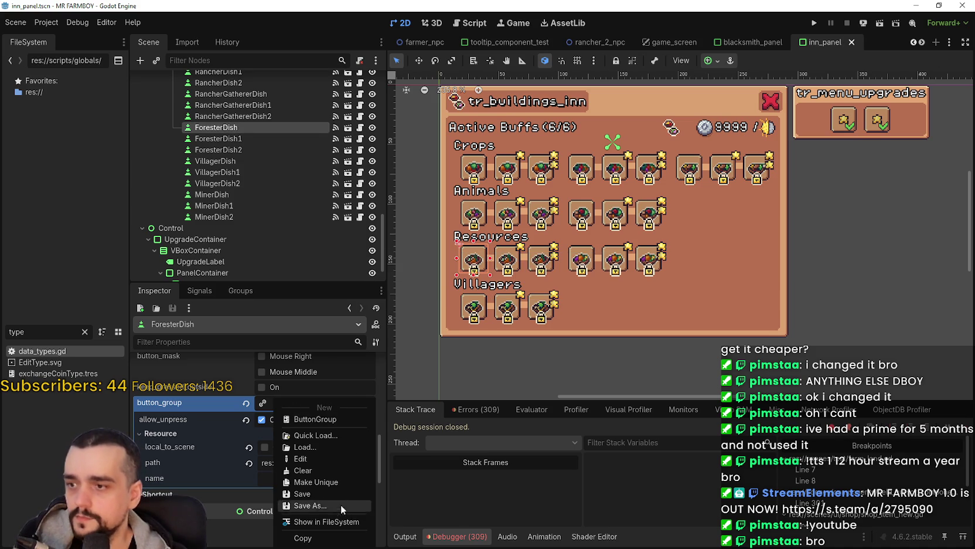
pyautogui.click(218, 138)
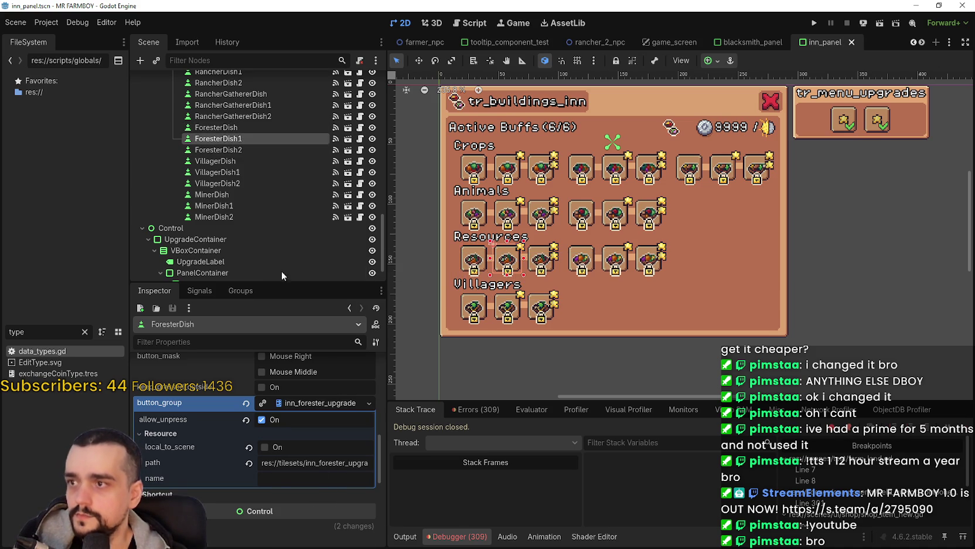
# Replace ForesterDish1's blacksmith button group with inn_forester_upgrades.tres via Quick Load.
pyautogui.scroll(5, 291, 462)
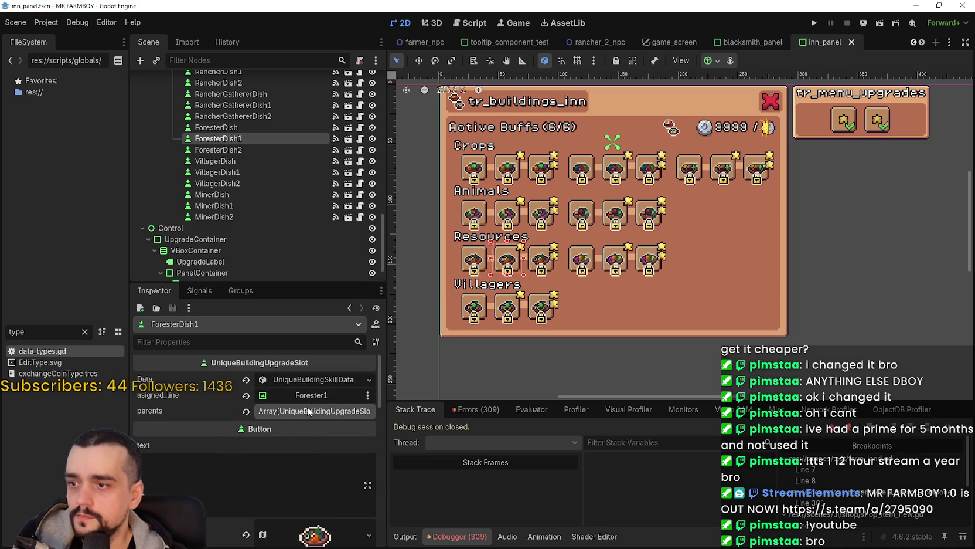
pyautogui.scroll(-5, 303, 381)
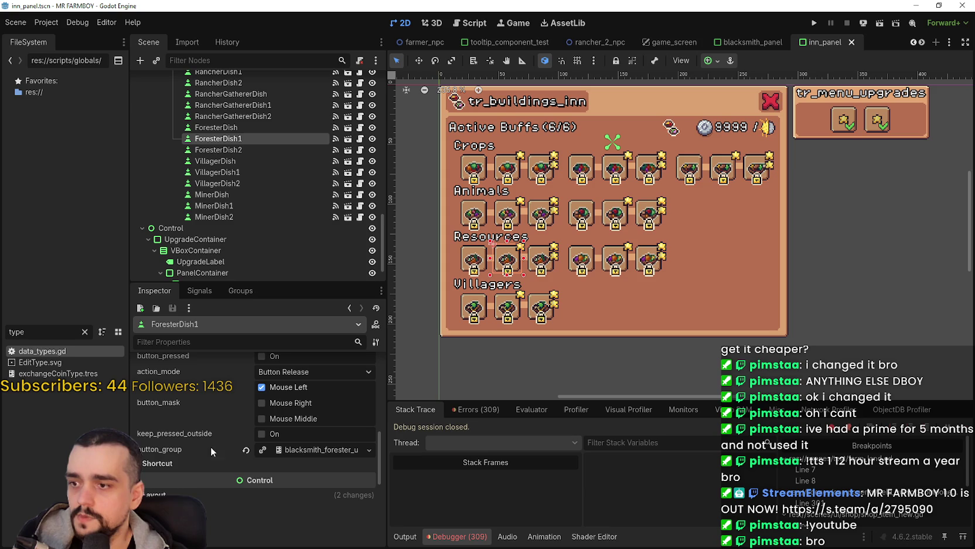
pyautogui.click(246, 450)
pyautogui.click(290, 450)
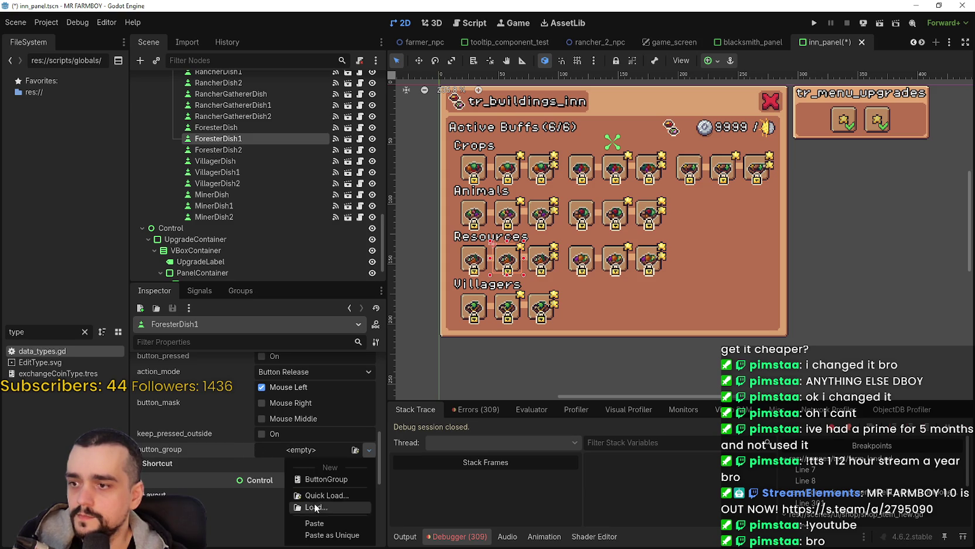
pyautogui.click(327, 495)
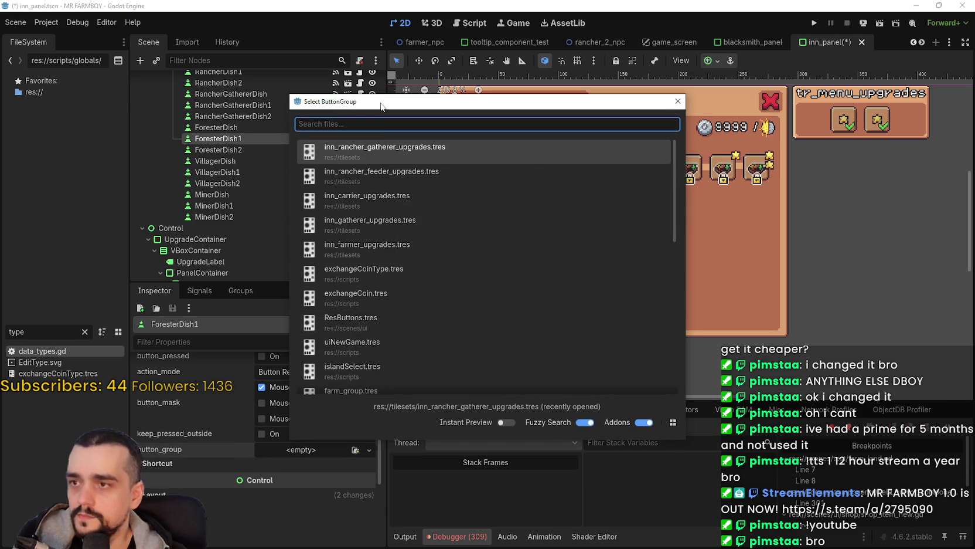
pyautogui.write('inn')
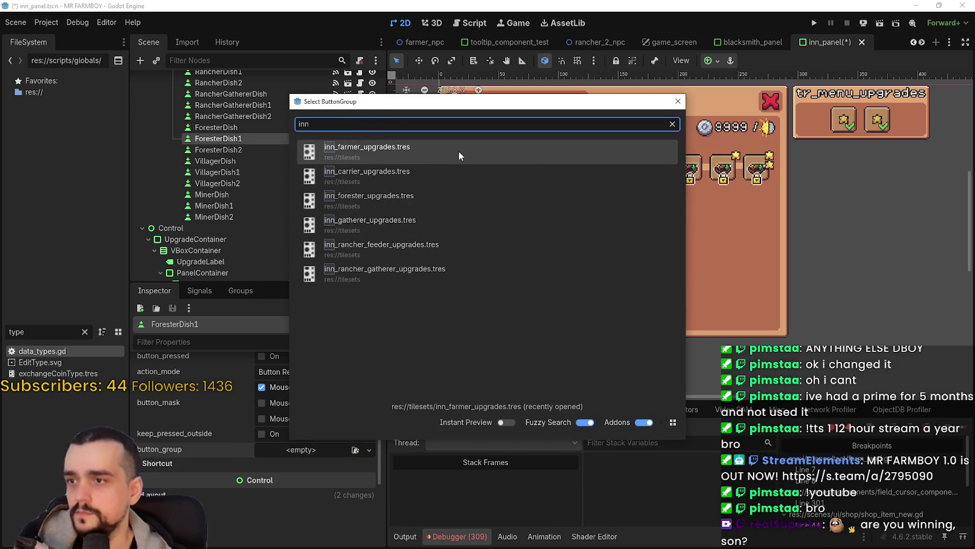
pyautogui.click(393, 194)
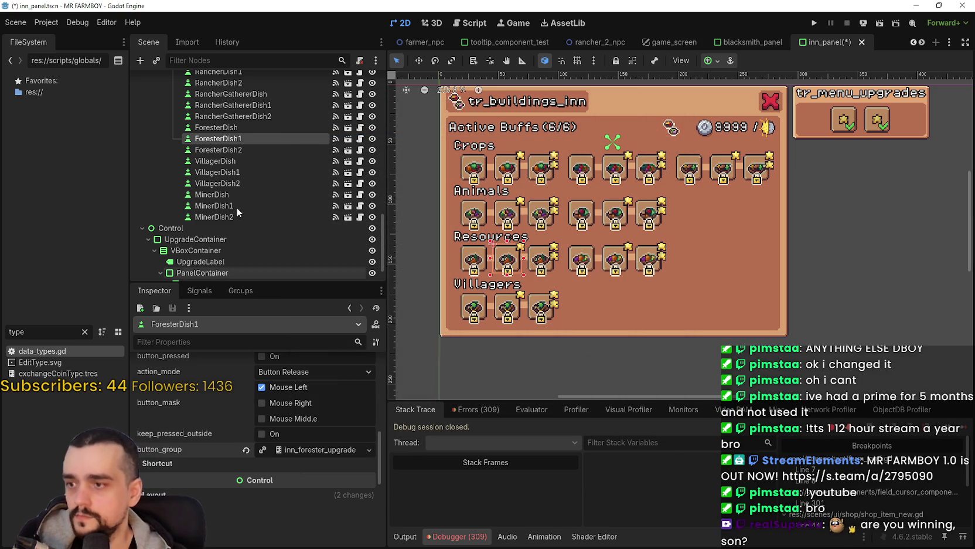
# Assign inn_forester_upgrades.tres to ForesterDish2 as well and save the inn_panel scene.
pyautogui.click(237, 150)
pyautogui.scroll(-2, 257, 446)
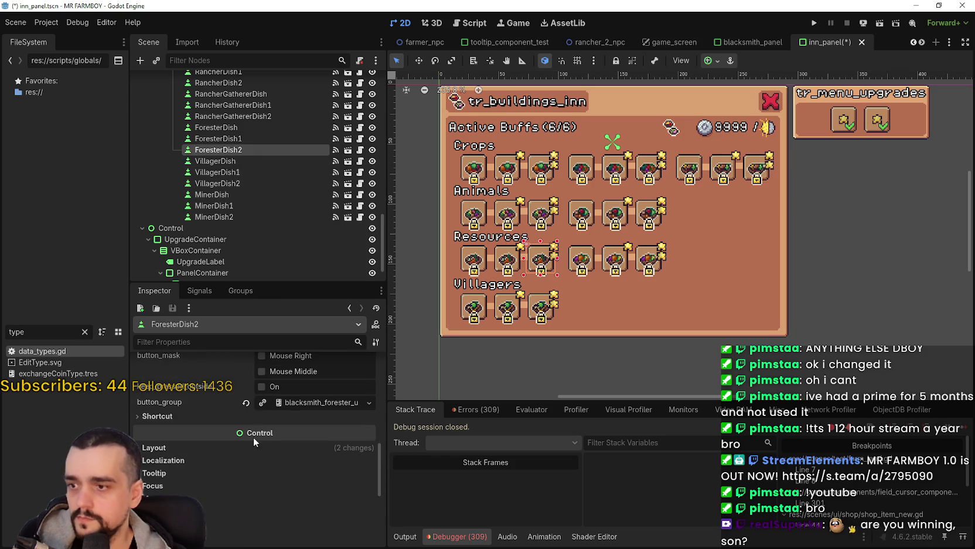
pyautogui.click(257, 404)
pyautogui.click(313, 402)
pyautogui.click(247, 402)
pyautogui.click(370, 403)
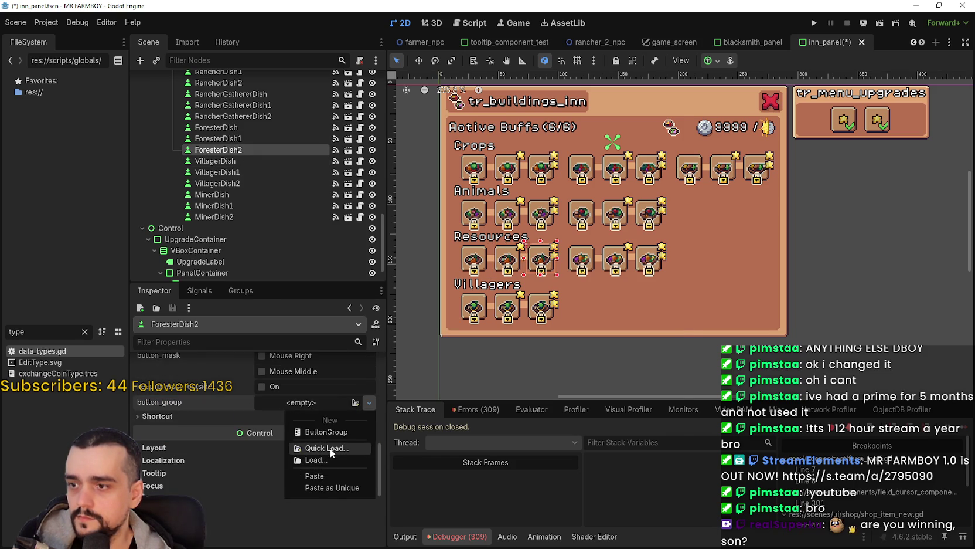
pyautogui.click(330, 448)
pyautogui.doubleClick(384, 160)
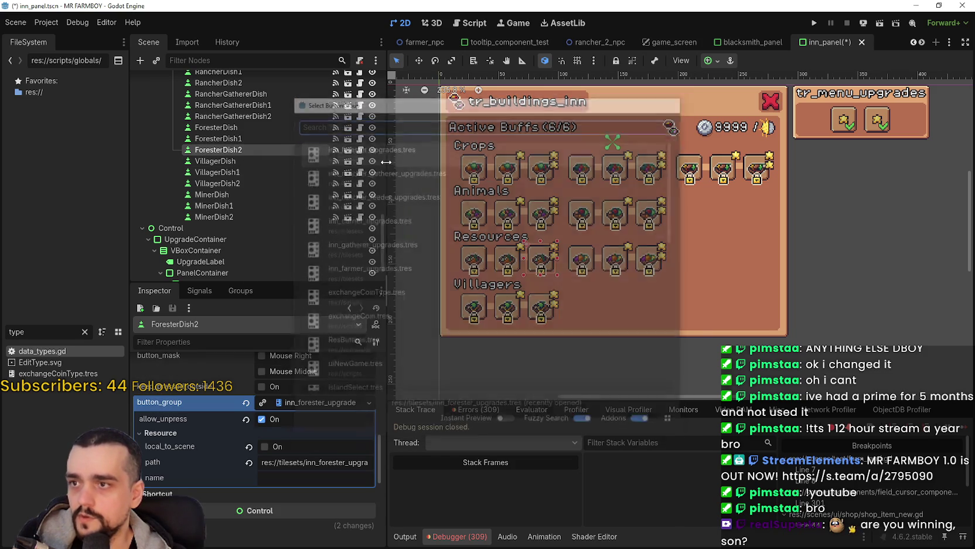
pyautogui.hotkey('ctrl', 's')
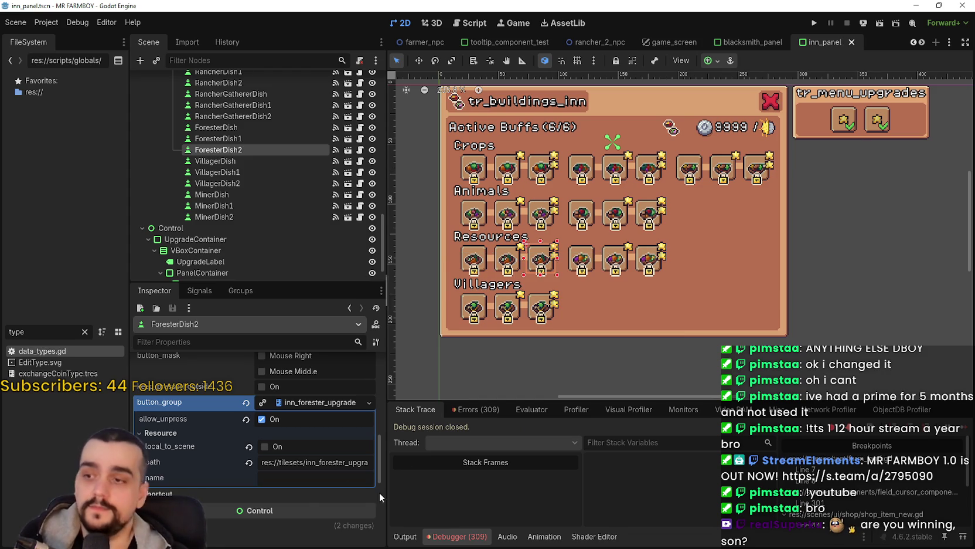
pyautogui.click(288, 402)
pyautogui.hotkey('ctrl', 's')
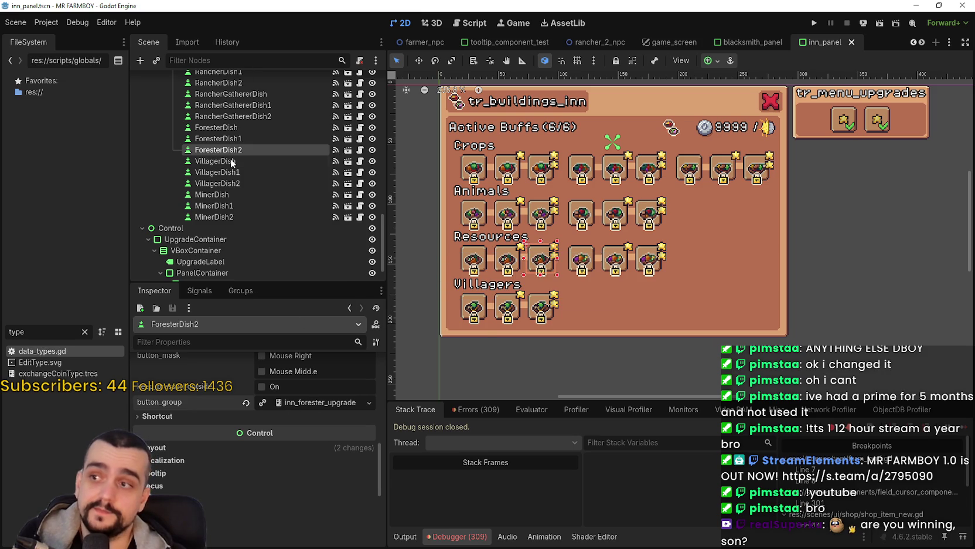
pyautogui.click(236, 195)
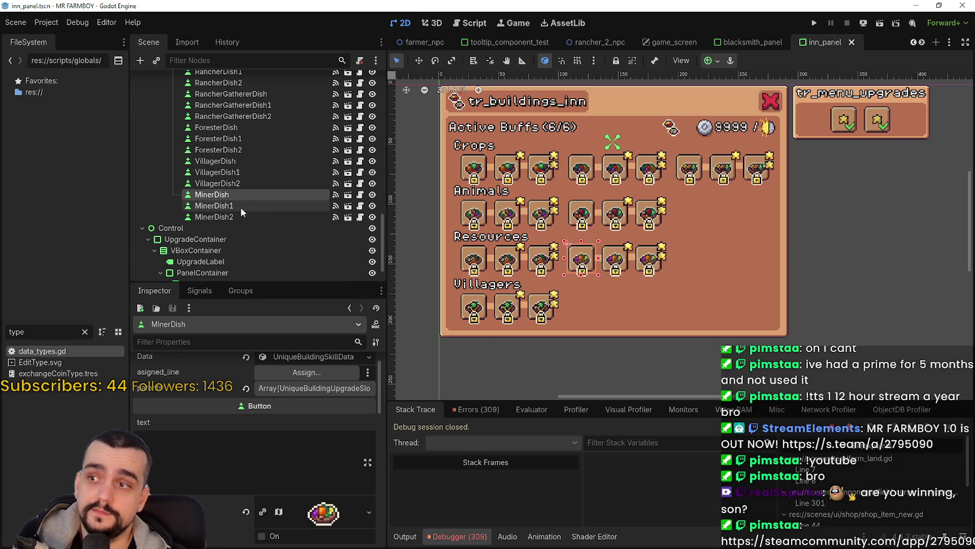
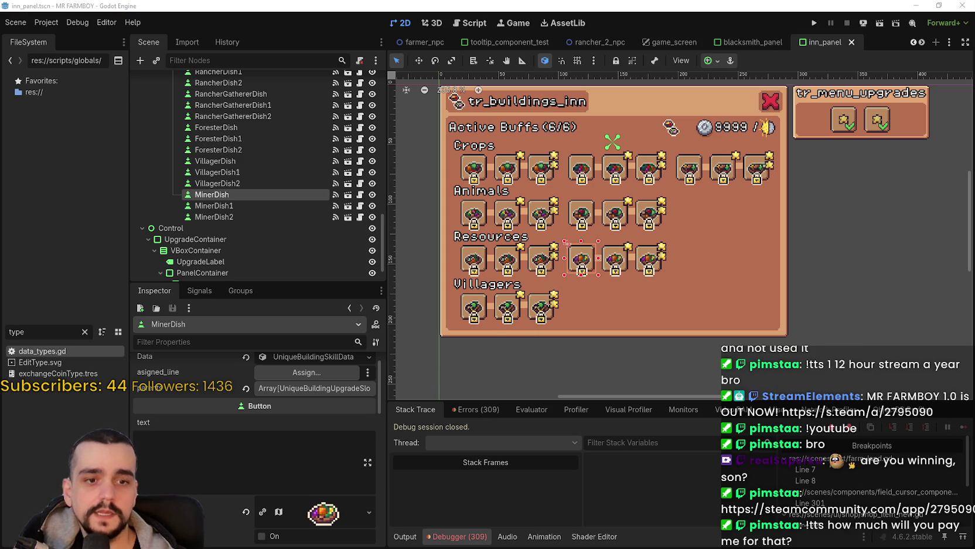
# Scroll through the Inspector and briefly expand MinerDish's data resource to inspect it.
pyautogui.scroll(-1, 580, 257)
pyautogui.scroll(2, 586, 264)
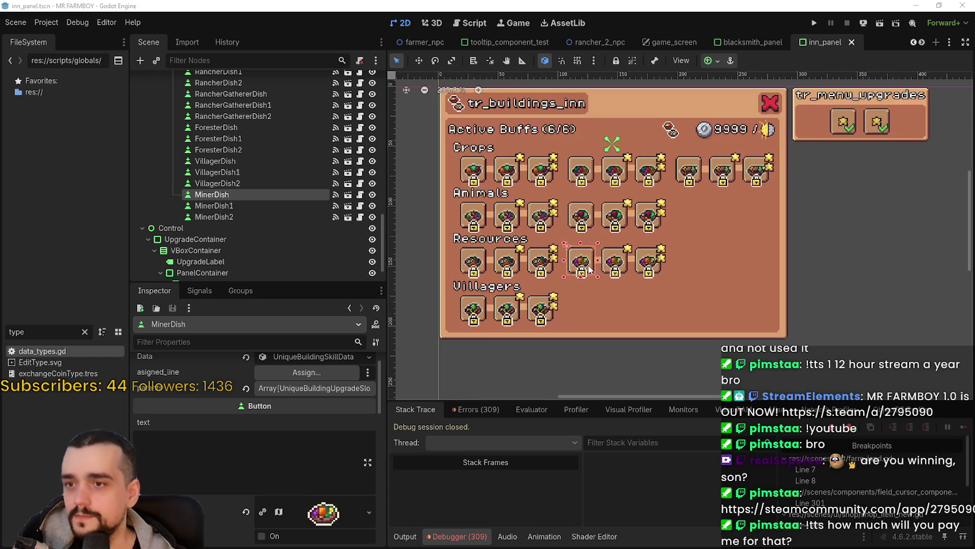
pyautogui.scroll(3, 590, 271)
pyautogui.scroll(-3, 589, 274)
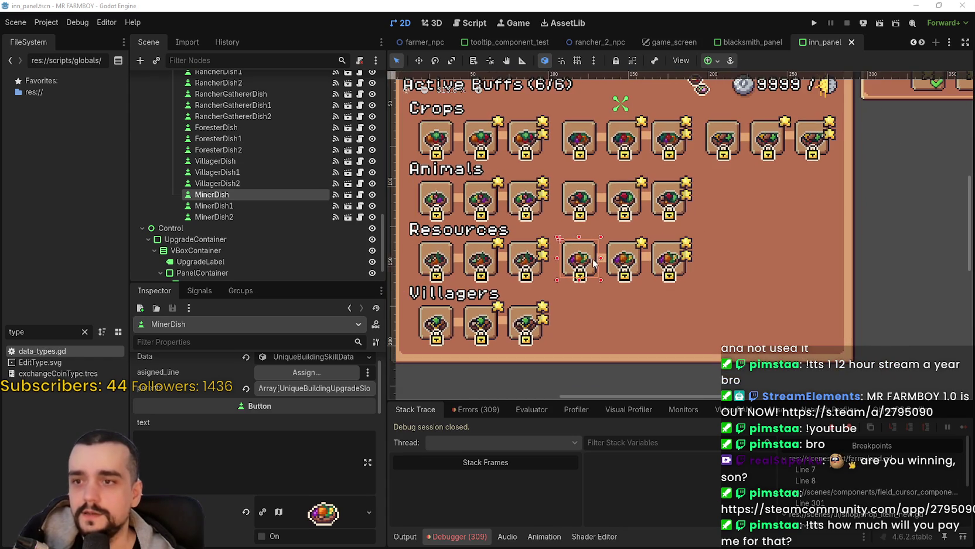
pyautogui.scroll(1, 587, 280)
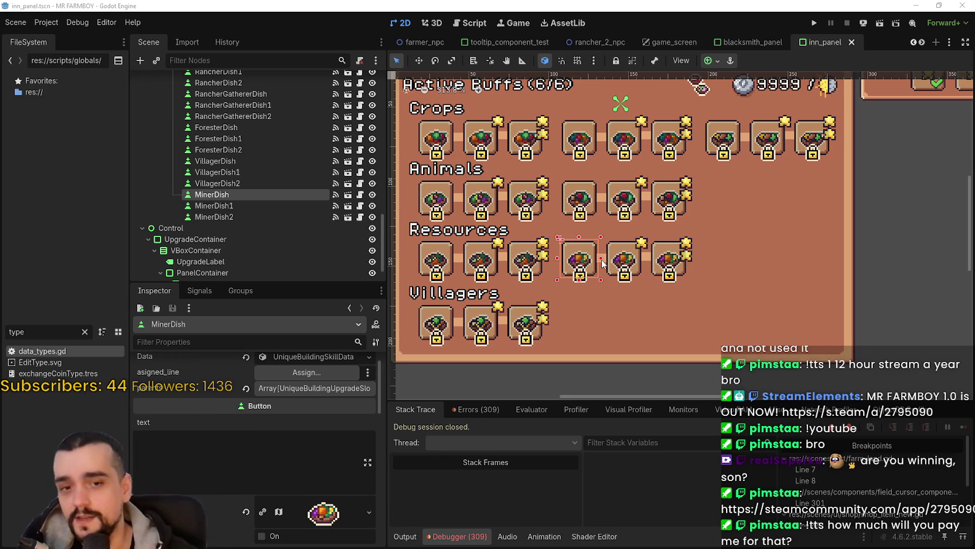
pyautogui.scroll(3, 705, 314)
pyautogui.scroll(-3, 666, 237)
pyautogui.scroll(1, 364, 457)
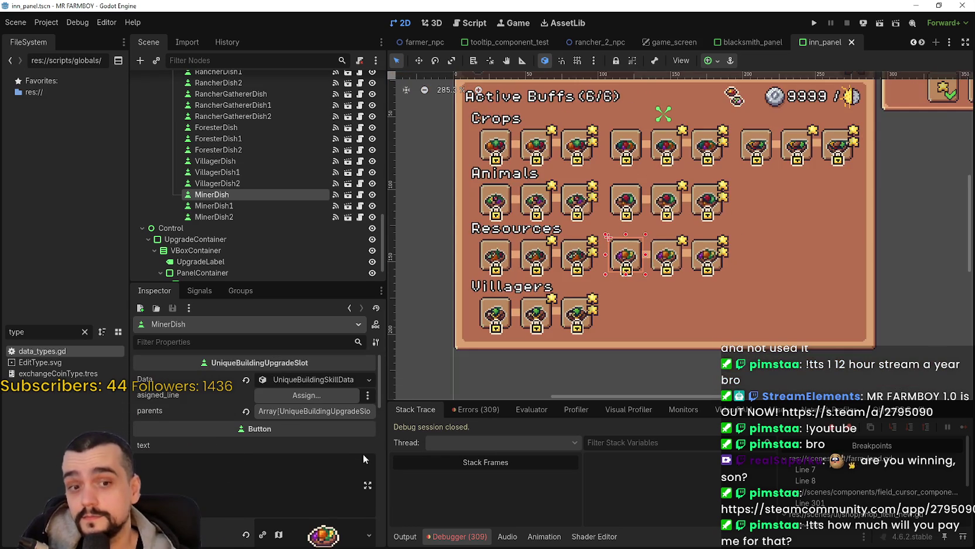
pyautogui.click(315, 380)
pyautogui.click(315, 381)
pyautogui.scroll(-5, 301, 535)
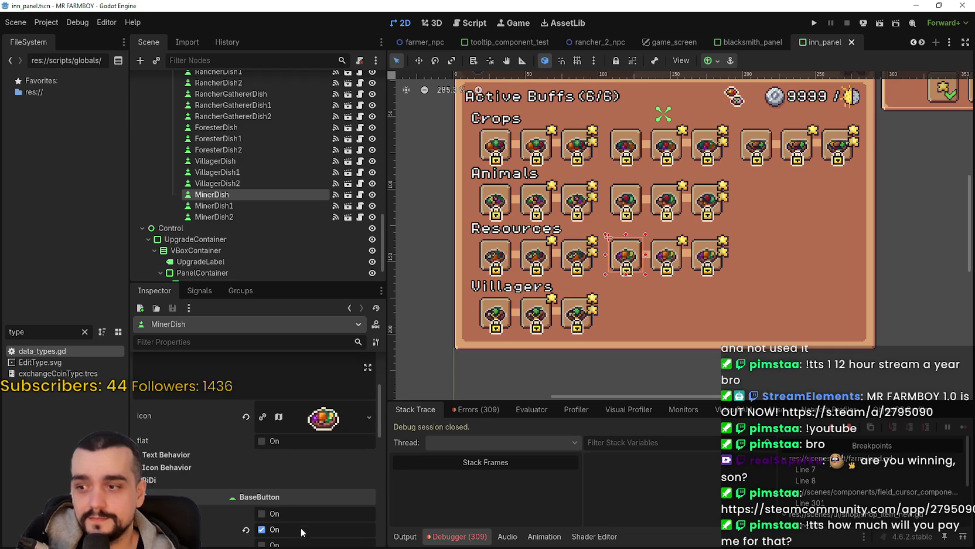
pyautogui.scroll(-6, 345, 399)
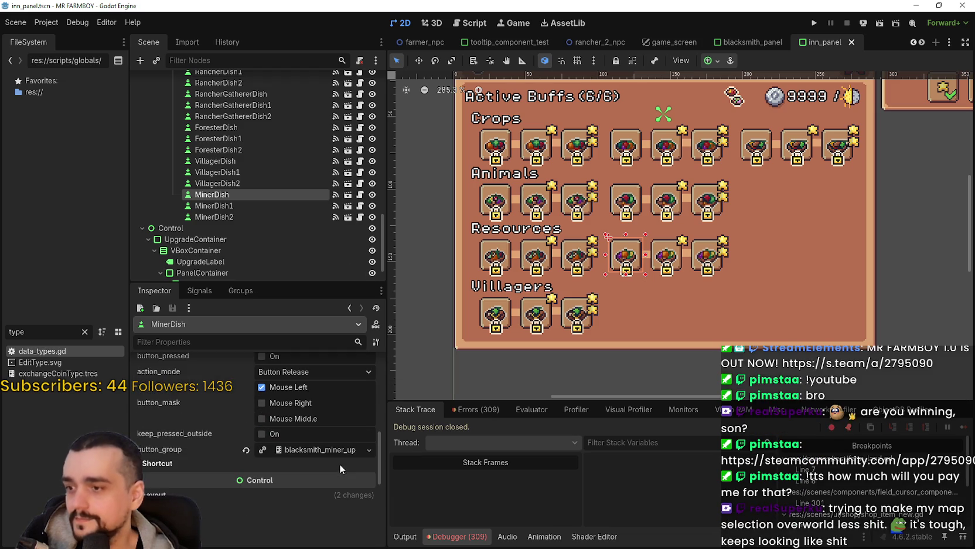
# Give VillagerDish a new ButtonGroup with allow_unpress on and local_to_scene off.
pyautogui.click(238, 162)
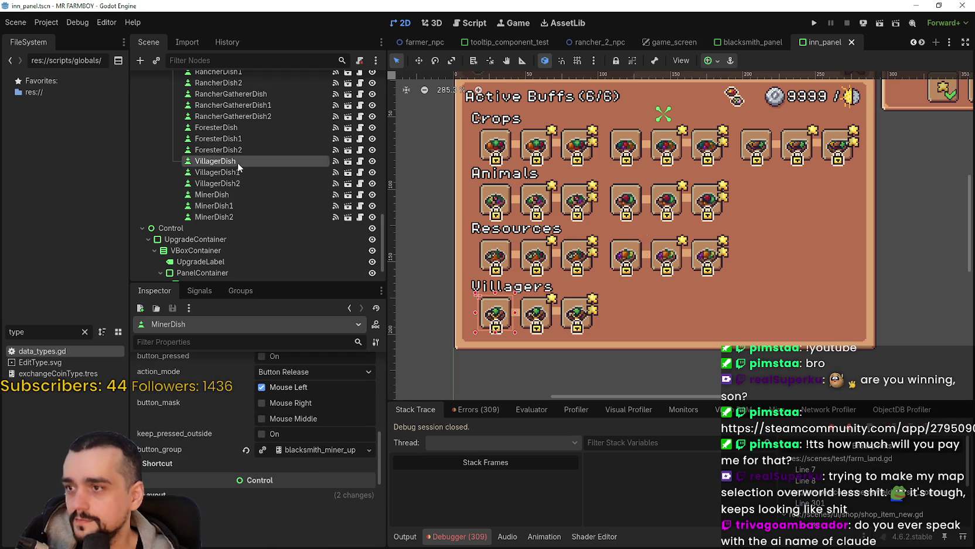
pyautogui.scroll(-5, 288, 504)
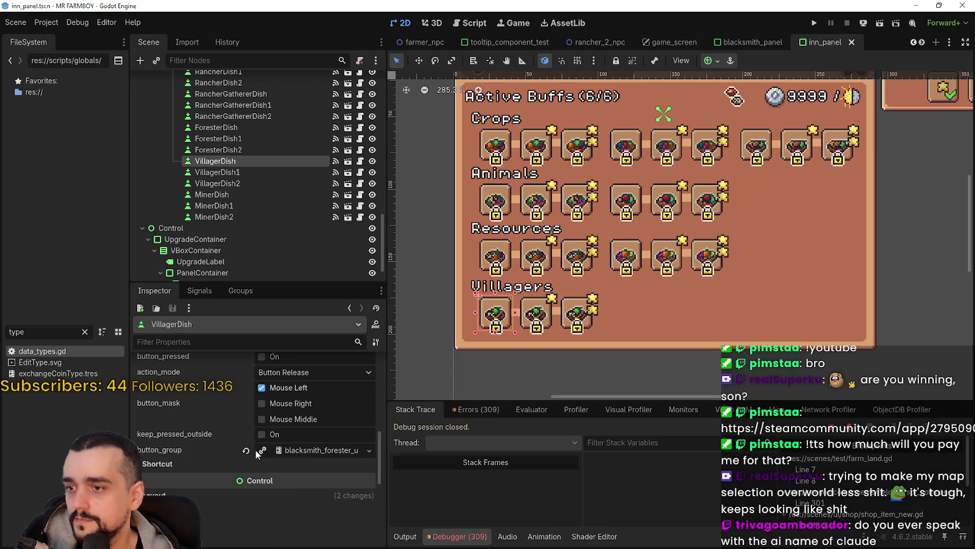
pyautogui.click(246, 451)
pyautogui.click(274, 448)
pyautogui.click(309, 453)
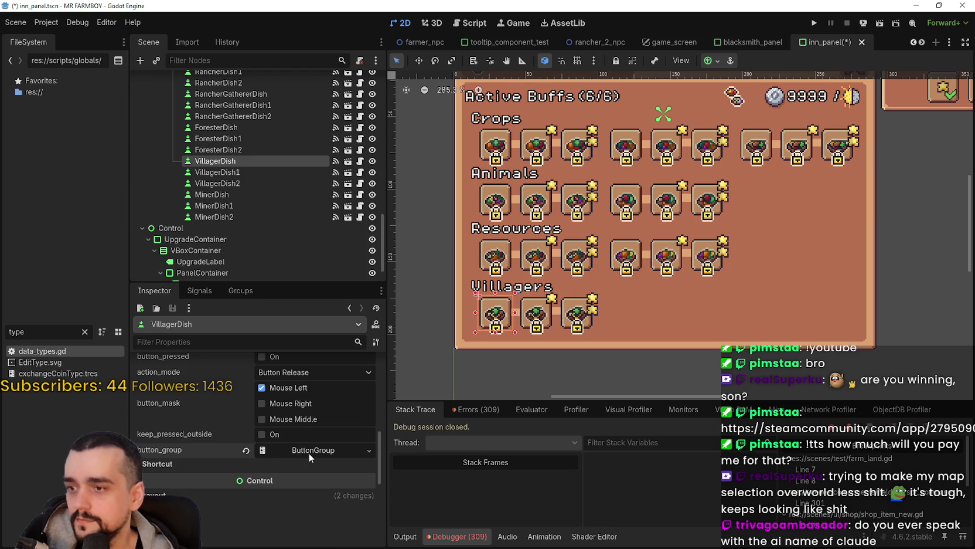
pyautogui.click(262, 467)
pyautogui.click(278, 497)
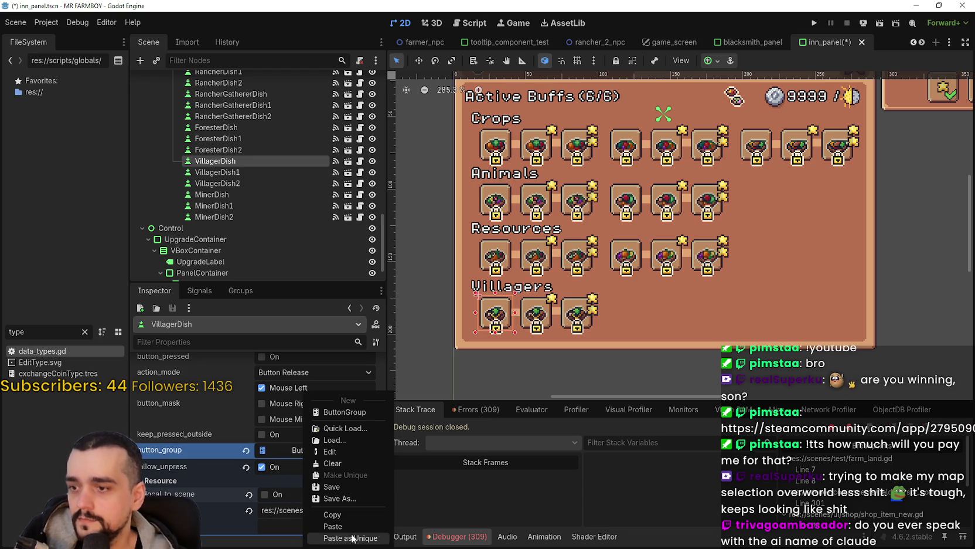
# Save the new button group as inn_villager_upgrades.tres in res://tilesets.
pyautogui.click(344, 497)
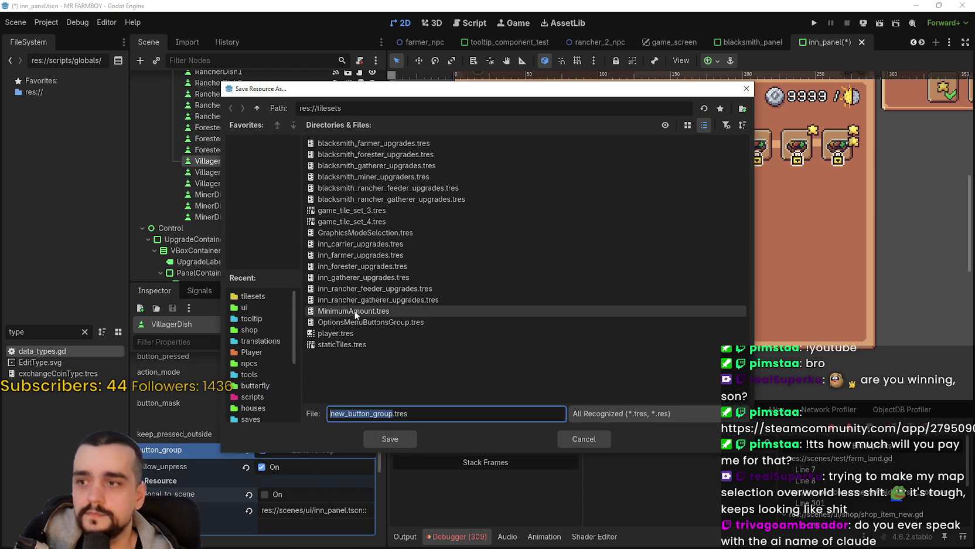
pyautogui.click(352, 288)
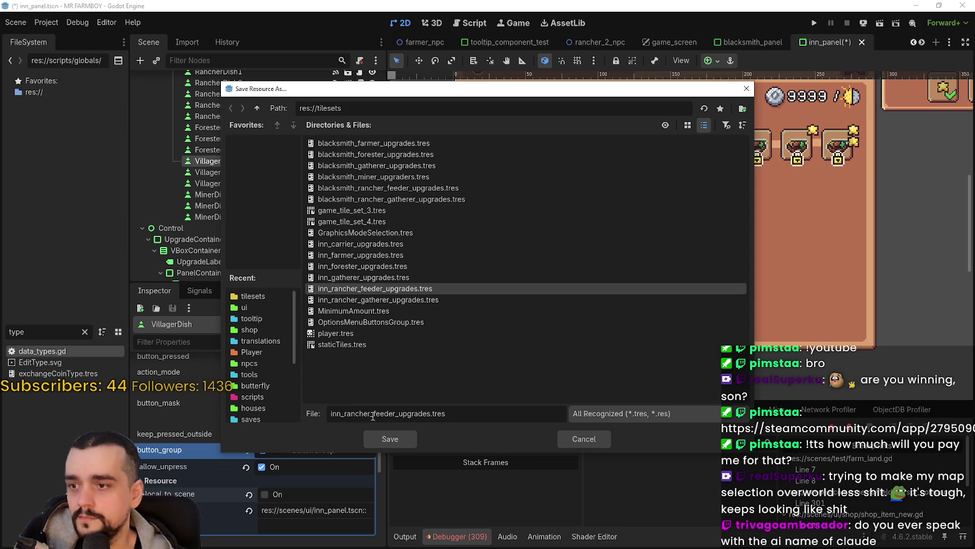
pyautogui.moveTo(396, 412); pyautogui.dragTo(346, 412)
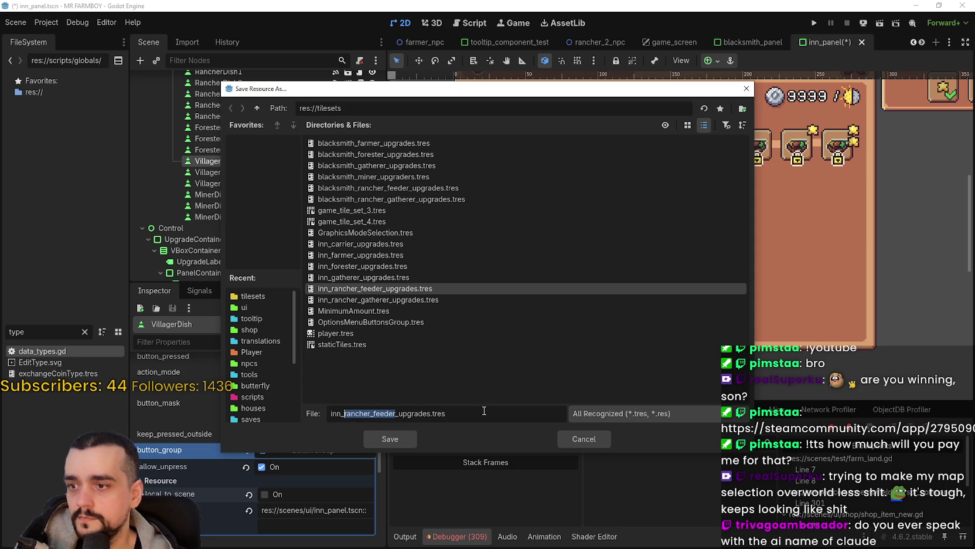
pyautogui.write('villager')
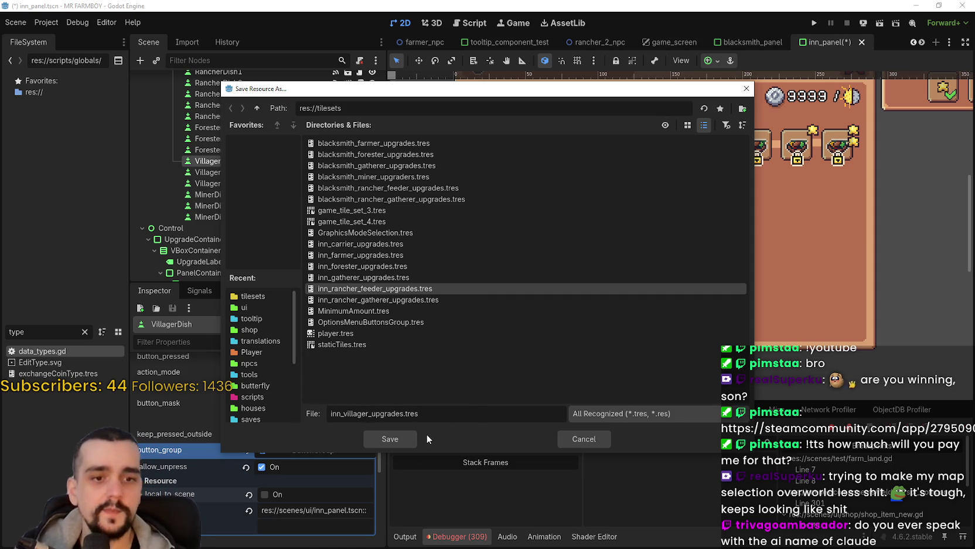
pyautogui.click(412, 440)
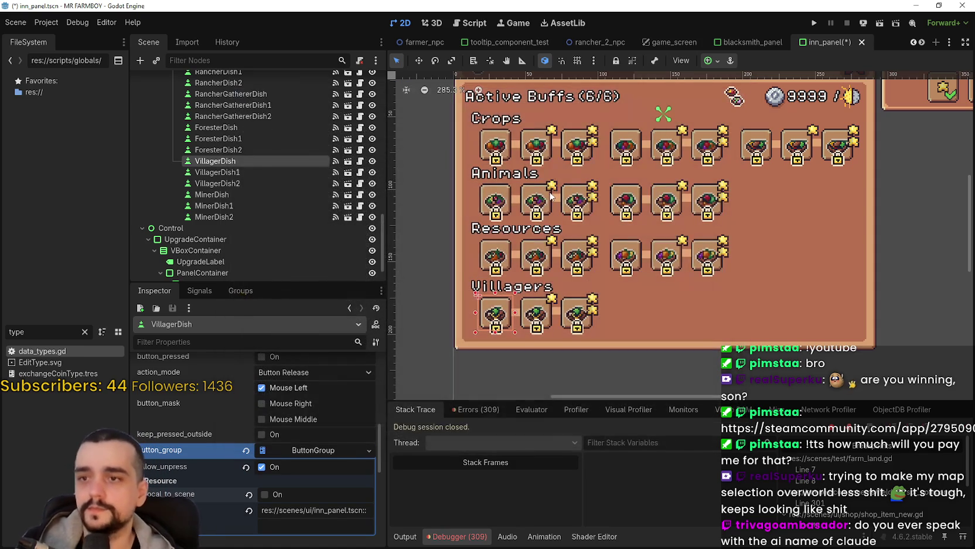
# Save the inn panel scene and collapse the expanded button group resource.
pyautogui.hotkey('ctrl', 's')
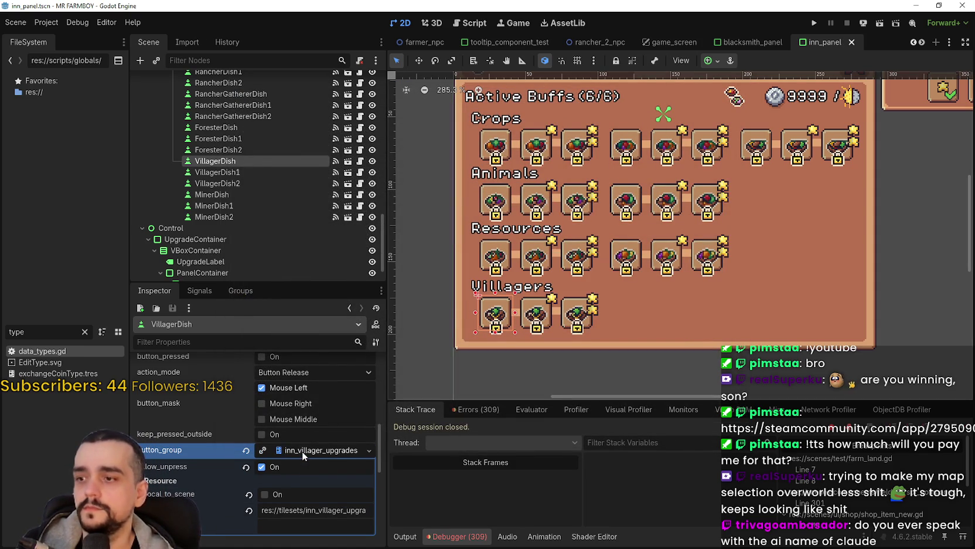
pyautogui.rightClick(302, 452)
pyautogui.click(234, 452)
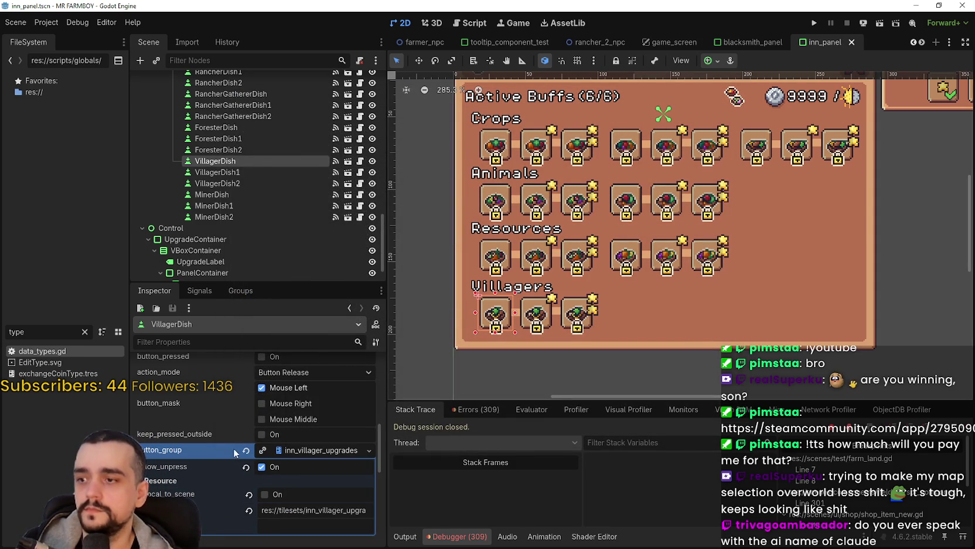
pyautogui.click(298, 454)
# Clear the old groups on VillagerDish1 and VillagerDish2 and Quick Load inn_villager_upgrades.tres for both.
pyautogui.click(244, 173)
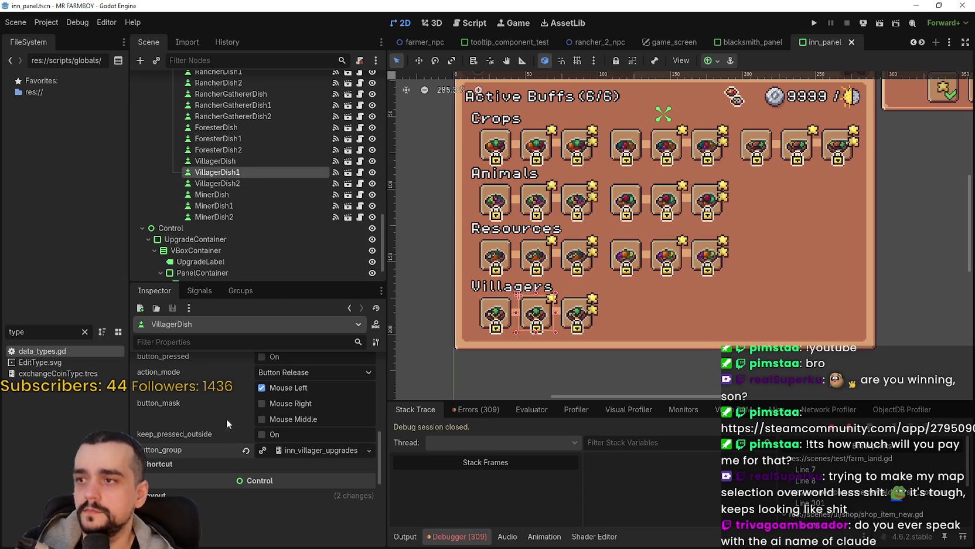
pyautogui.click(246, 427)
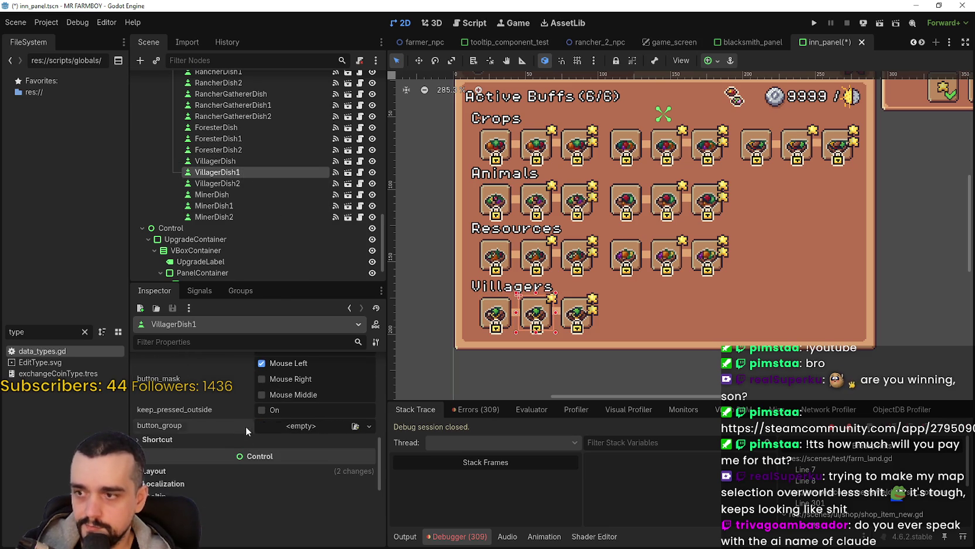
pyautogui.click(289, 423)
pyautogui.click(333, 474)
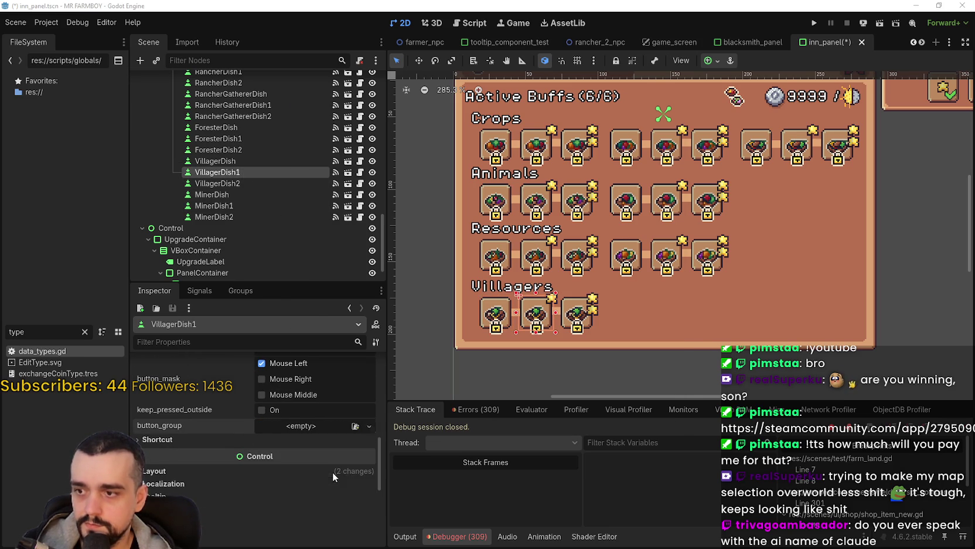
pyautogui.write('inn')
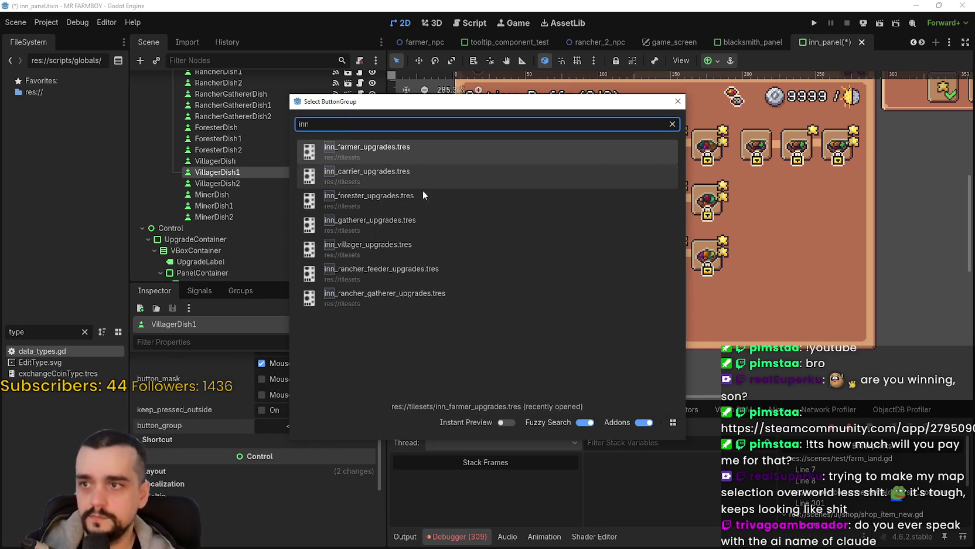
pyautogui.doubleClick(367, 244)
pyautogui.click(217, 183)
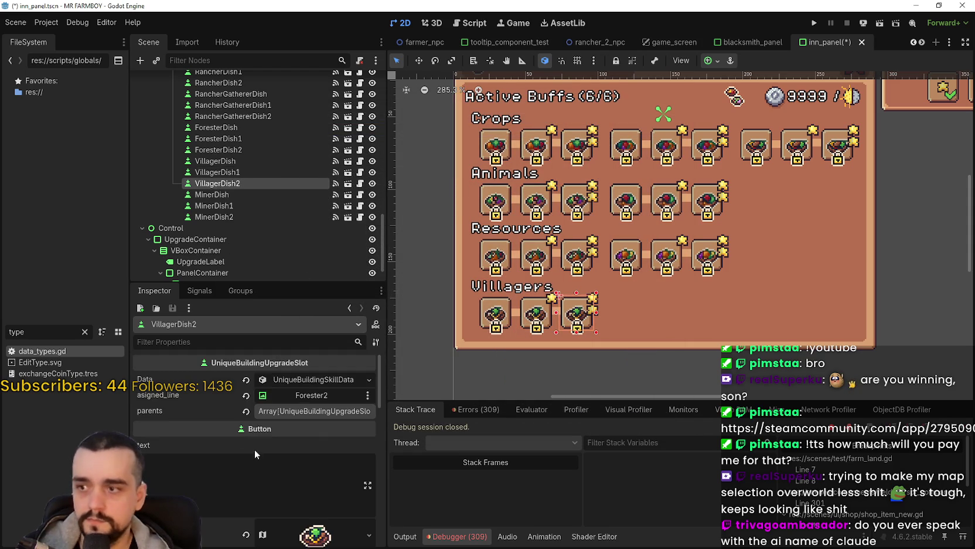
pyautogui.scroll(-10, 251, 449)
pyautogui.click(245, 496)
pyautogui.click(316, 497)
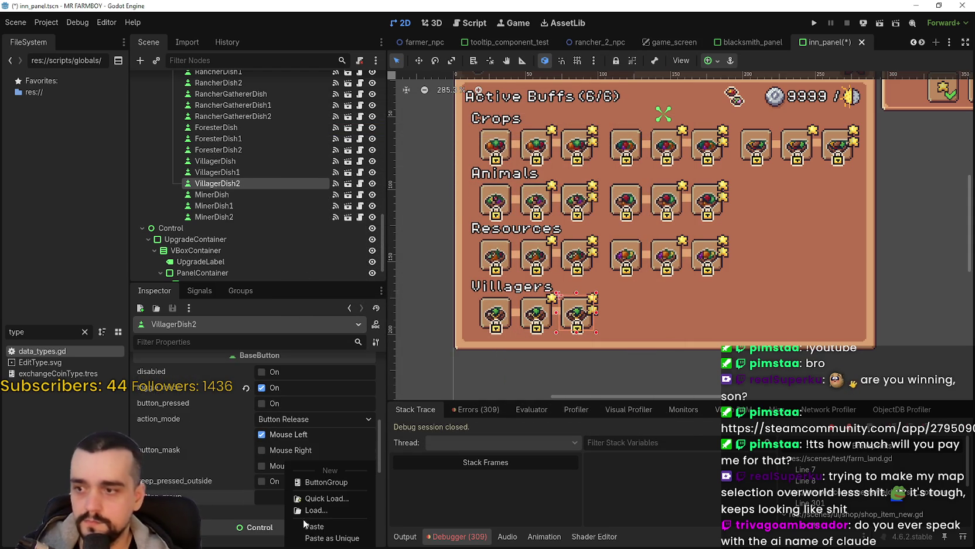
pyautogui.click(329, 497)
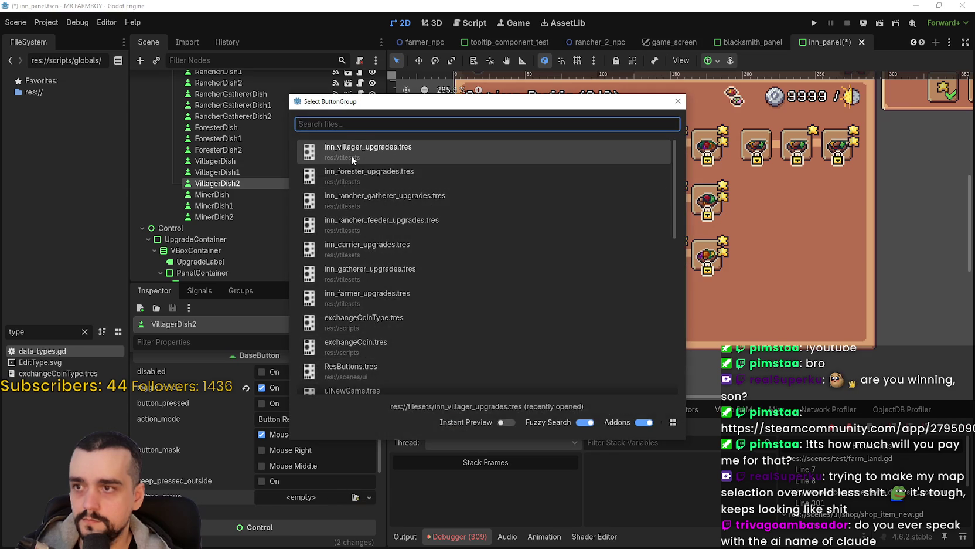
pyautogui.click(352, 159)
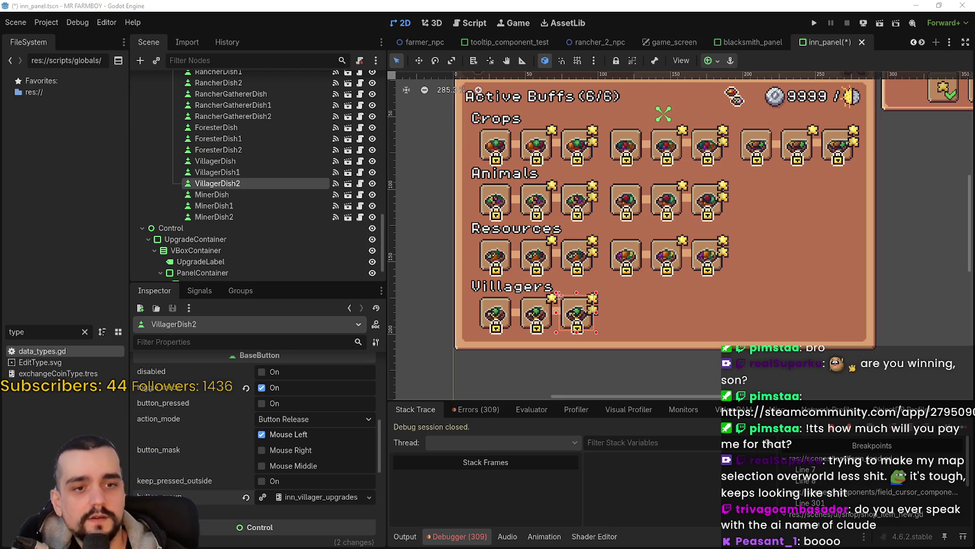
pyautogui.hotkey('alt', 'Tab')
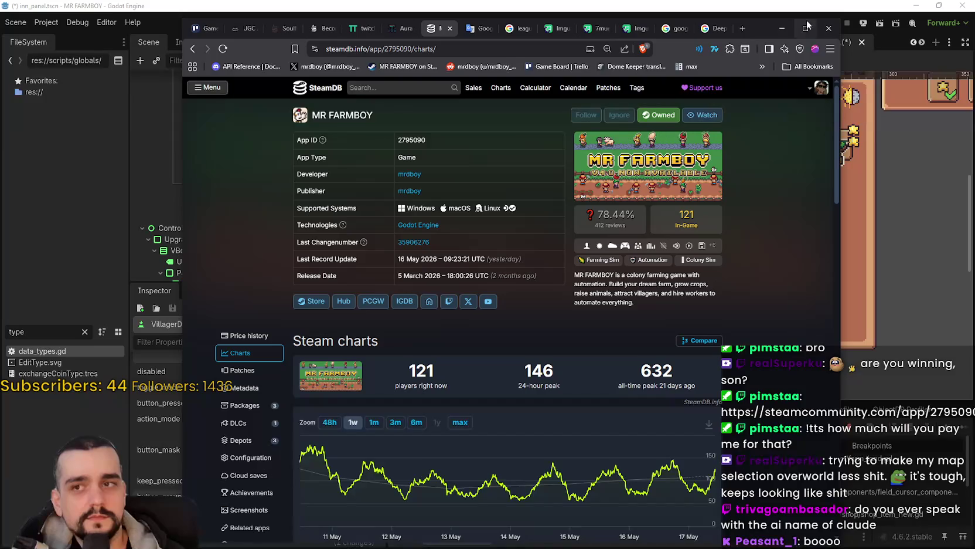
pyautogui.hotkey('alt', 'Tab')
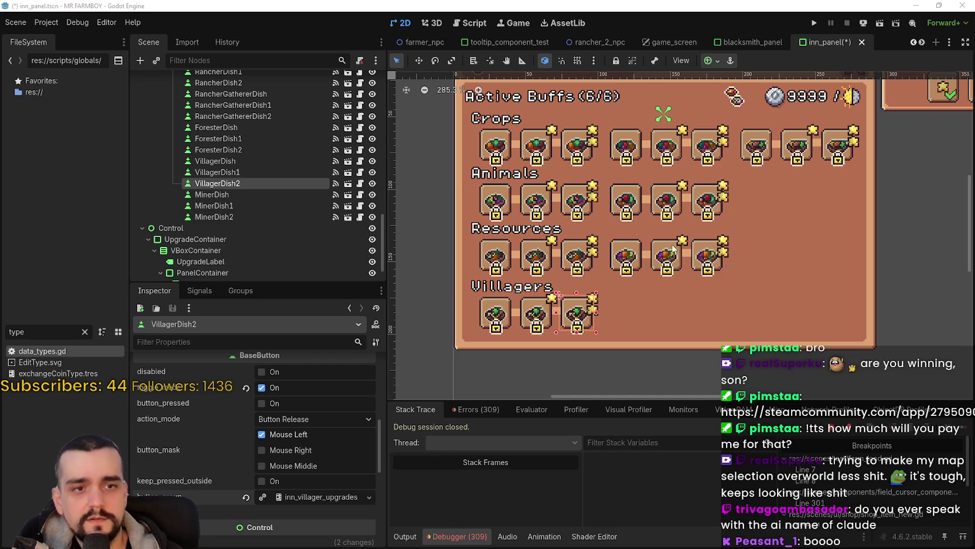
# Replace MinerDish's inherited blacksmith group with a new ButtonGroup that allows unpress.
pyautogui.moveTo(647, 265); pyautogui.dragTo(632, 271)
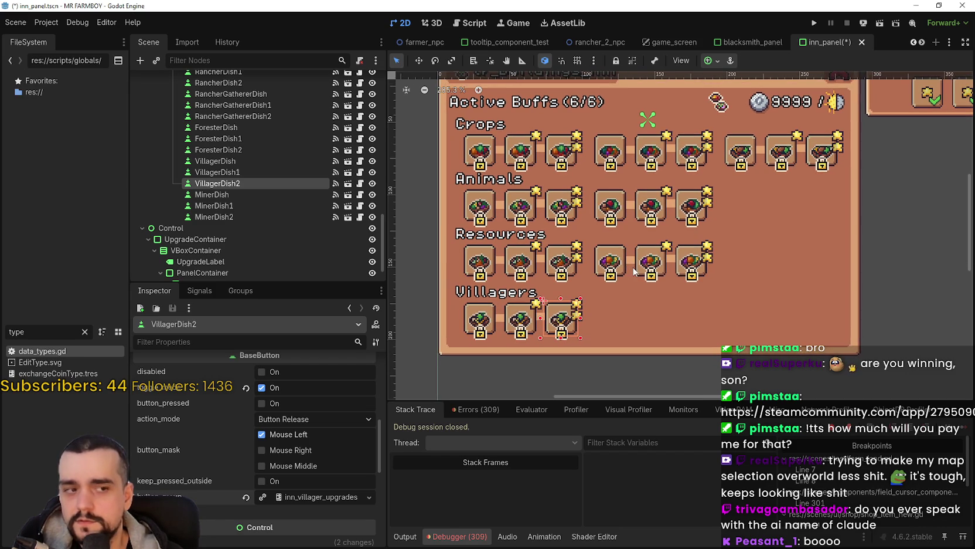
pyautogui.click(197, 194)
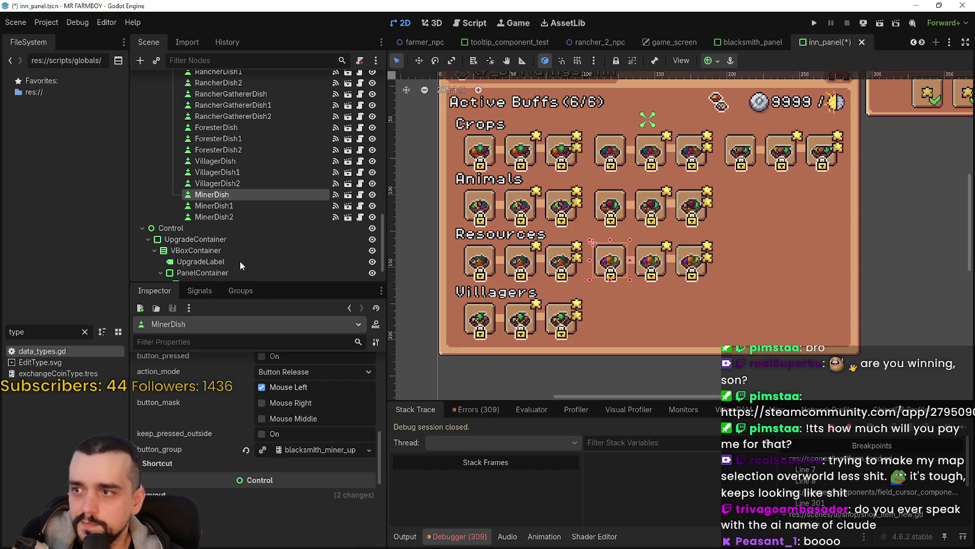
pyautogui.click(247, 449)
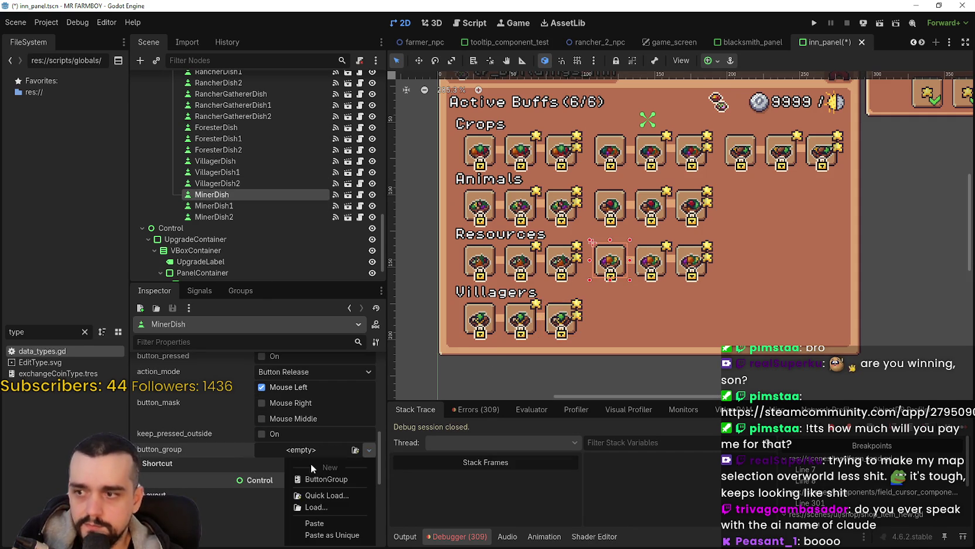
pyautogui.click(298, 454)
pyautogui.click(327, 471)
pyautogui.click(313, 450)
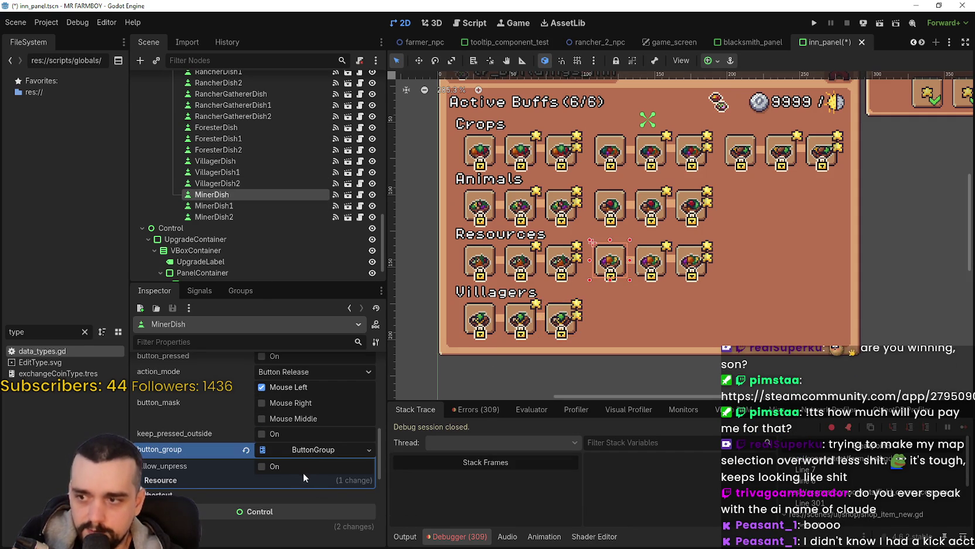
pyautogui.click(286, 468)
pyautogui.click(266, 478)
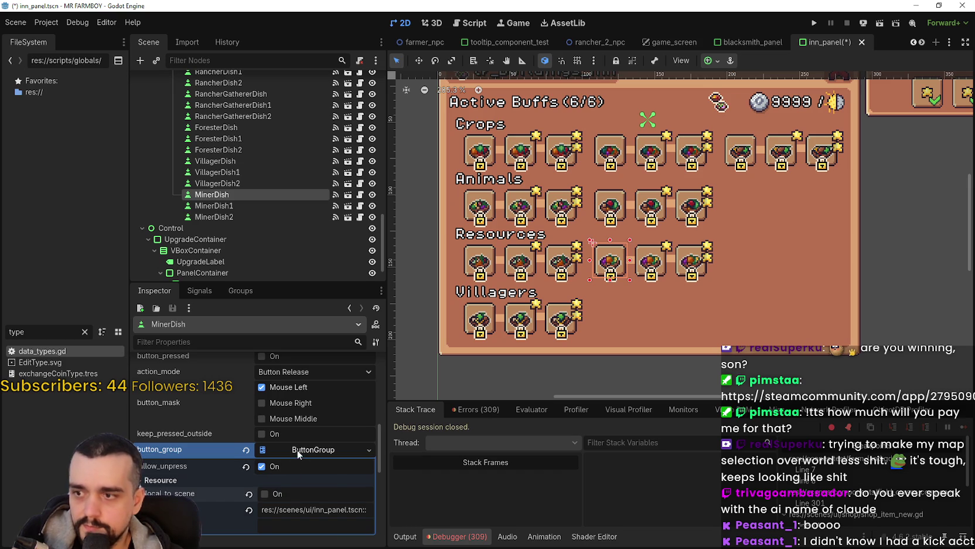
# Save MinerDish's new button group as inn_miner_upgrades.tres in res://tilesets.
pyautogui.rightClick(297, 453)
pyautogui.click(346, 497)
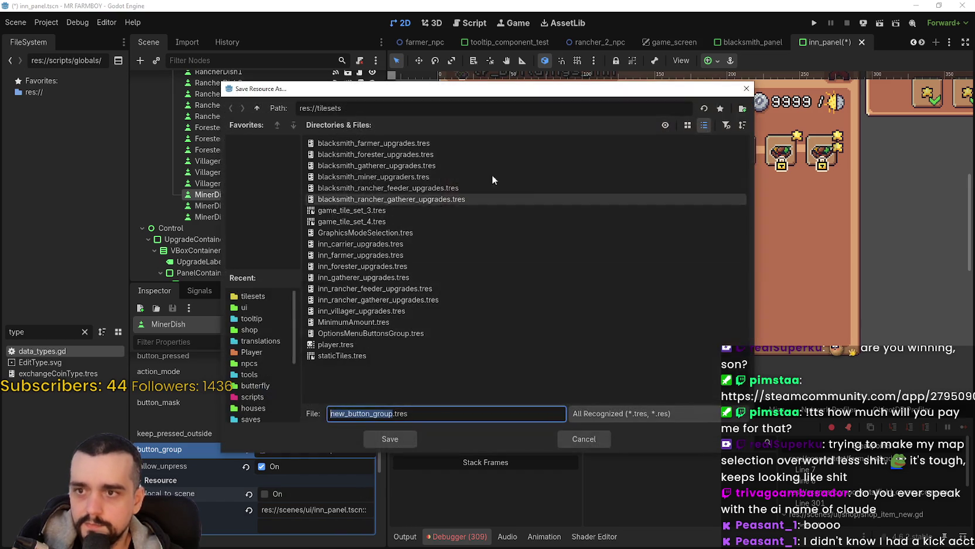
pyautogui.click(381, 300)
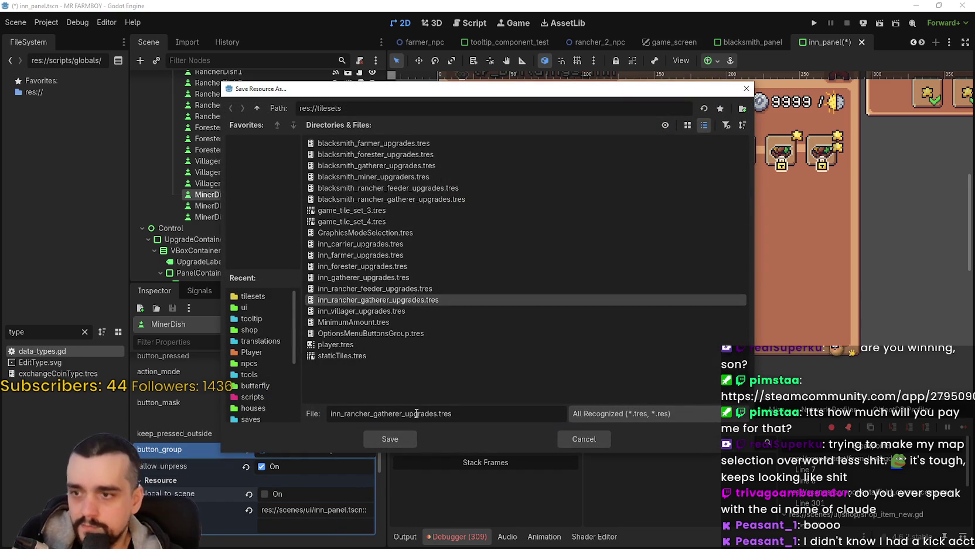
pyautogui.moveTo(438, 413); pyautogui.dragTo(347, 414)
pyautogui.click(370, 414)
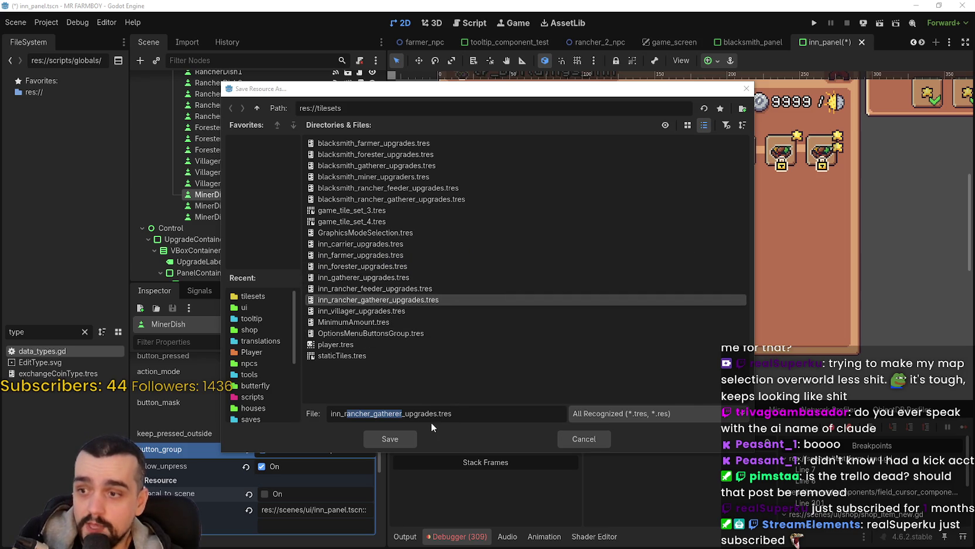
pyautogui.moveTo(304, 94)
pyautogui.mouseDown()
pyautogui.moveTo(521, 103)
pyautogui.moveTo(416, 105)
pyautogui.mouseUp()
pyautogui.write('miner')
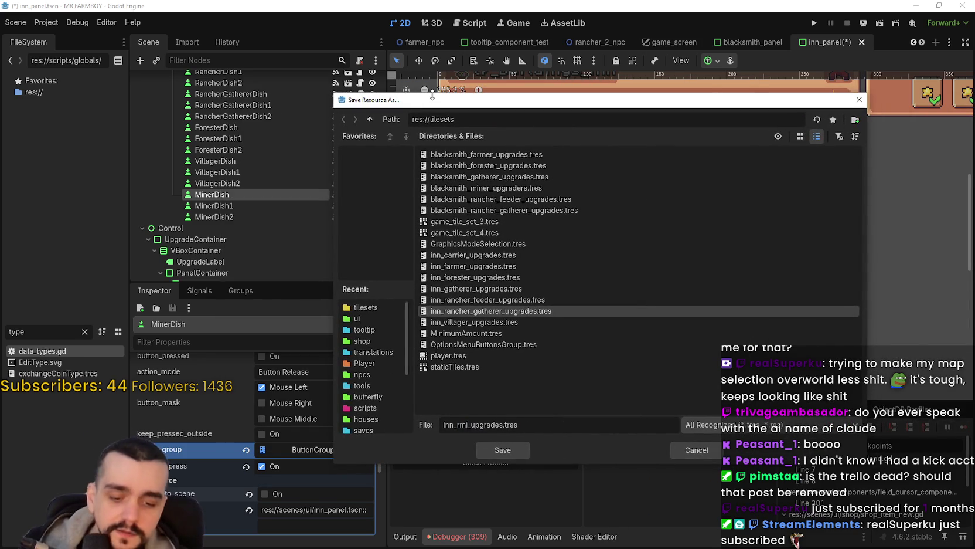
pyautogui.press('BackSpace')
pyautogui.press('BackSpace')
pyautogui.press('BackSpace')
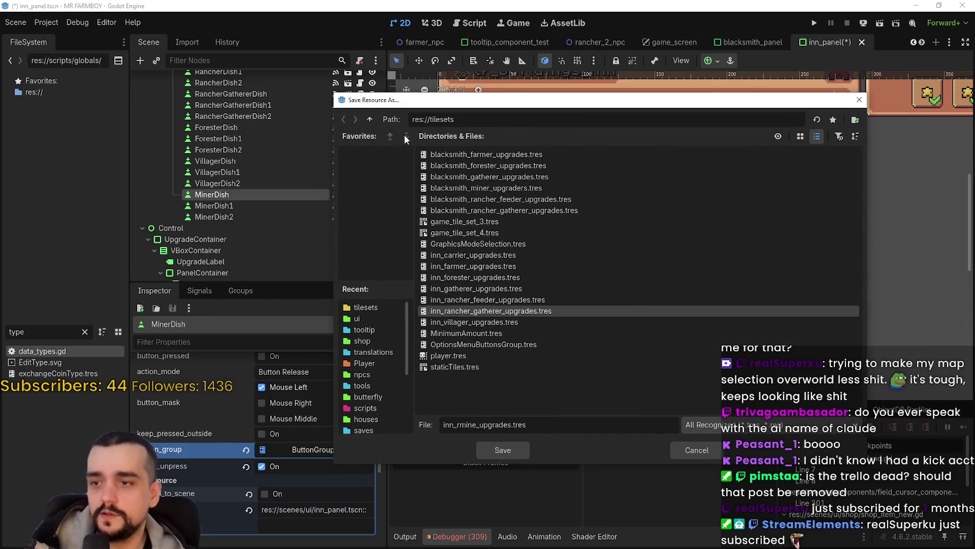
pyautogui.write('miner')
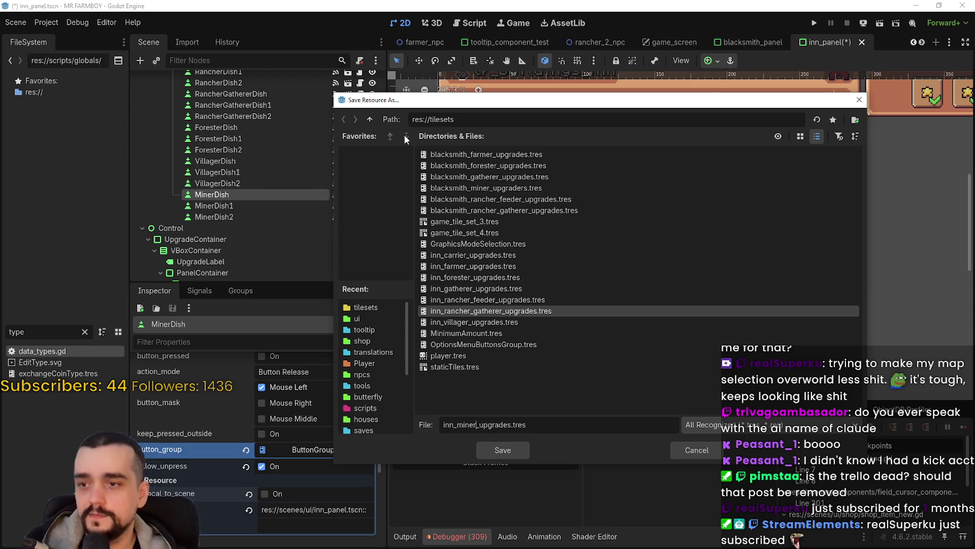
pyautogui.click(503, 450)
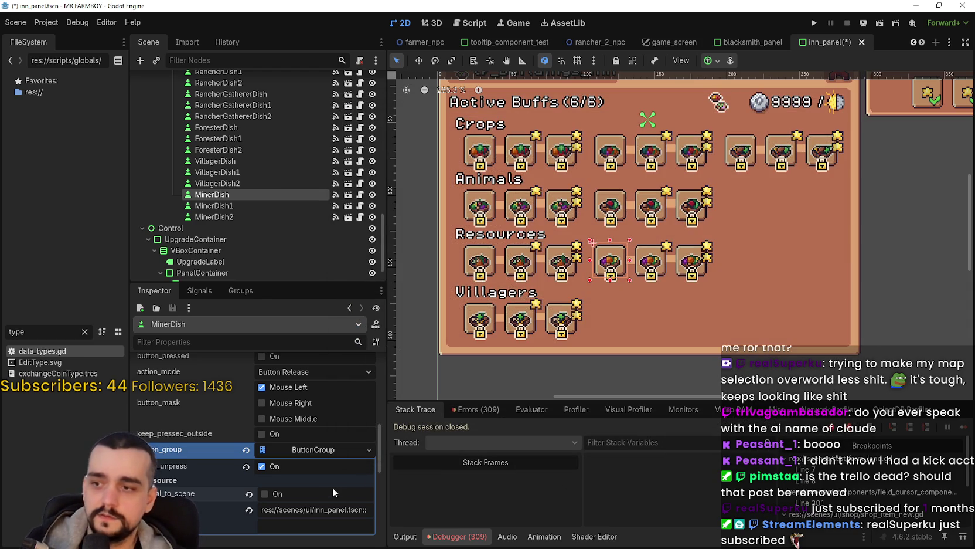
pyautogui.click(316, 452)
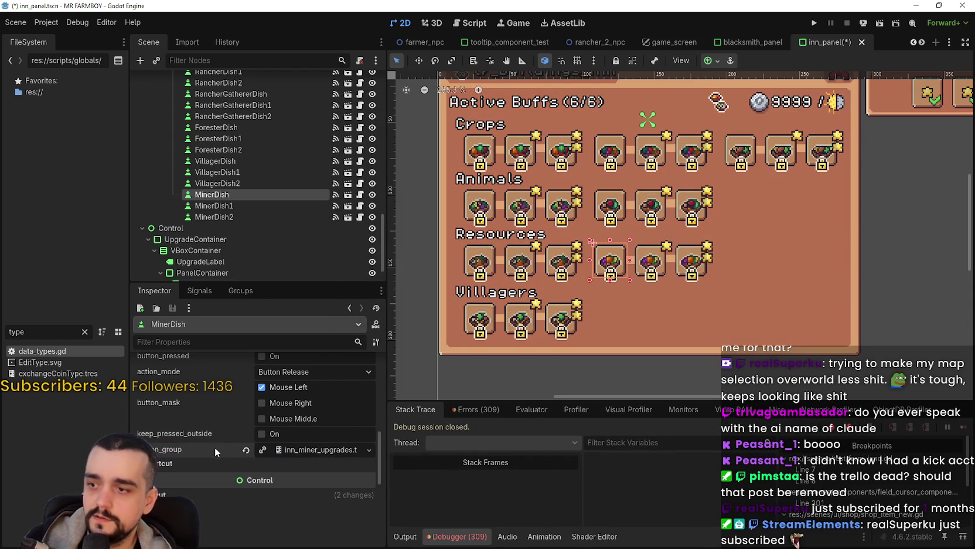
pyautogui.click(243, 206)
pyautogui.scroll(3, 271, 480)
# Quick Load inn_miner_upgrades.tres as MinerDish1's button group and save the scene.
pyautogui.scroll(-3, 268, 471)
pyautogui.click(301, 427)
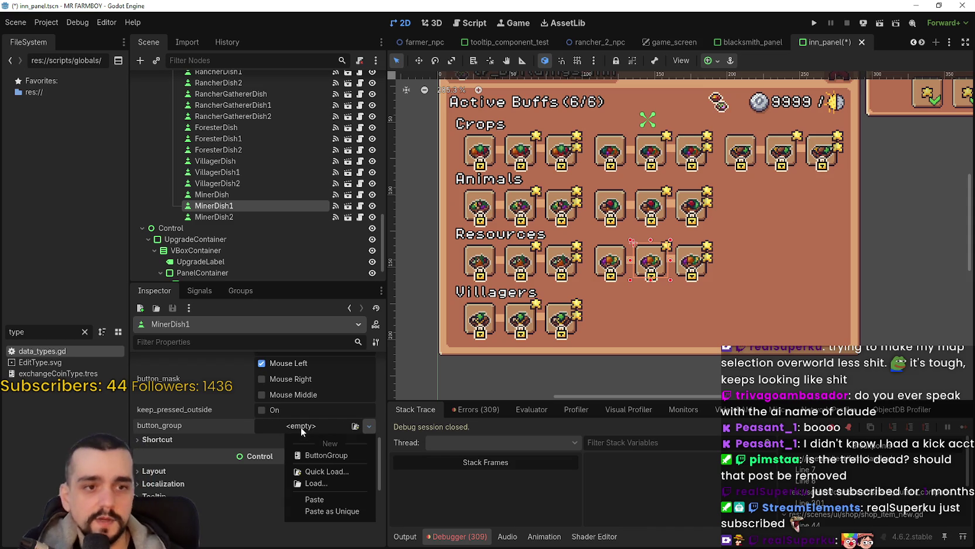
pyautogui.click(326, 470)
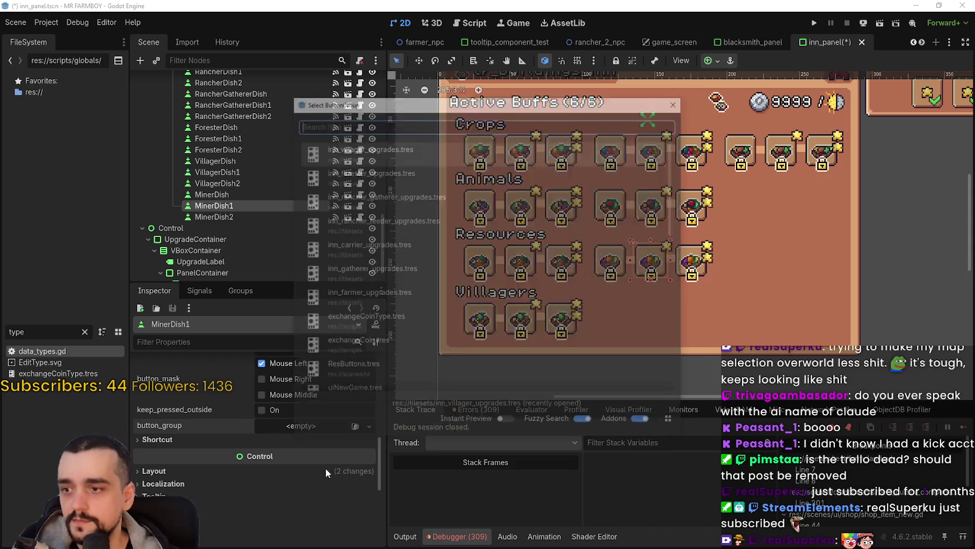
pyautogui.write('miner')
pyautogui.doubleClick(402, 158)
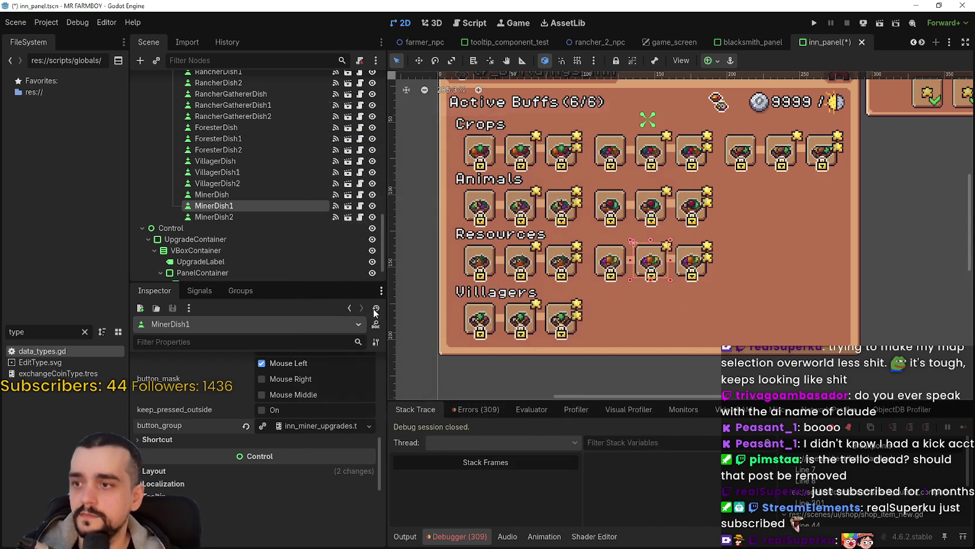
pyautogui.hotkey('ctrl', 's')
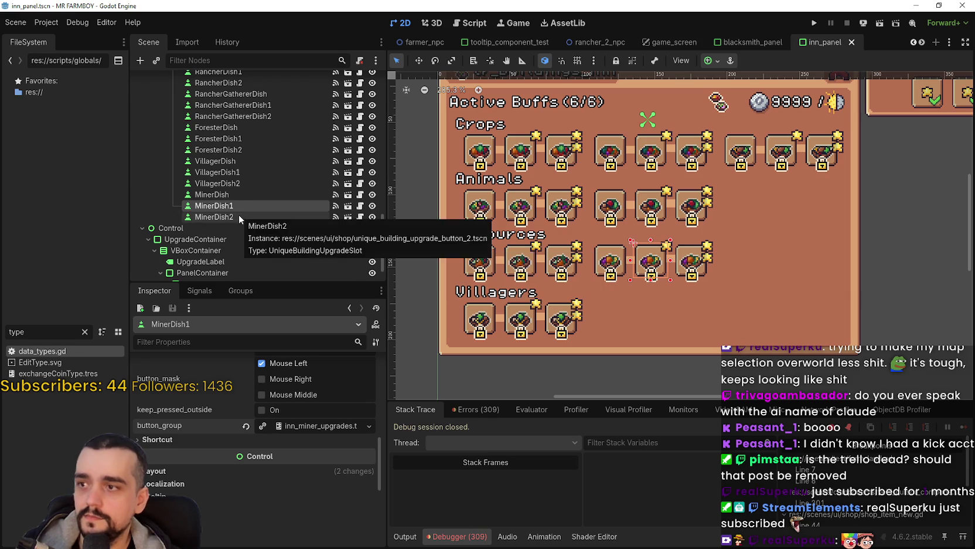
# Clear MinerDish2's blacksmith group, assign inn_miner_upgrades.tres, and save the scene.
pyautogui.click(239, 216)
pyautogui.scroll(-6, 277, 456)
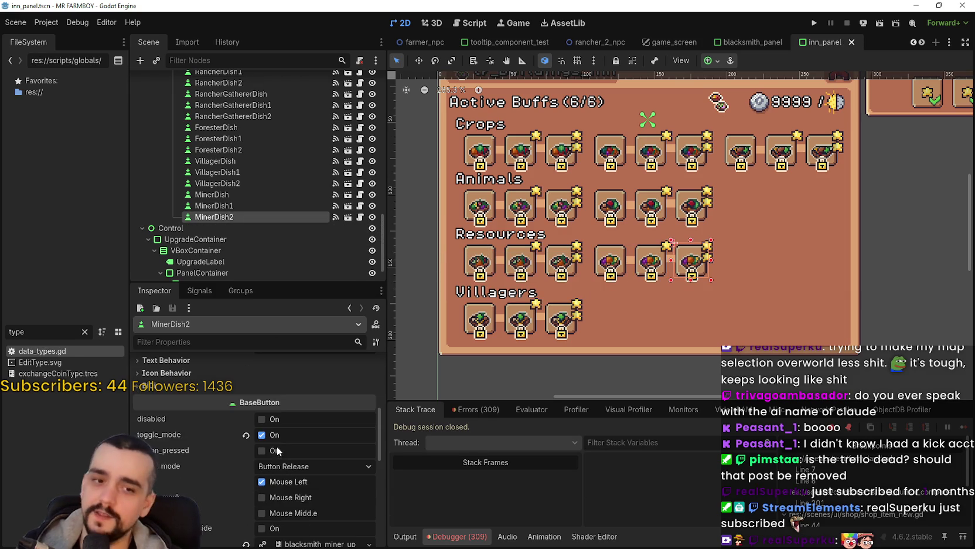
pyautogui.click(247, 473)
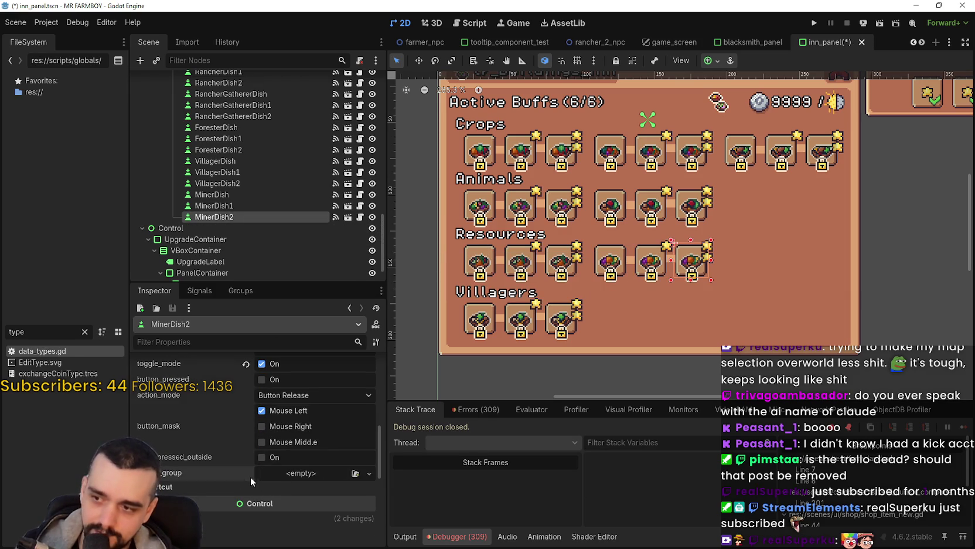
pyautogui.click(283, 479)
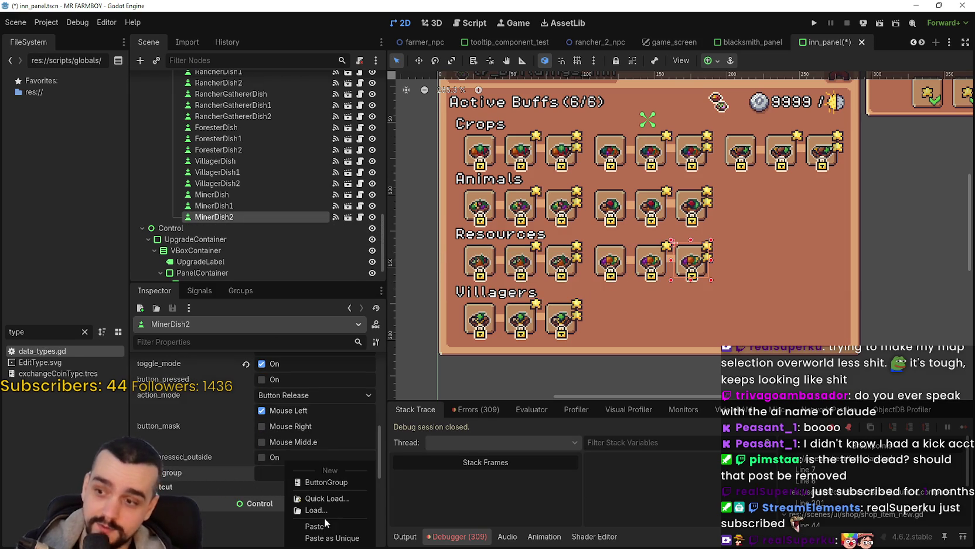
pyautogui.click(323, 497)
pyautogui.write('m')
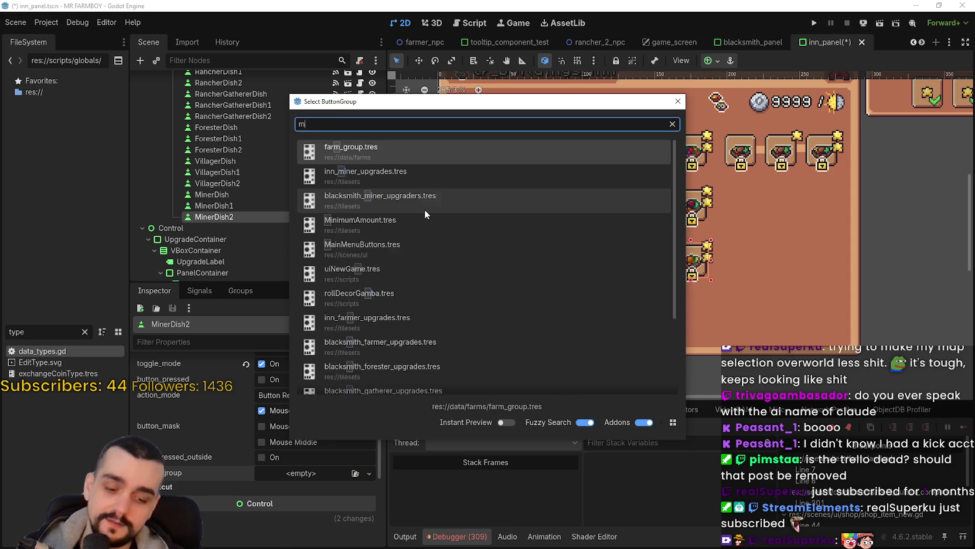
pyautogui.write('iner')
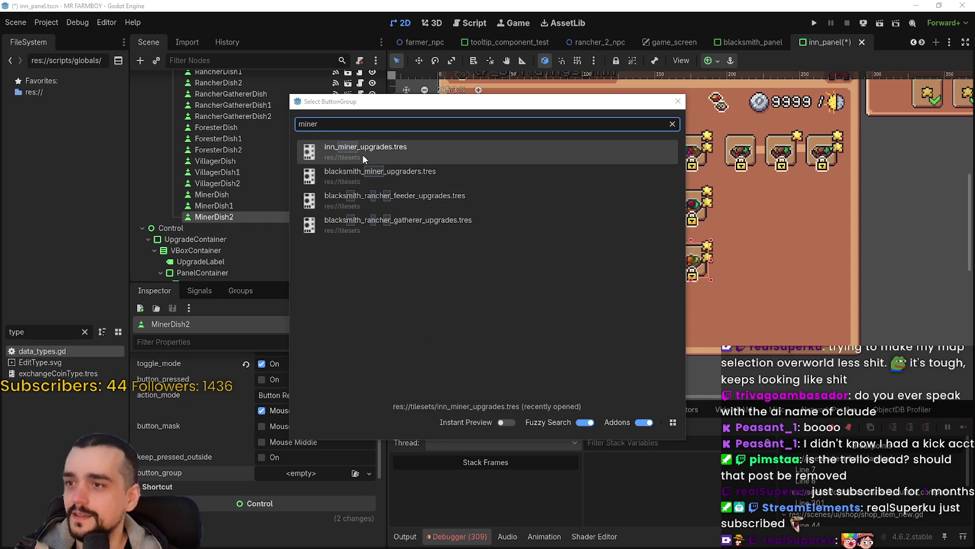
pyautogui.click(363, 154)
pyautogui.hotkey('ctrl', 's')
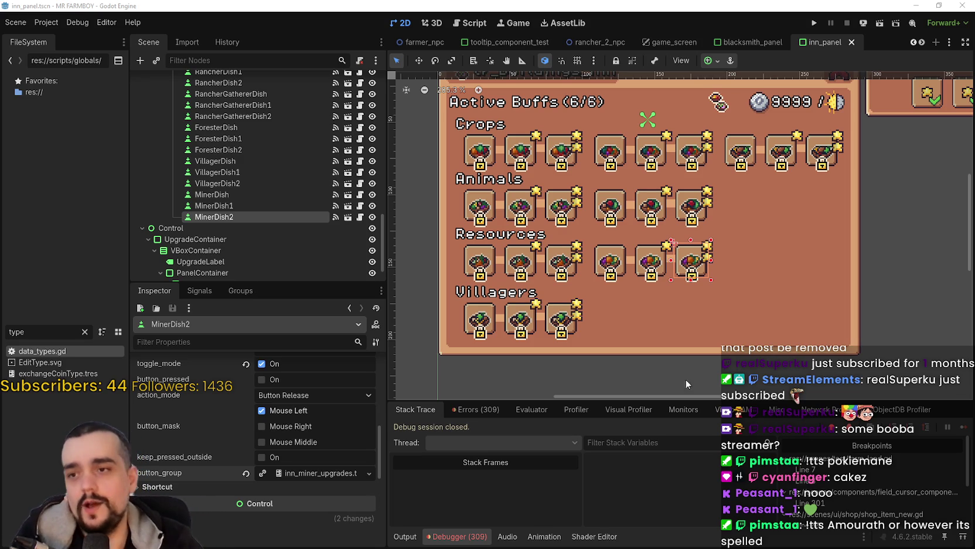
pyautogui.scroll(-2, 672, 305)
pyautogui.scroll(3, 672, 299)
pyautogui.scroll(1, 673, 299)
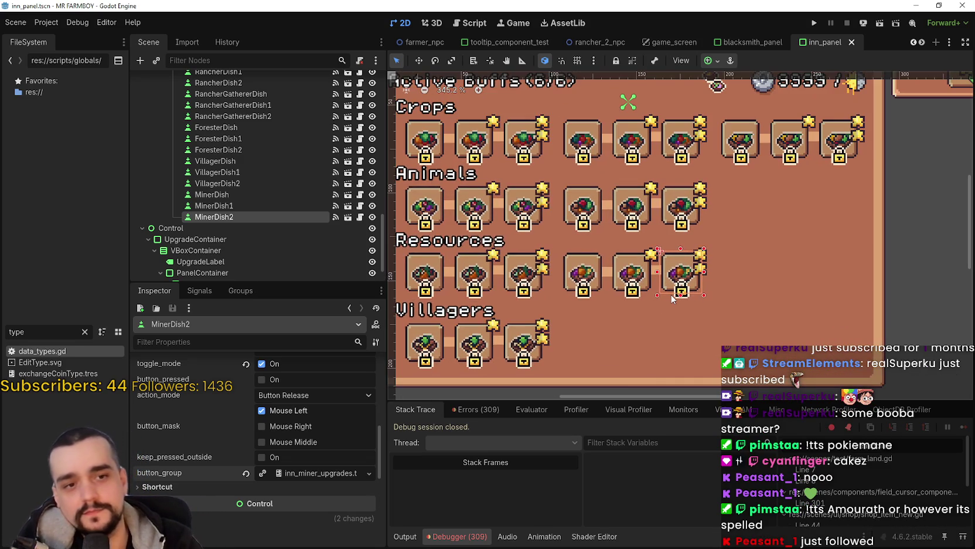
pyautogui.scroll(-6, 673, 299)
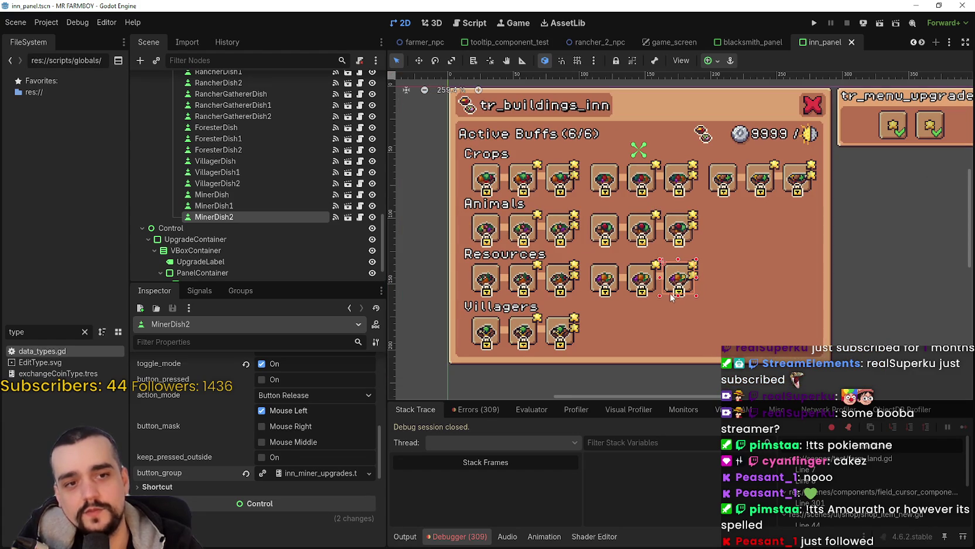
pyautogui.scroll(6, 721, 209)
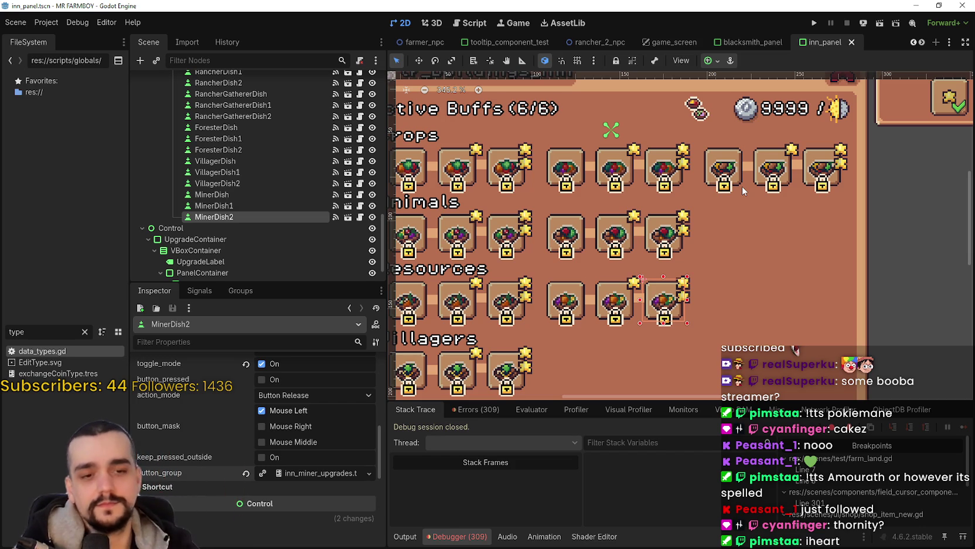
pyautogui.scroll(-3, 668, 299)
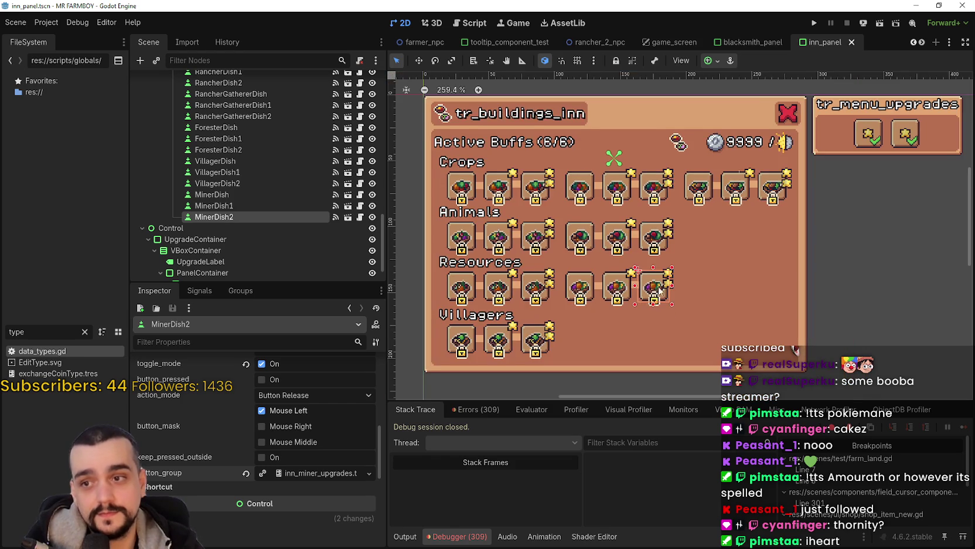
pyautogui.click(246, 202)
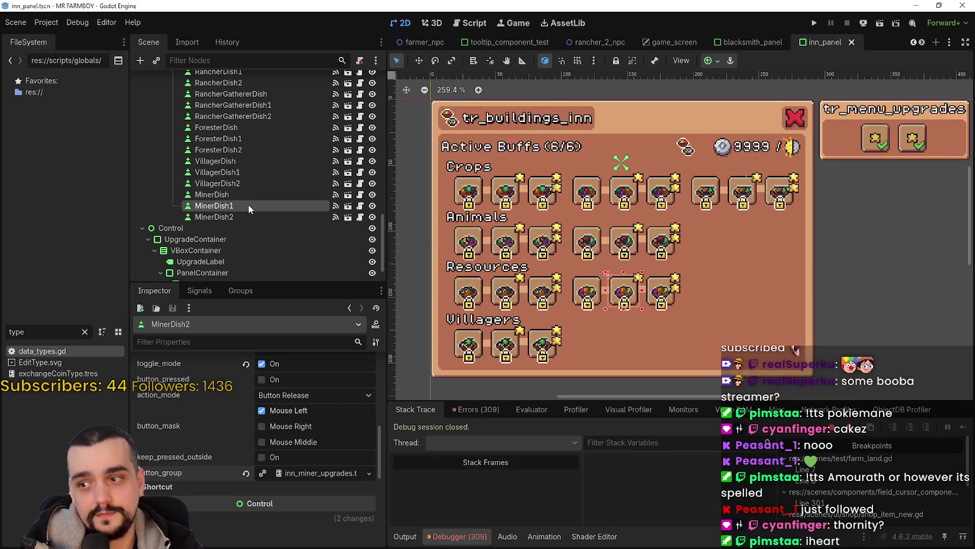
pyautogui.click(252, 194)
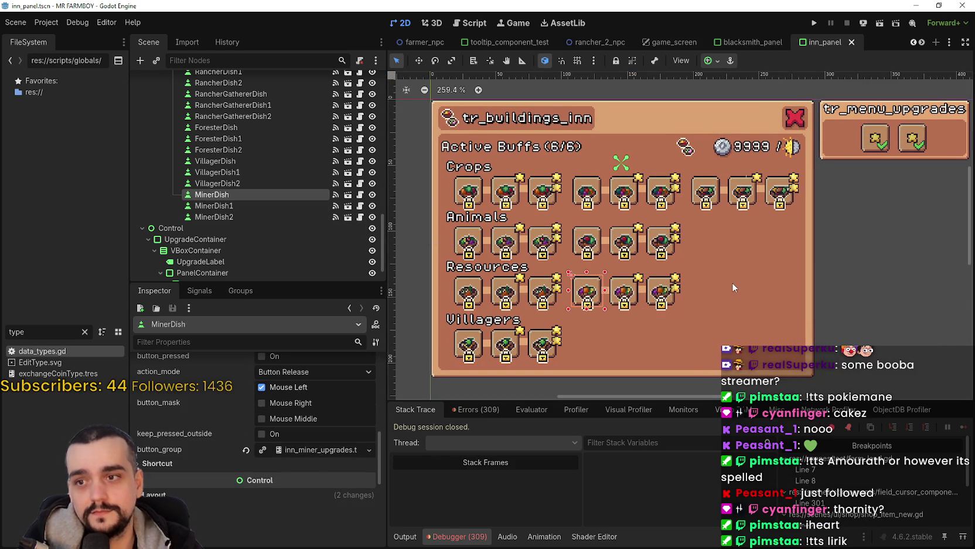
pyautogui.scroll(1, 732, 282)
pyautogui.scroll(2, 732, 280)
pyautogui.scroll(-1, 732, 280)
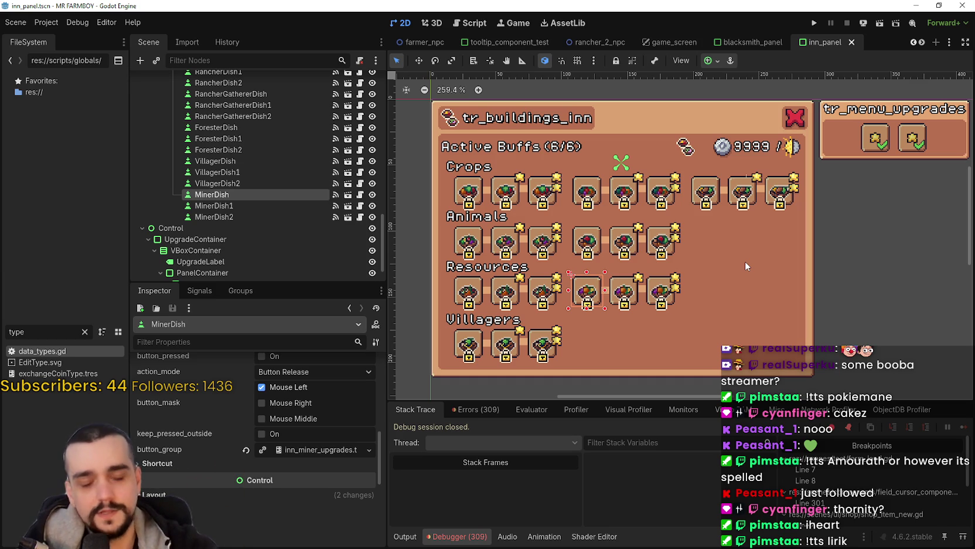
pyautogui.scroll(-1, 713, 274)
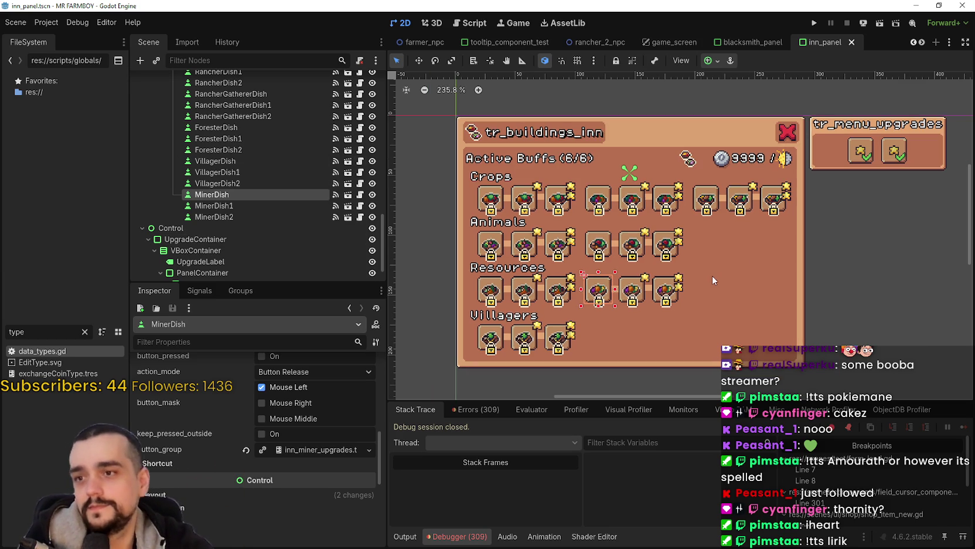
pyautogui.click(716, 194)
pyautogui.click(737, 200)
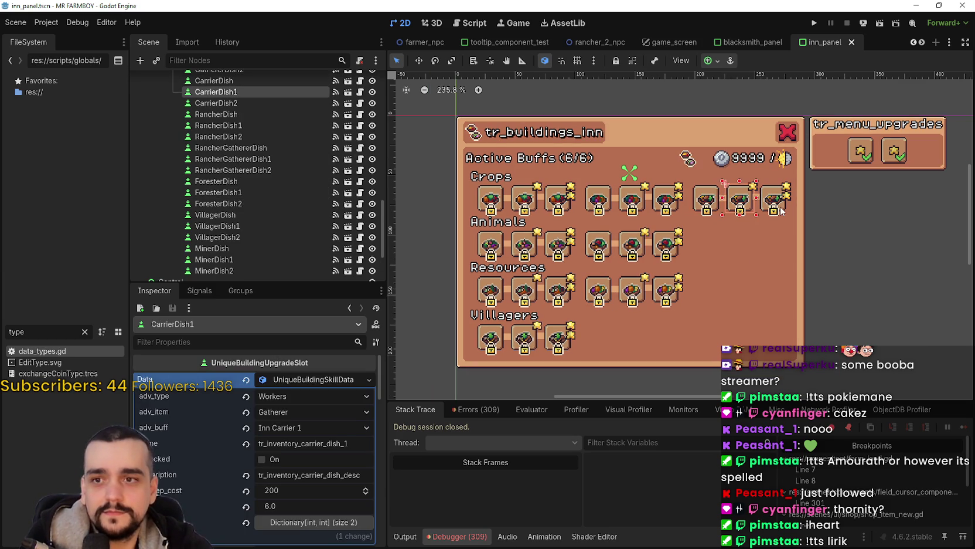
pyautogui.click(775, 202)
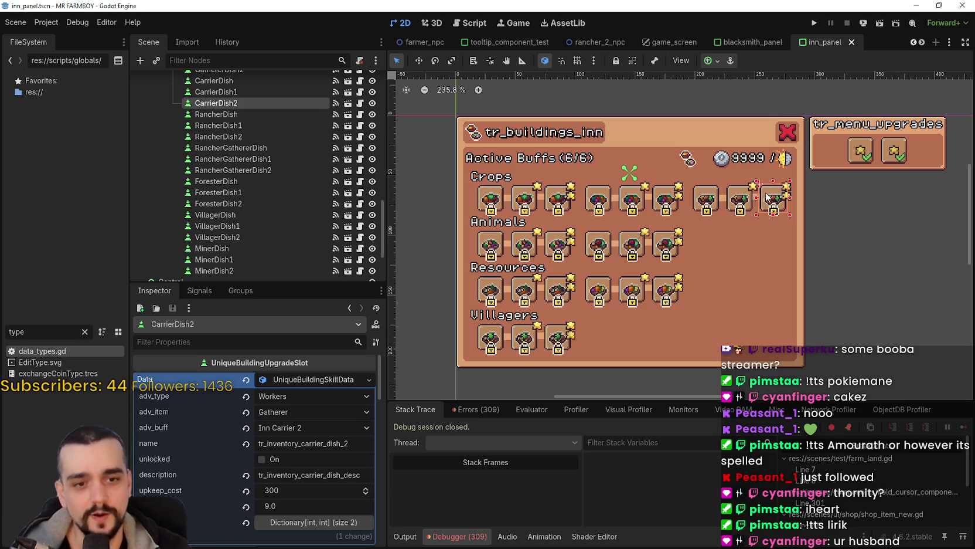
pyautogui.click(332, 380)
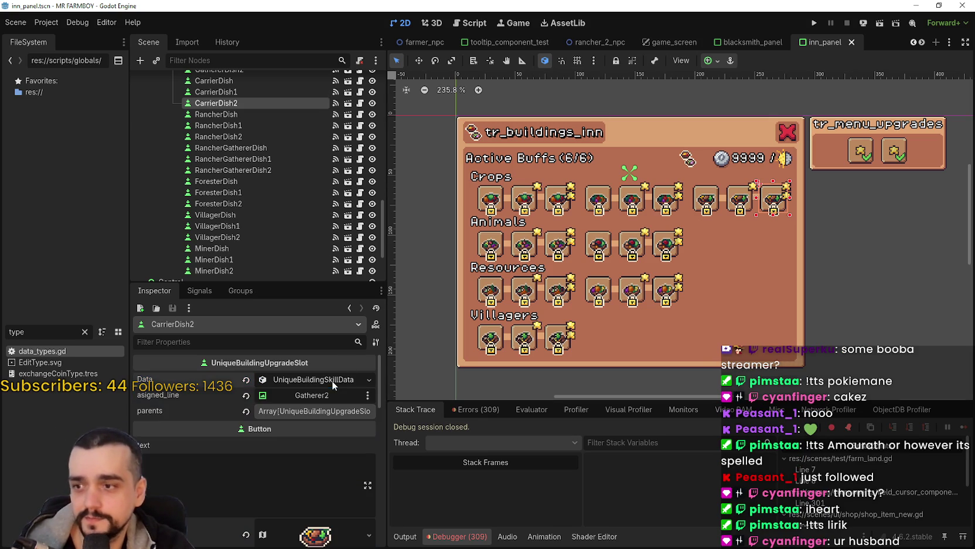
pyautogui.scroll(-1, 596, 247)
pyautogui.click(598, 204)
pyautogui.scroll(1, 611, 206)
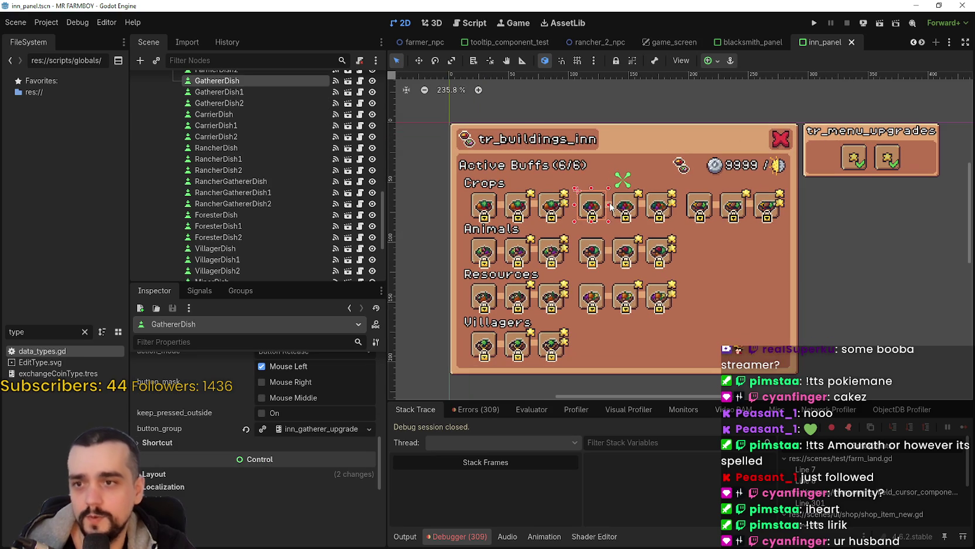
pyautogui.scroll(5, 619, 209)
pyautogui.click(652, 206)
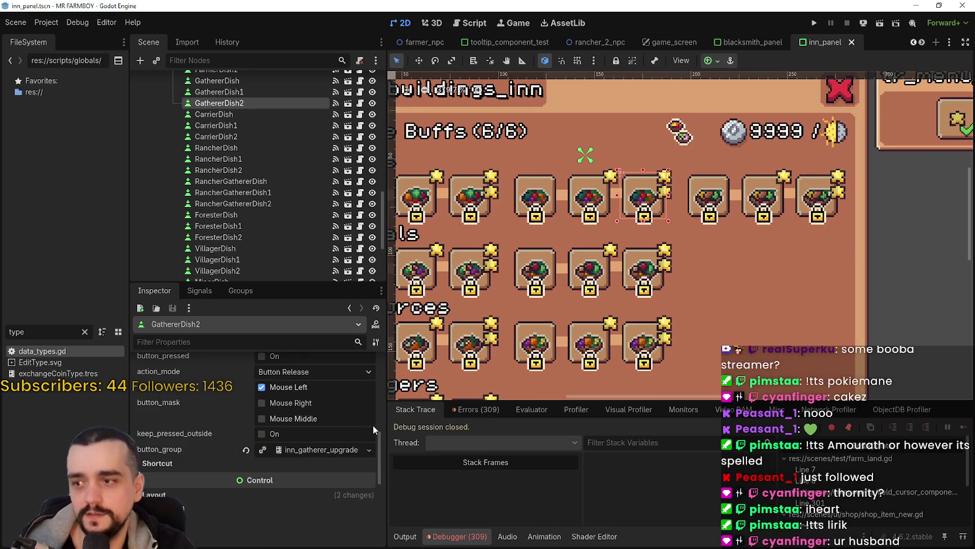
pyautogui.scroll(-1, 284, 460)
pyautogui.click(323, 427)
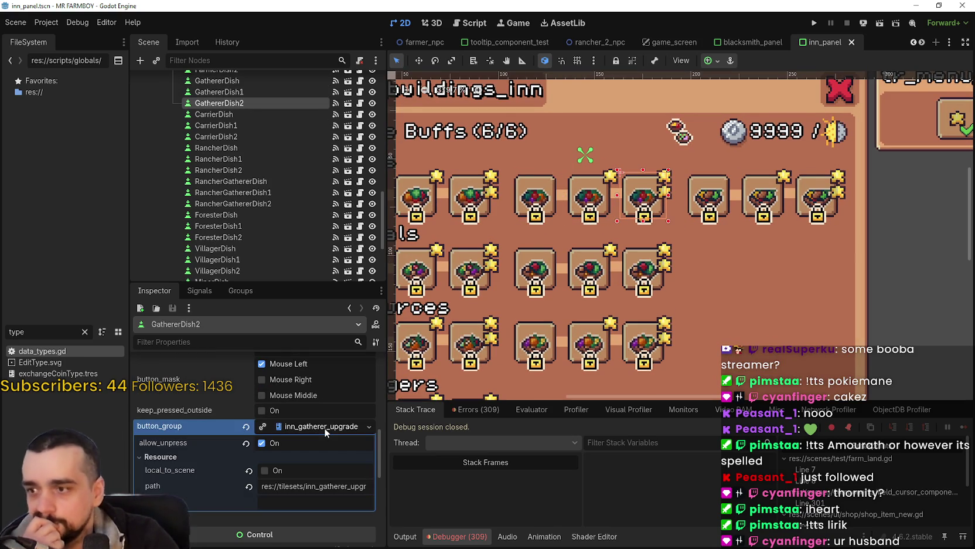
pyautogui.click(324, 428)
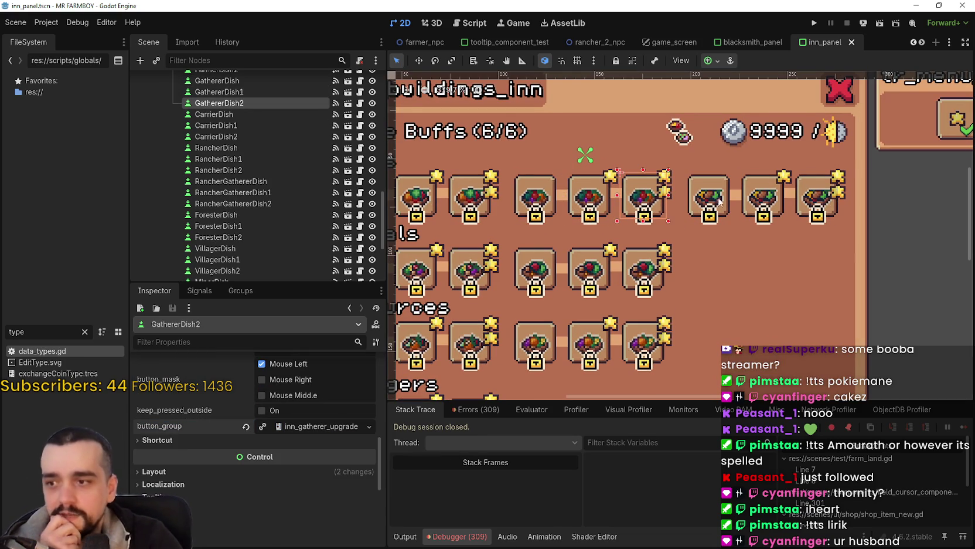
pyautogui.click(777, 197)
pyautogui.click(801, 199)
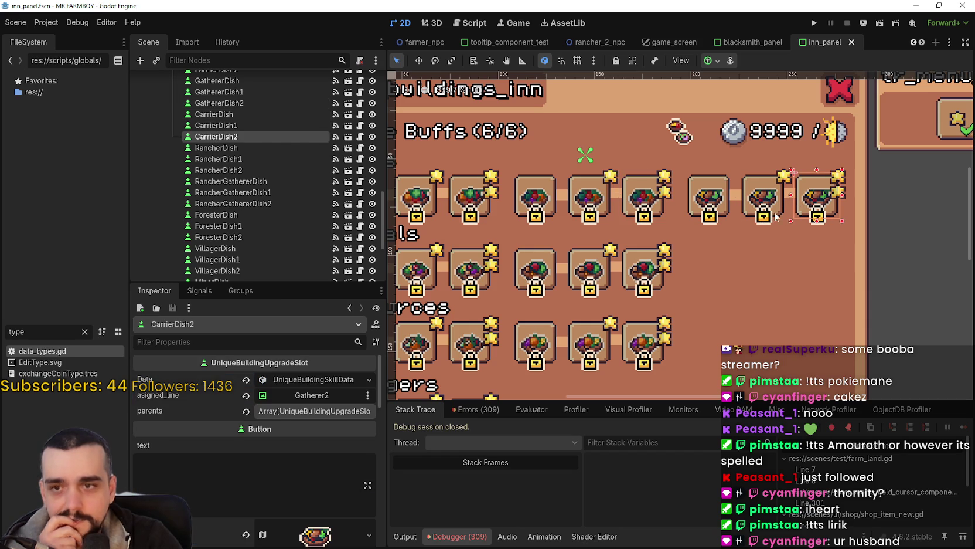
pyautogui.scroll(-3, 729, 224)
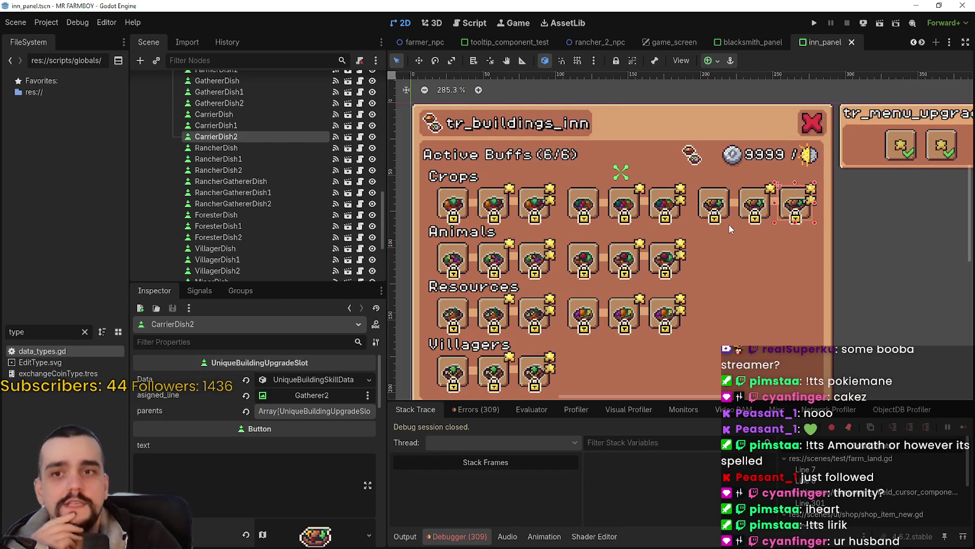
pyautogui.click(271, 125)
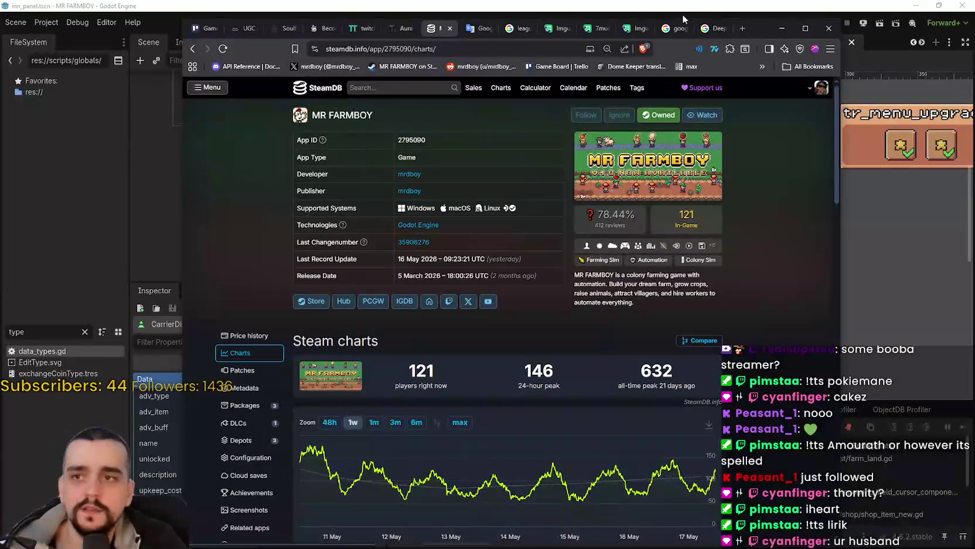
# Open the sub-sunday.com voting page in a new Brave tab and show week 20.
pyautogui.click(742, 28)
pyautogui.write('sub')
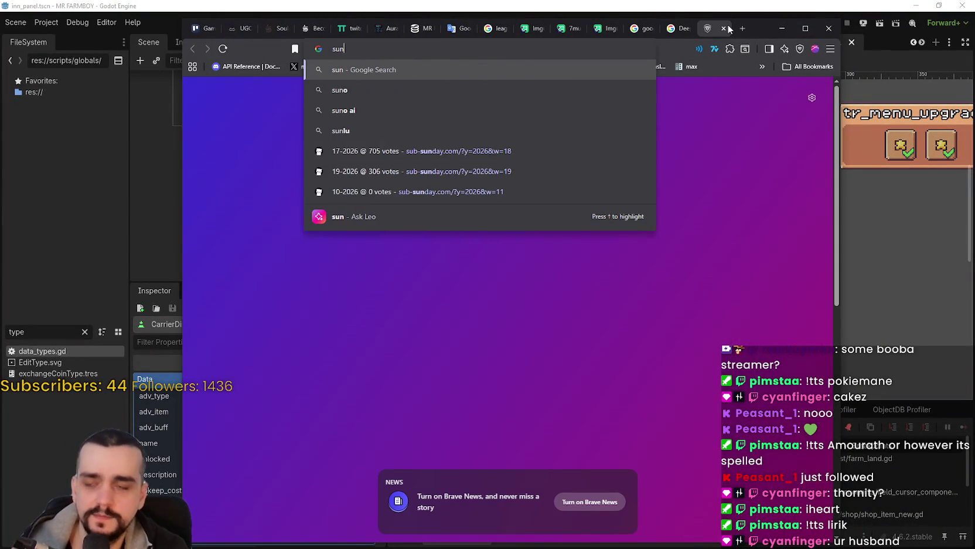
pyautogui.press('BackSpace')
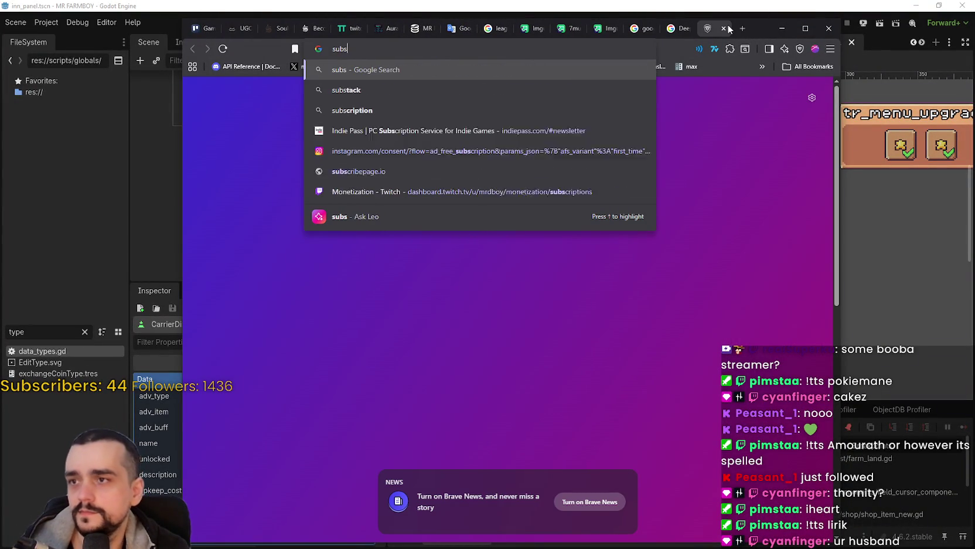
pyautogui.press('Down')
pyautogui.press('Return')
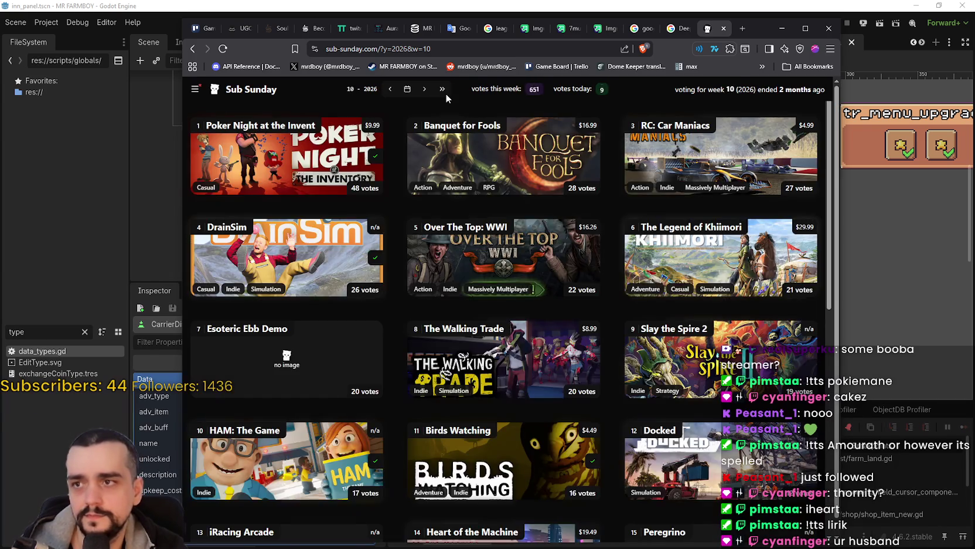
pyautogui.click(443, 91)
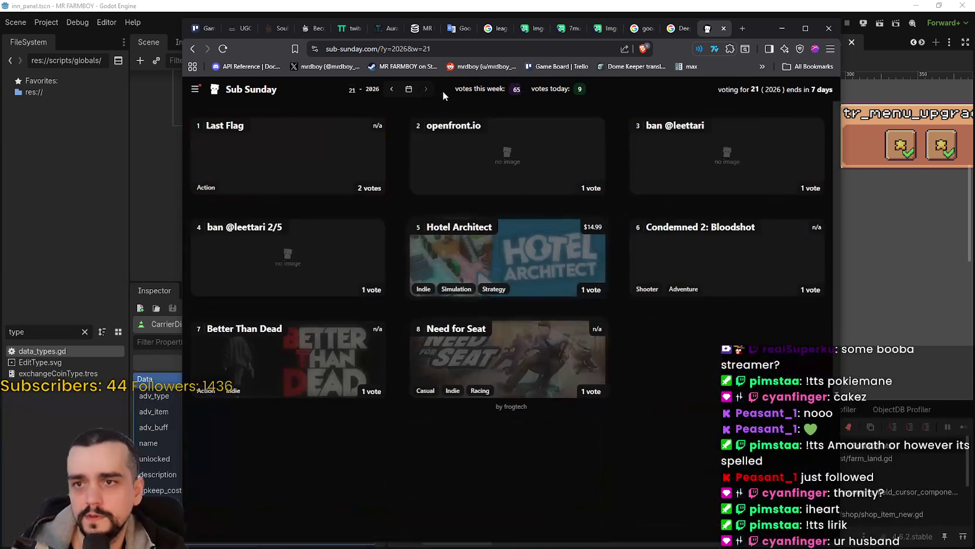
pyautogui.click(393, 89)
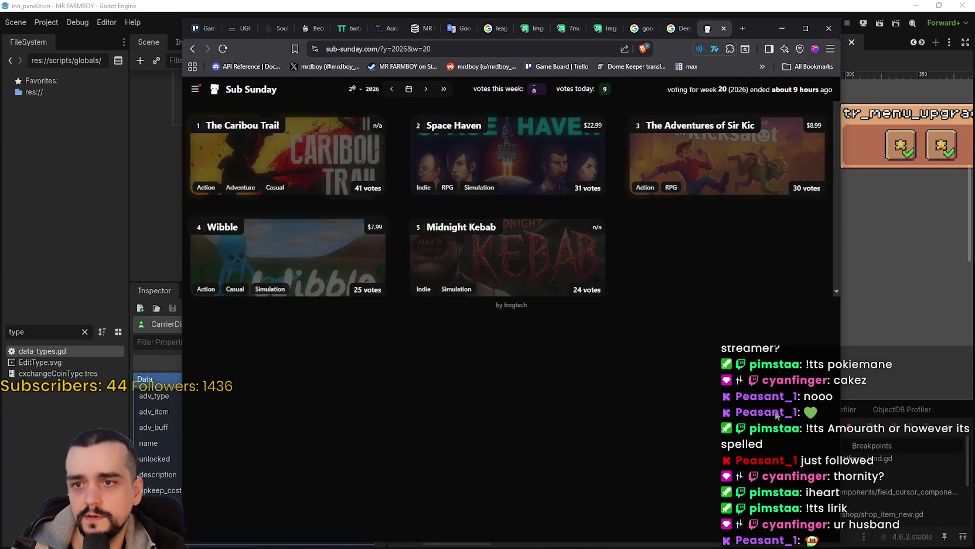
# Scroll through the week 20 game grid, led by The Caribou Trail with 41 votes.
pyautogui.scroll(-4, 616, 369)
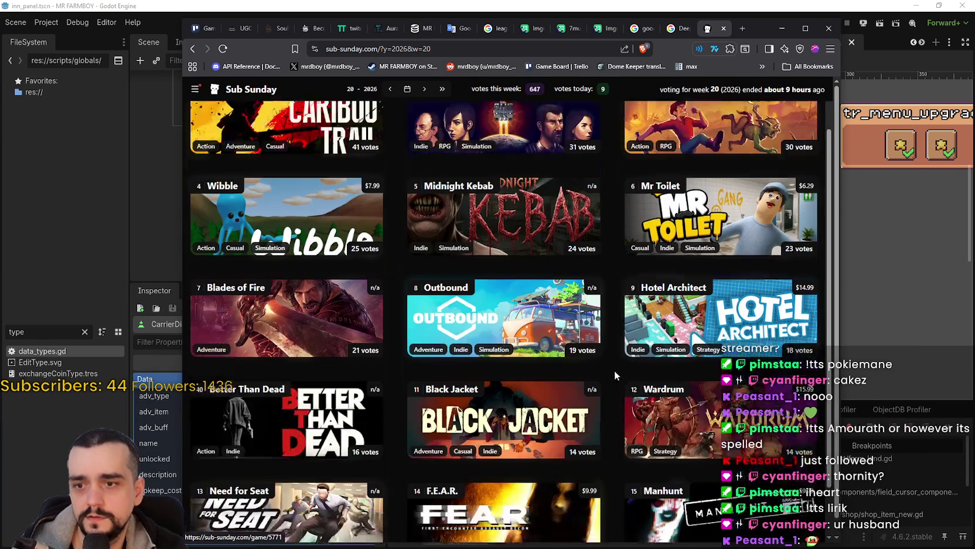
pyautogui.scroll(-11, 608, 373)
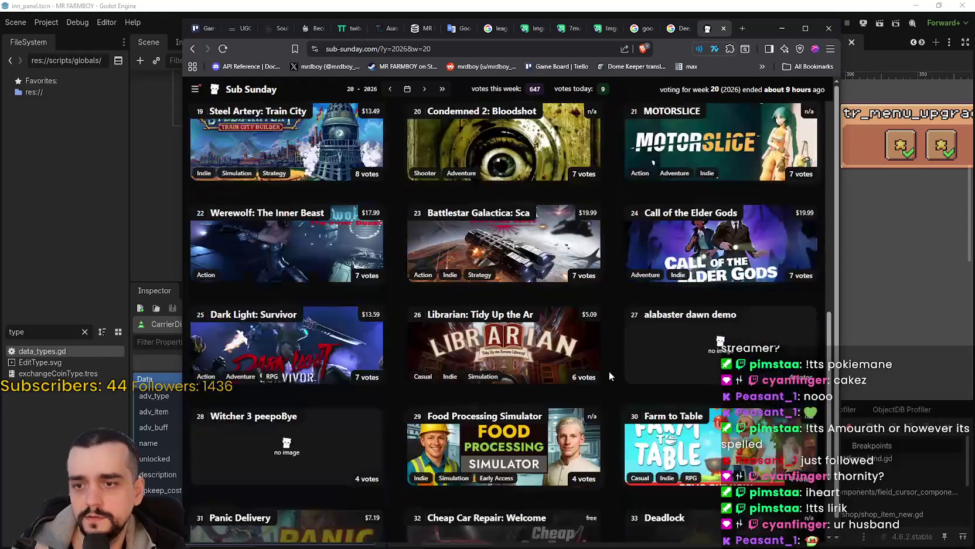
pyautogui.scroll(-8, 609, 371)
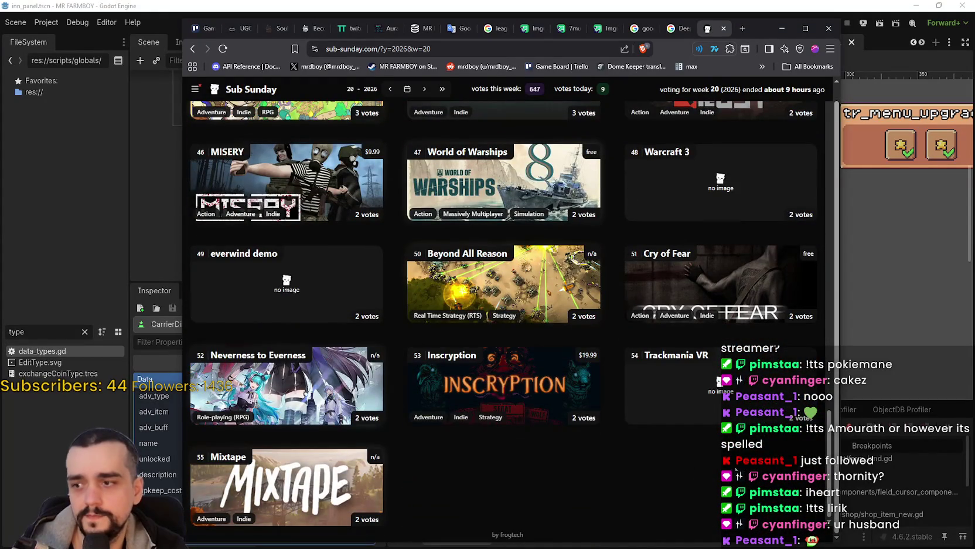
pyautogui.scroll(15, 725, 441)
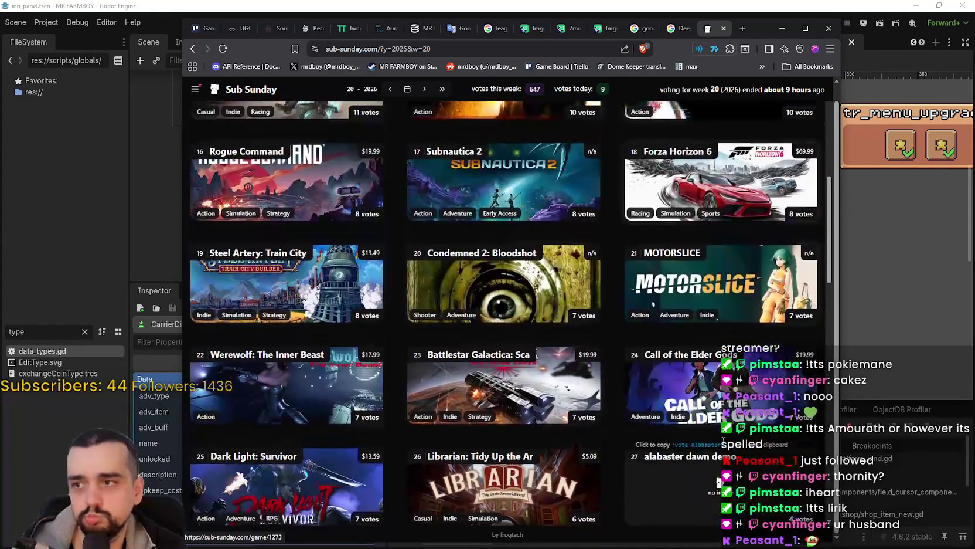
pyautogui.scroll(8, 725, 441)
pyautogui.scroll(-3, 681, 396)
pyautogui.scroll(3, 681, 396)
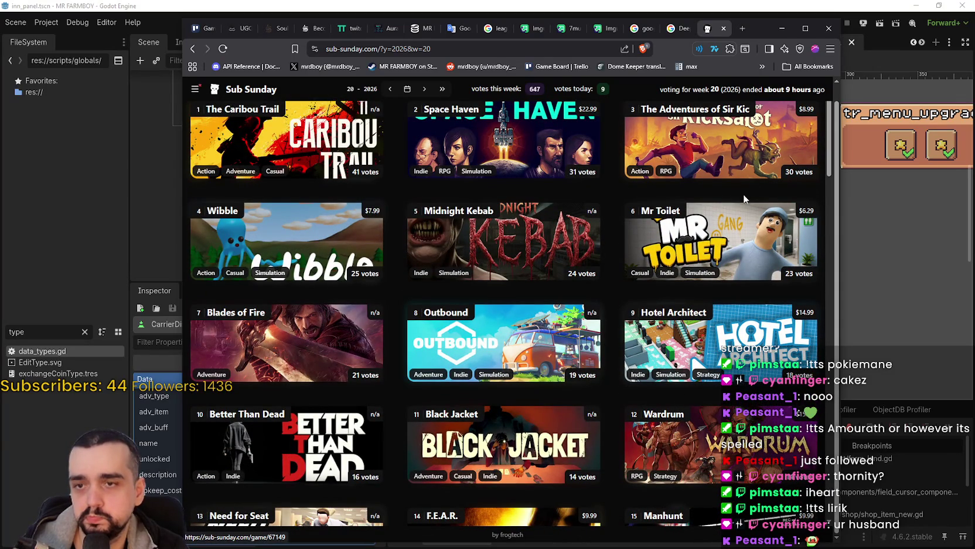
pyautogui.scroll(-1, 278, 319)
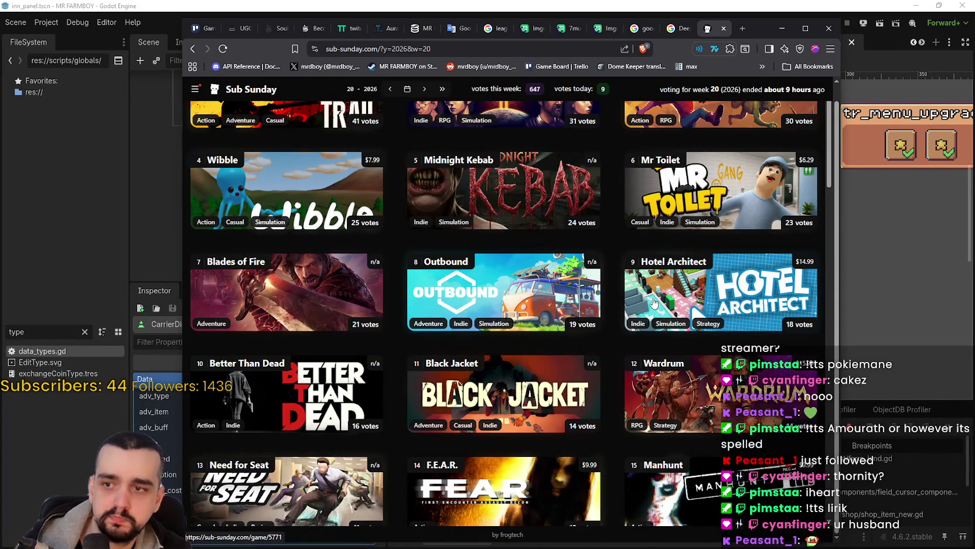
pyautogui.scroll(-5, 652, 297)
pyautogui.scroll(-5, 650, 290)
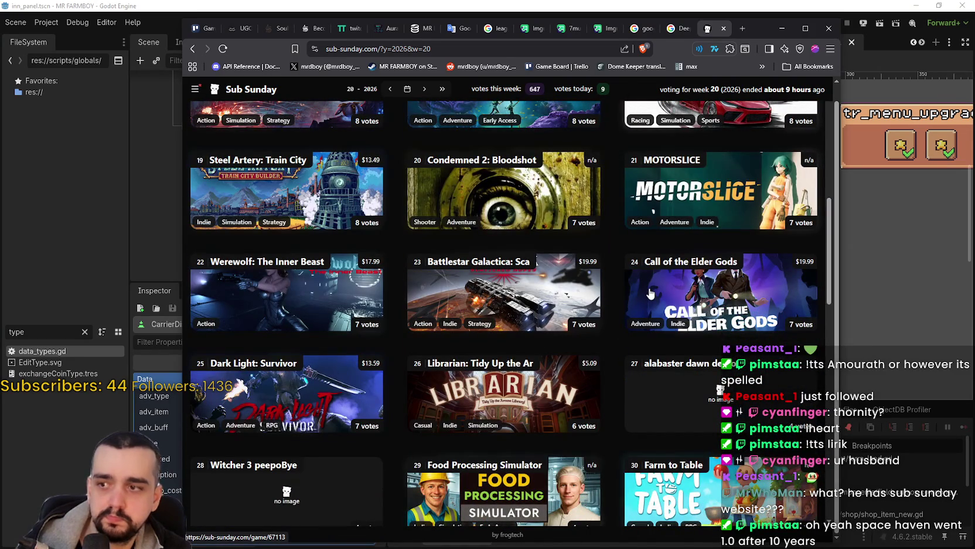
pyautogui.scroll(-5, 650, 292)
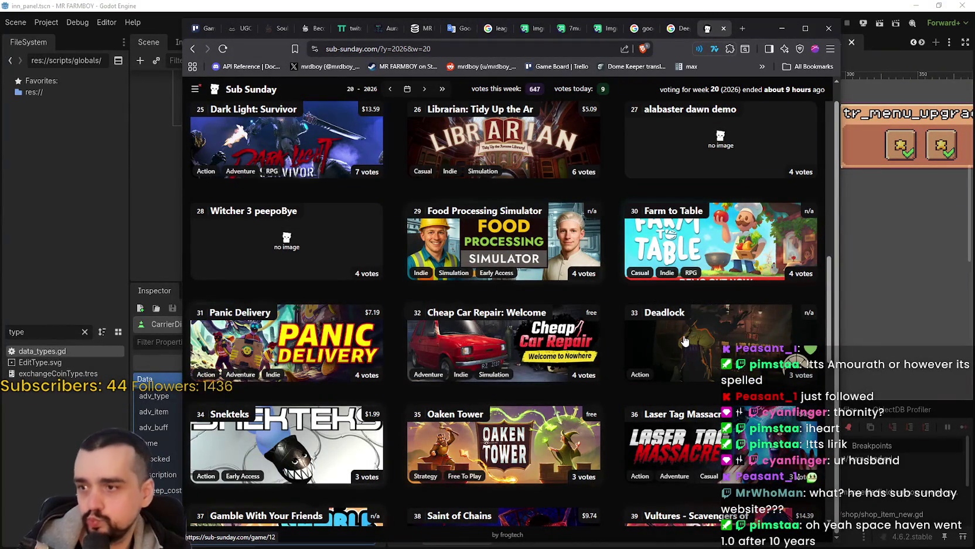
pyautogui.scroll(-4, 670, 339)
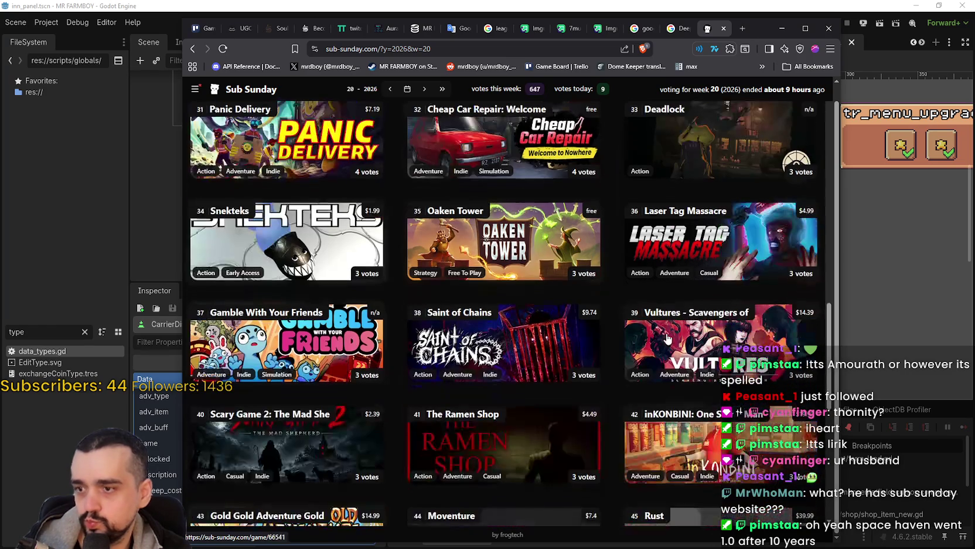
pyautogui.scroll(-4, 660, 327)
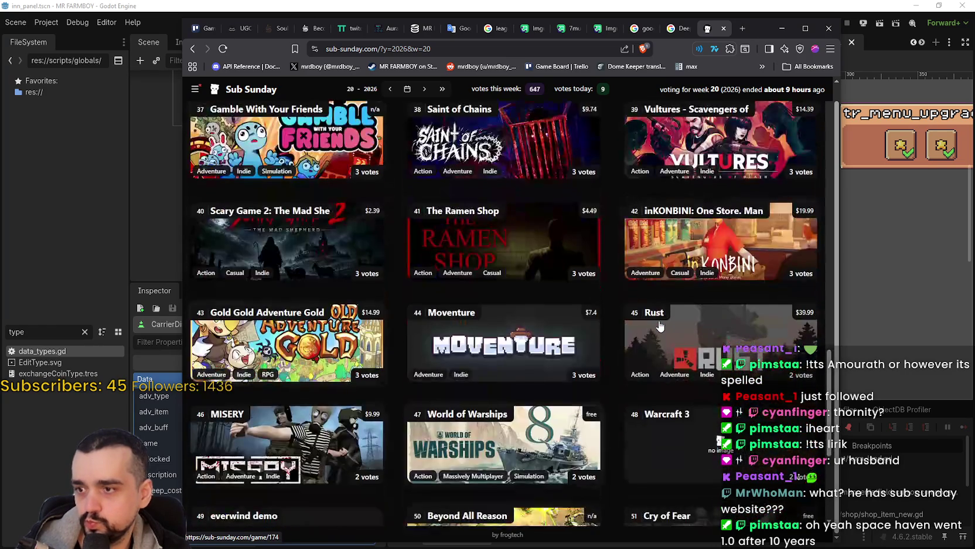
pyautogui.scroll(-5, 655, 327)
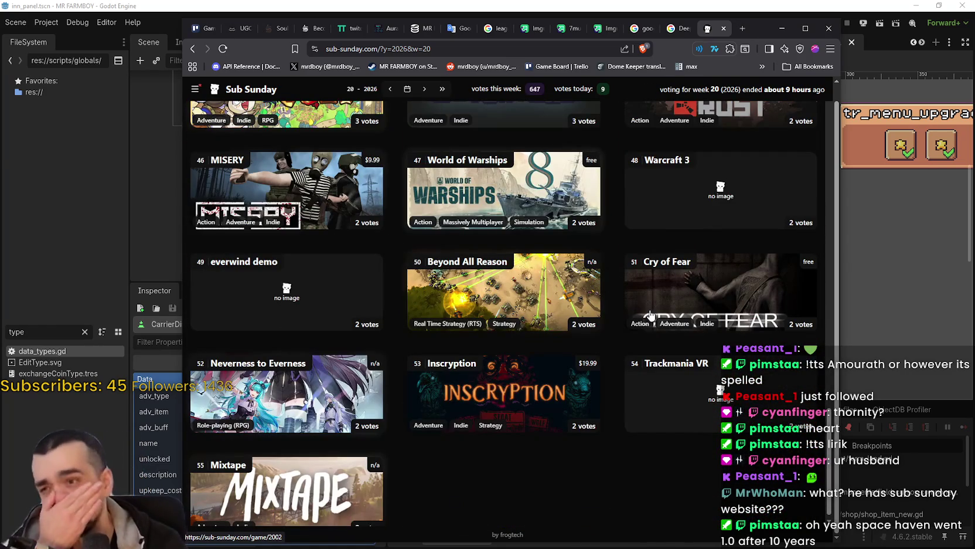
pyautogui.scroll(-1, 645, 334)
pyautogui.scroll(15, 650, 340)
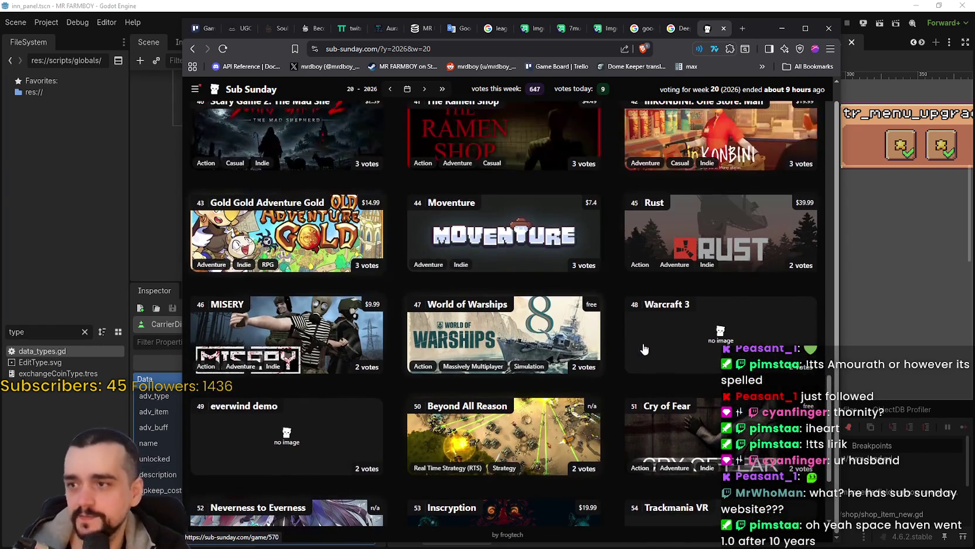
pyautogui.scroll(10, 645, 331)
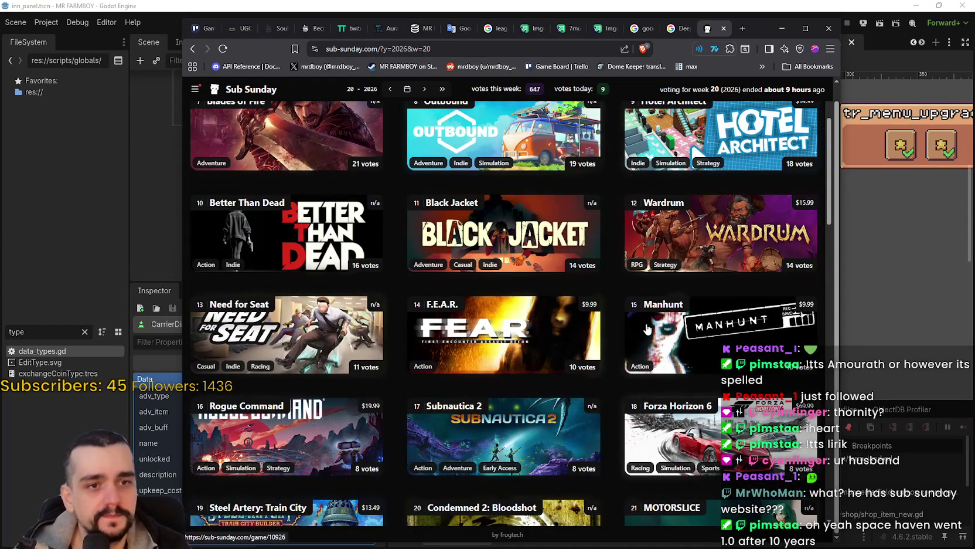
pyautogui.scroll(4, 647, 329)
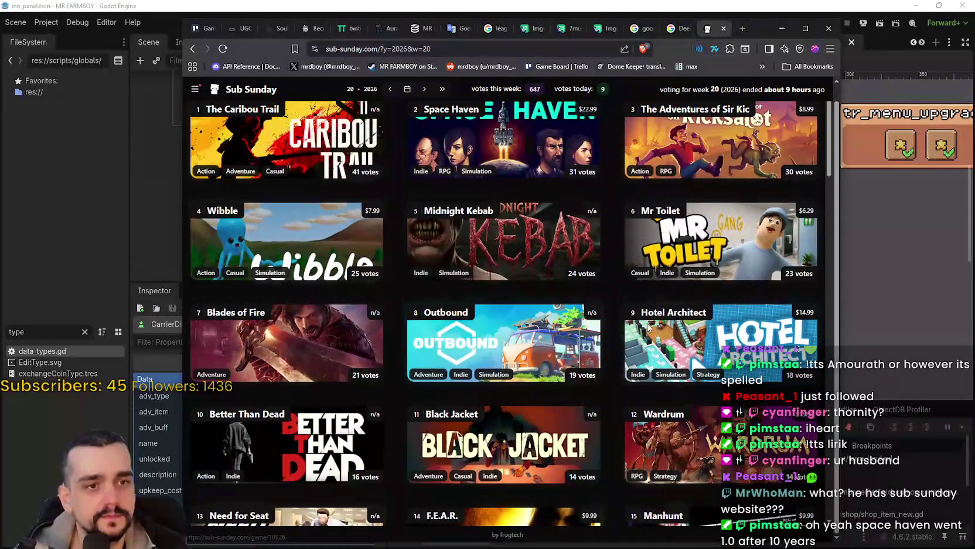
pyautogui.scroll(1, 647, 328)
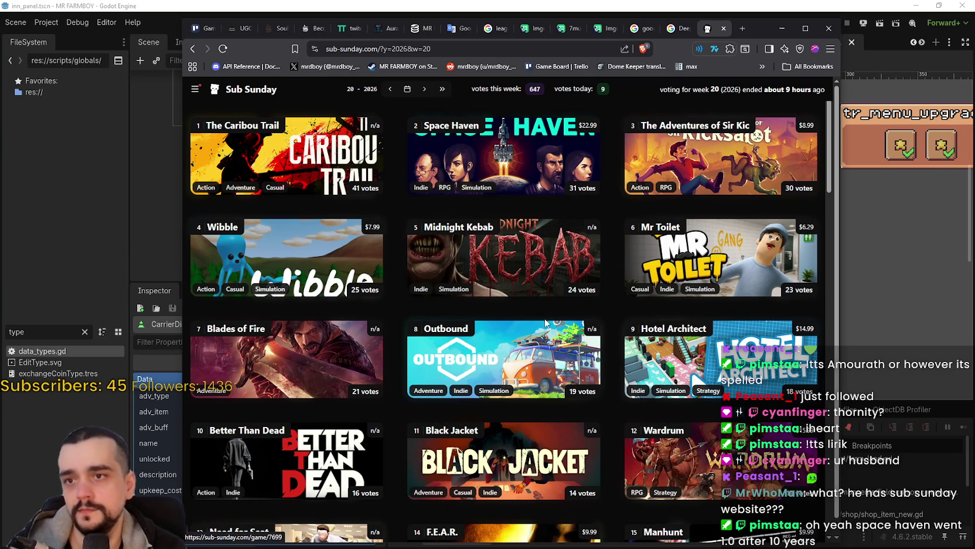
pyautogui.scroll(-5, 543, 323)
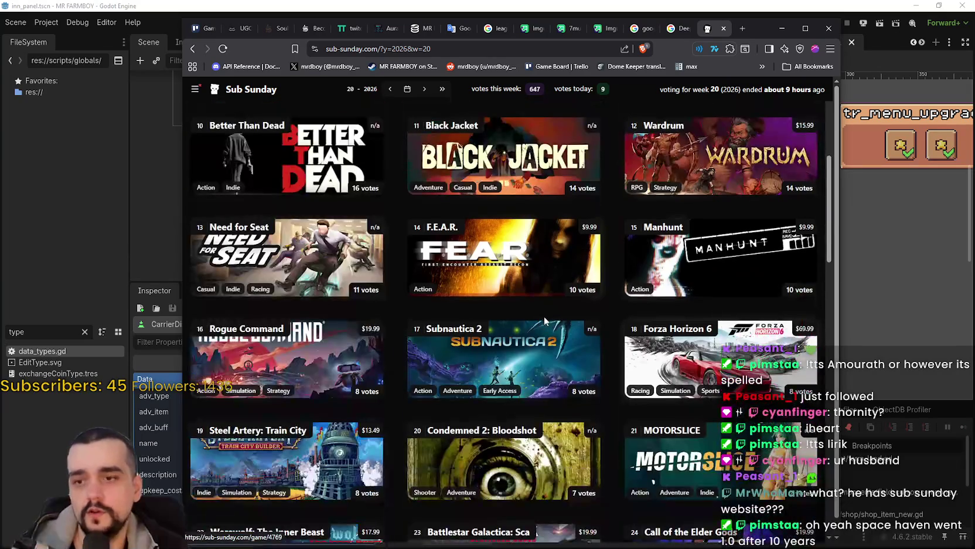
pyautogui.scroll(-3, 541, 411)
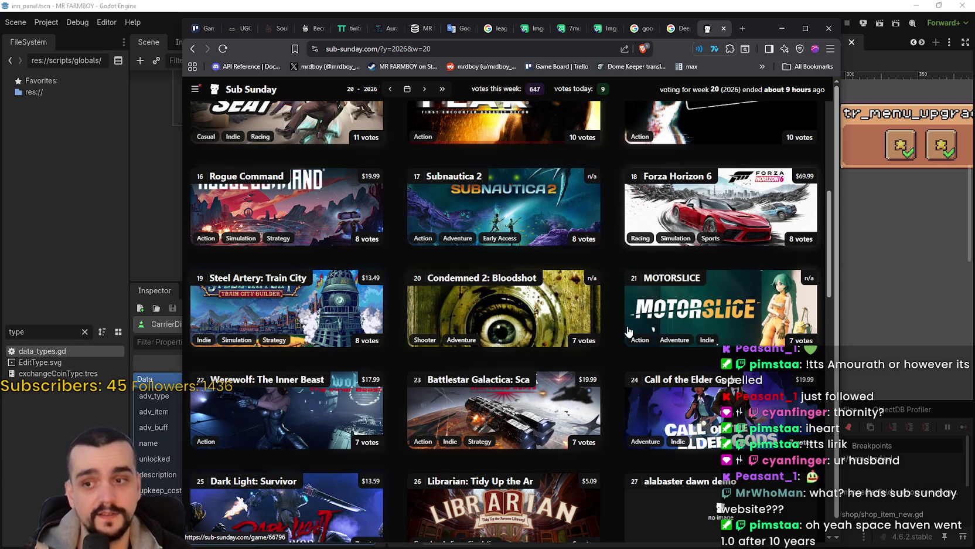
pyautogui.scroll(-10, 602, 350)
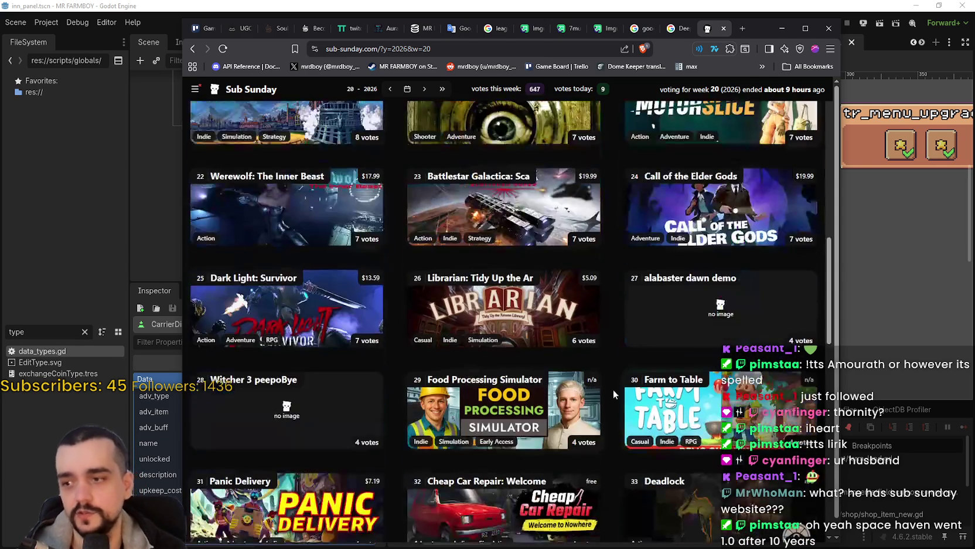
pyautogui.scroll(-4, 609, 431)
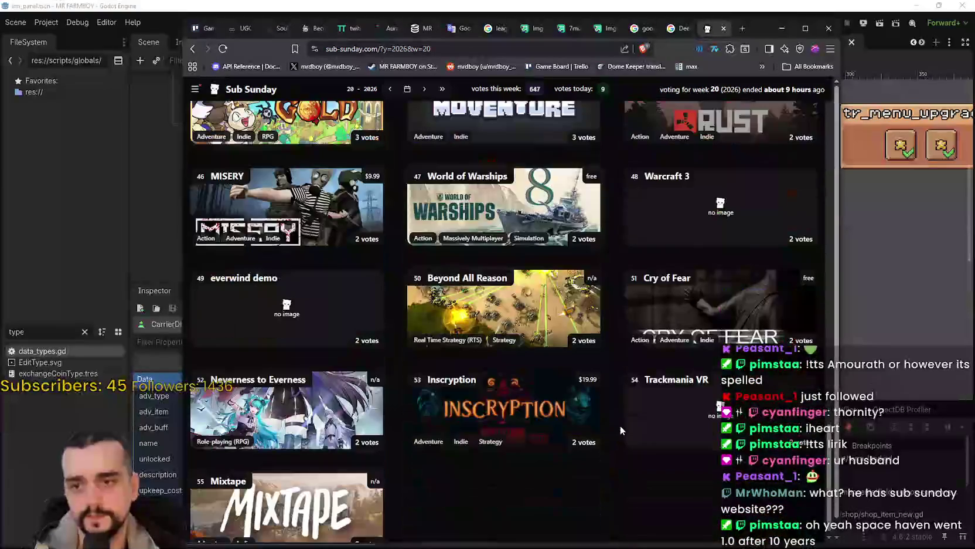
pyautogui.scroll(7, 621, 429)
pyautogui.scroll(15, 678, 483)
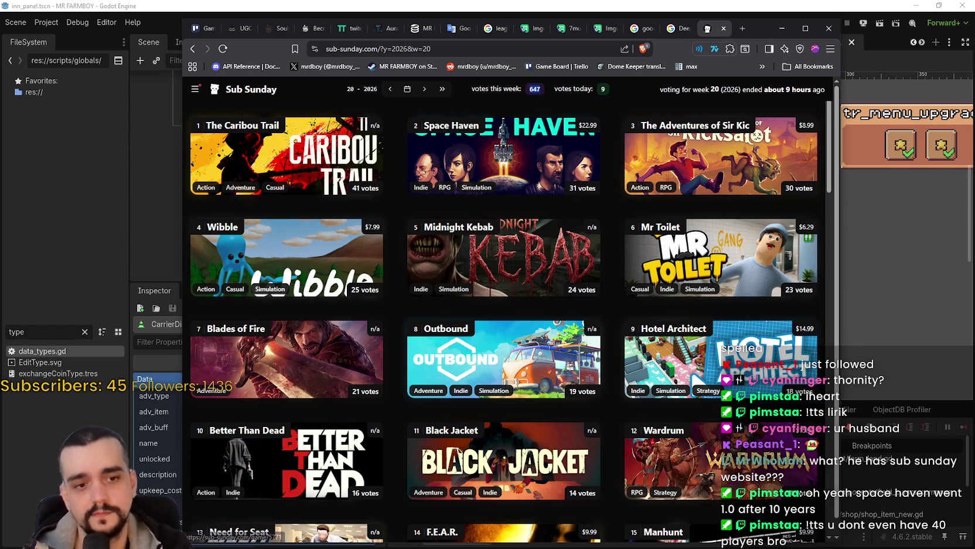
# View the MR FARMBOY SteamDB player charts in Brave, then minimize Brave back to Godot.
pyautogui.click(799, 324)
pyautogui.click(414, 28)
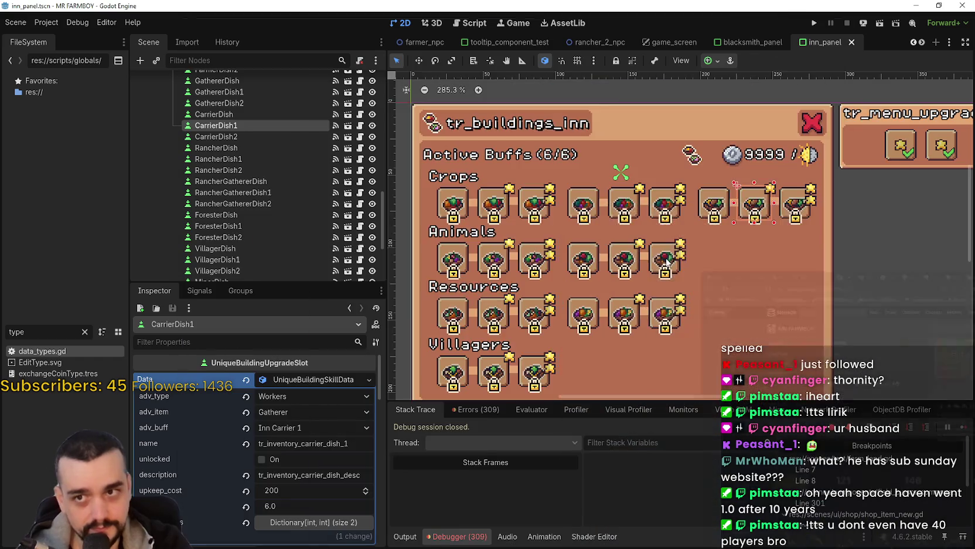
pyautogui.click(779, 25)
pyautogui.scroll(-1, 721, 304)
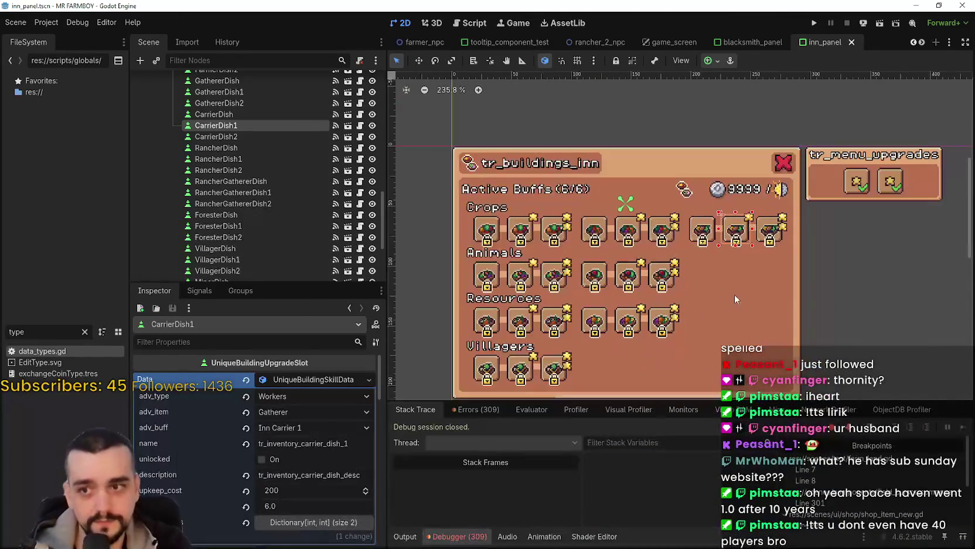
pyautogui.scroll(1, 754, 245)
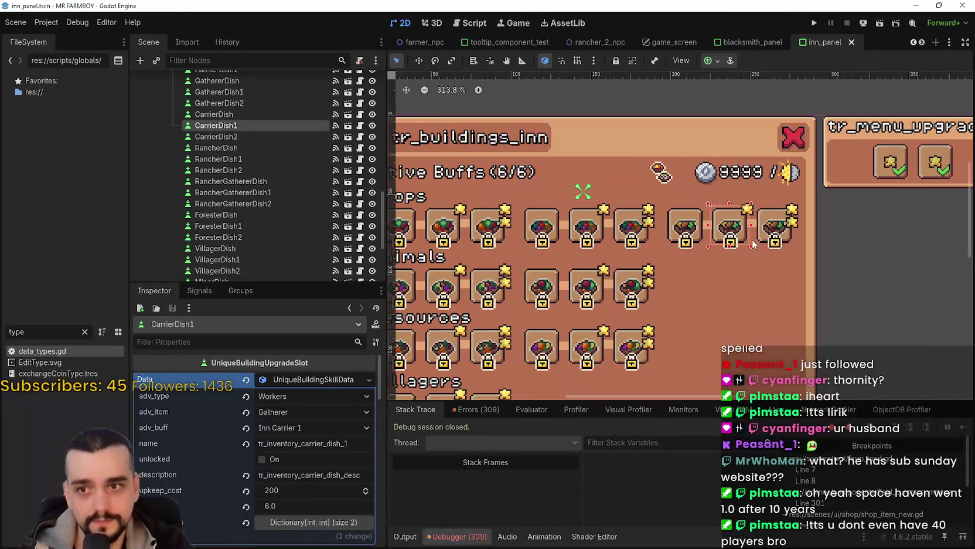
pyautogui.click(294, 380)
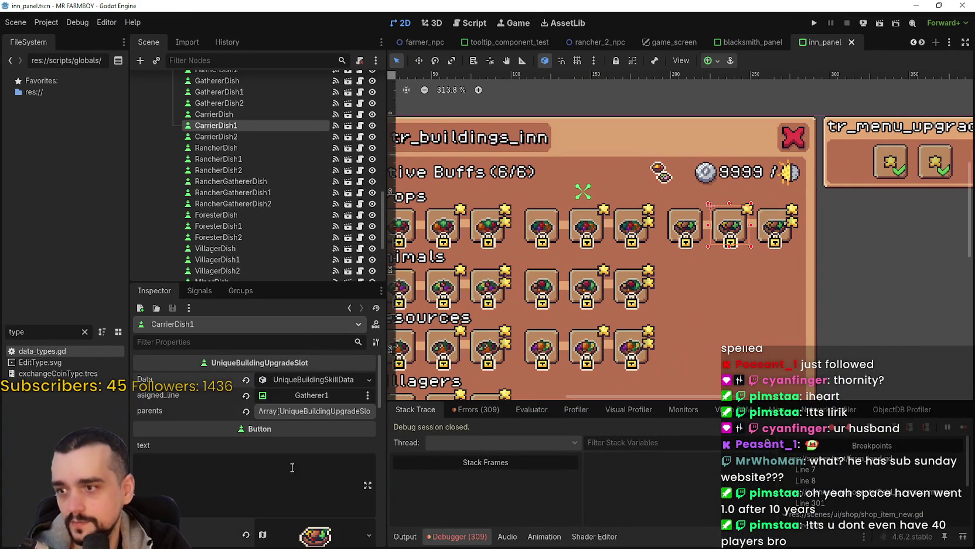
pyautogui.scroll(-6, 321, 511)
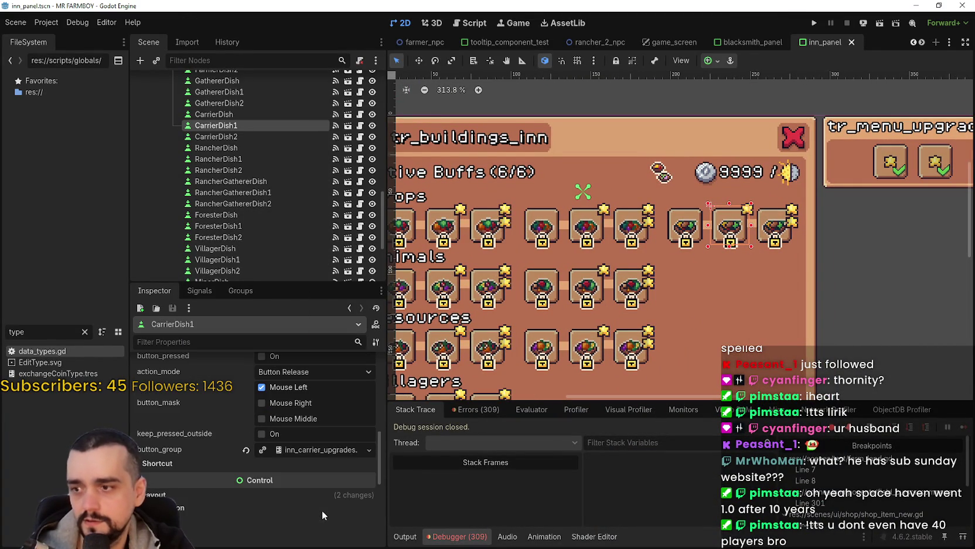
pyautogui.scroll(-5, 279, 219)
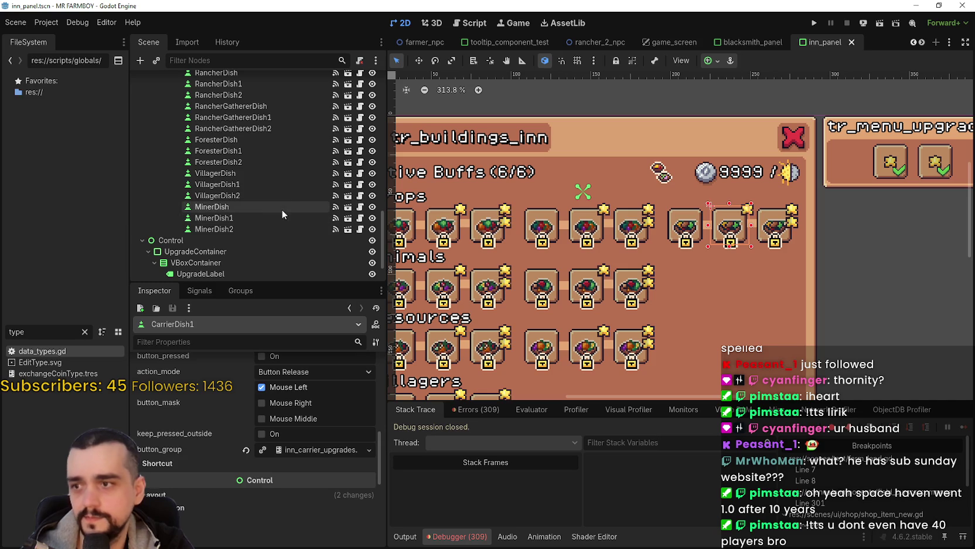
pyautogui.scroll(4, 320, 416)
pyautogui.scroll(3, 323, 404)
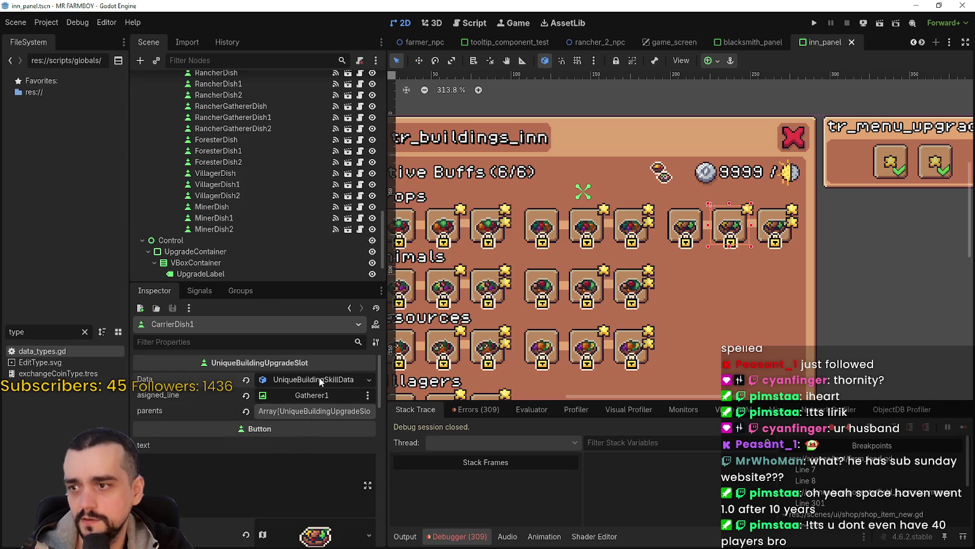
pyautogui.click(319, 380)
pyautogui.click(319, 379)
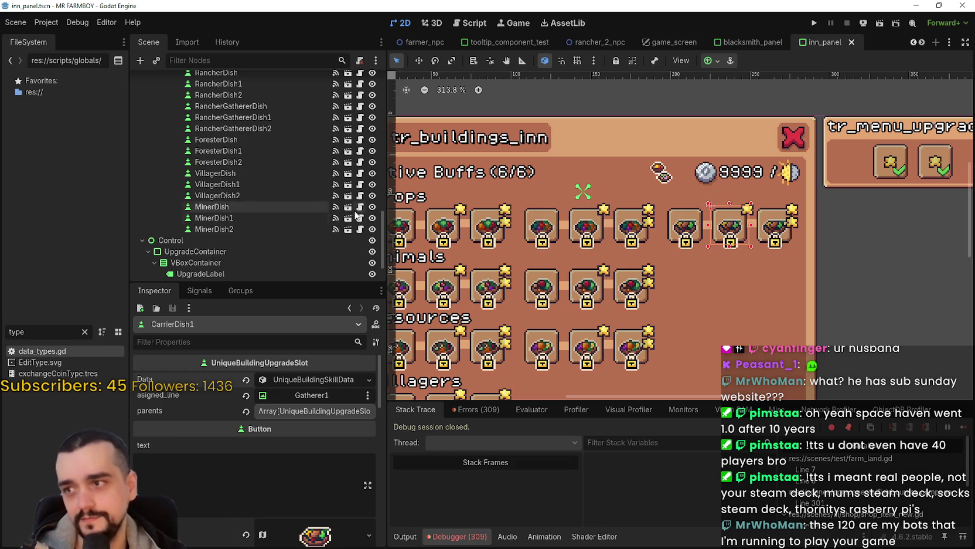
pyautogui.click(280, 215)
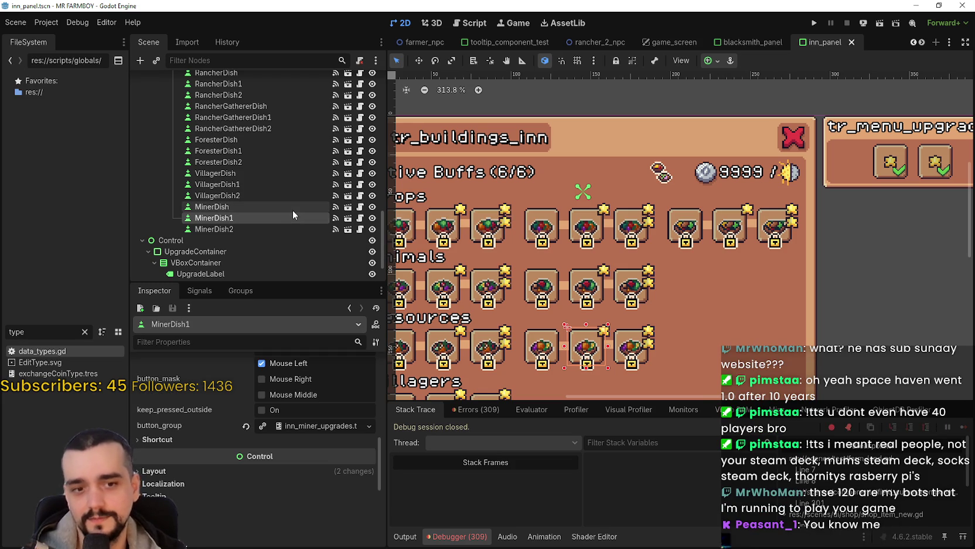
# Peek at MinerDish1's Data resource fields, then save the inn panel scene.
pyautogui.scroll(-2, 293, 208)
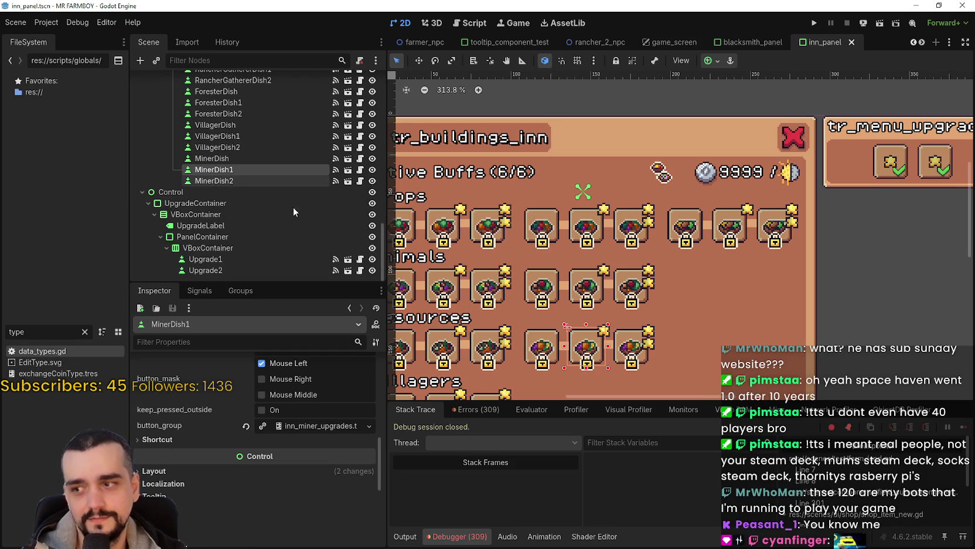
pyautogui.scroll(5, 320, 427)
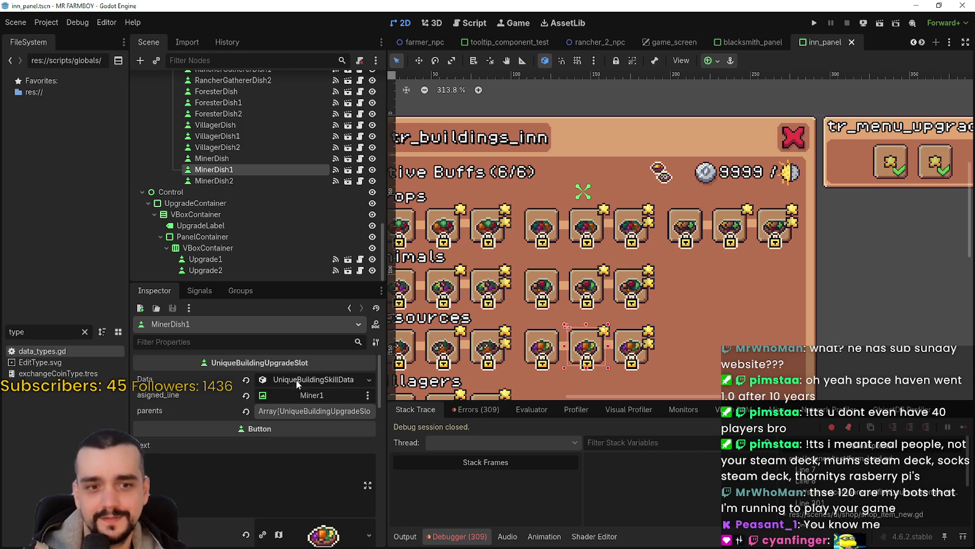
pyautogui.click(308, 380)
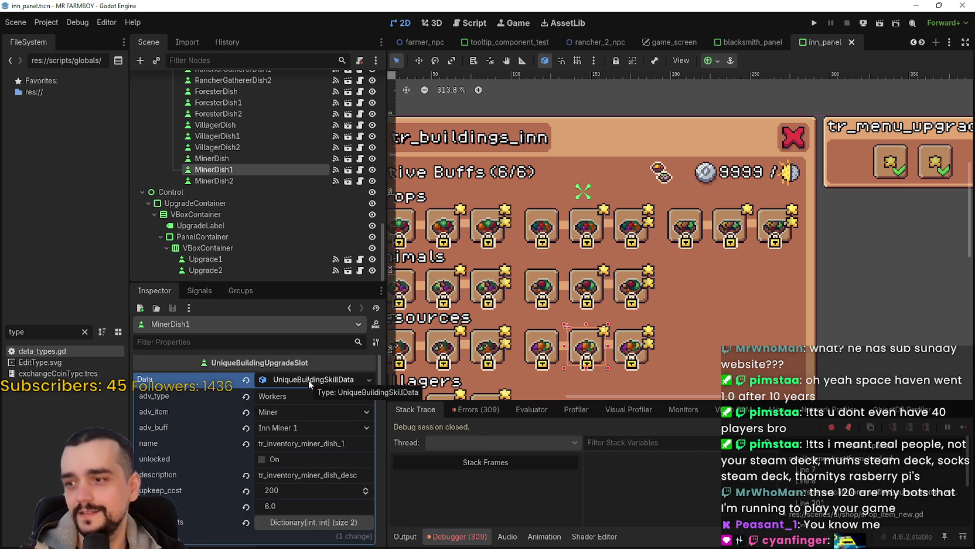
pyautogui.click(308, 379)
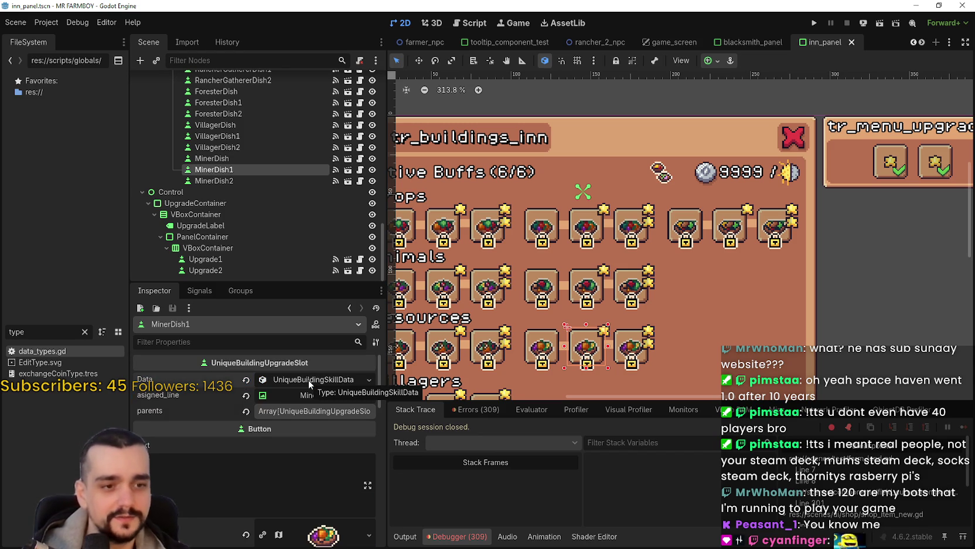
pyautogui.hotkey('ctrl', 's')
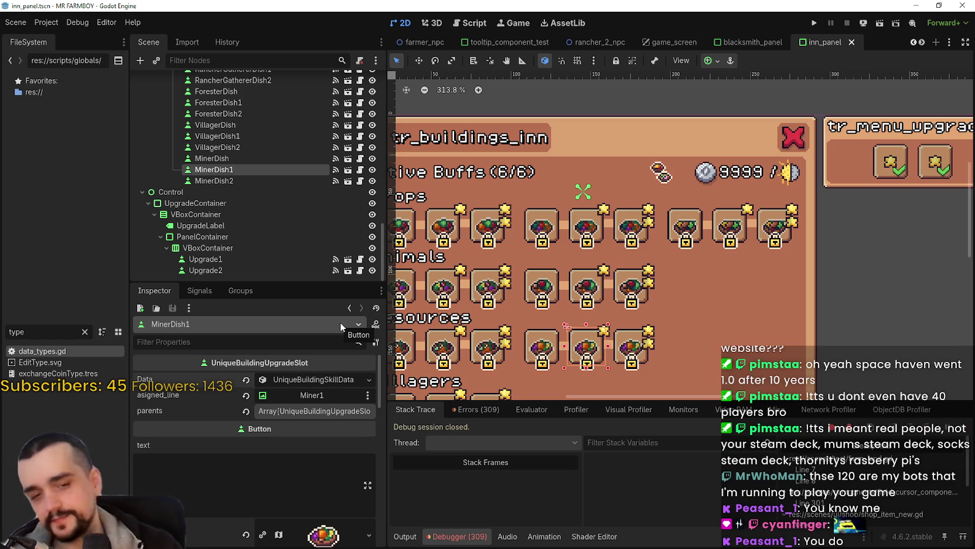
pyautogui.scroll(-4, 606, 302)
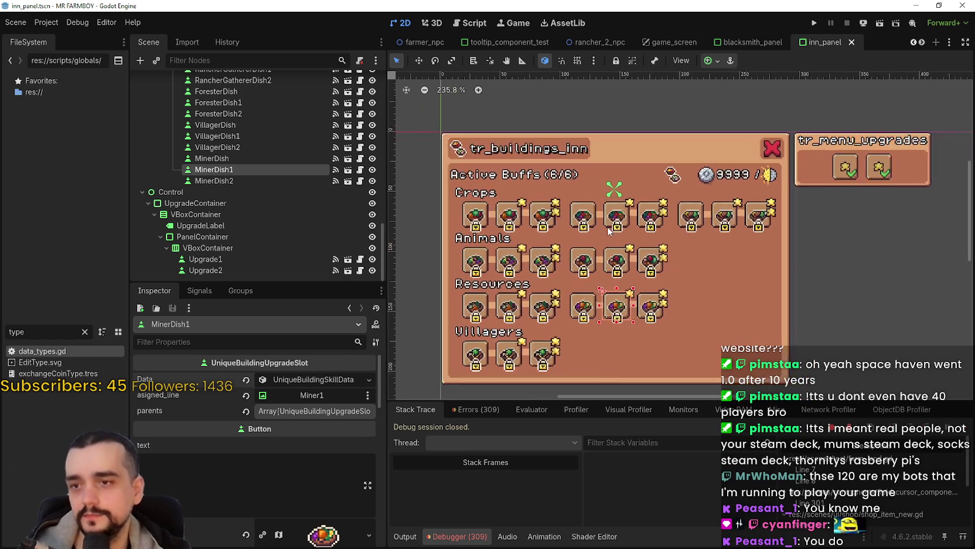
pyautogui.scroll(2, 607, 302)
pyautogui.hotkey('ctrl', 's')
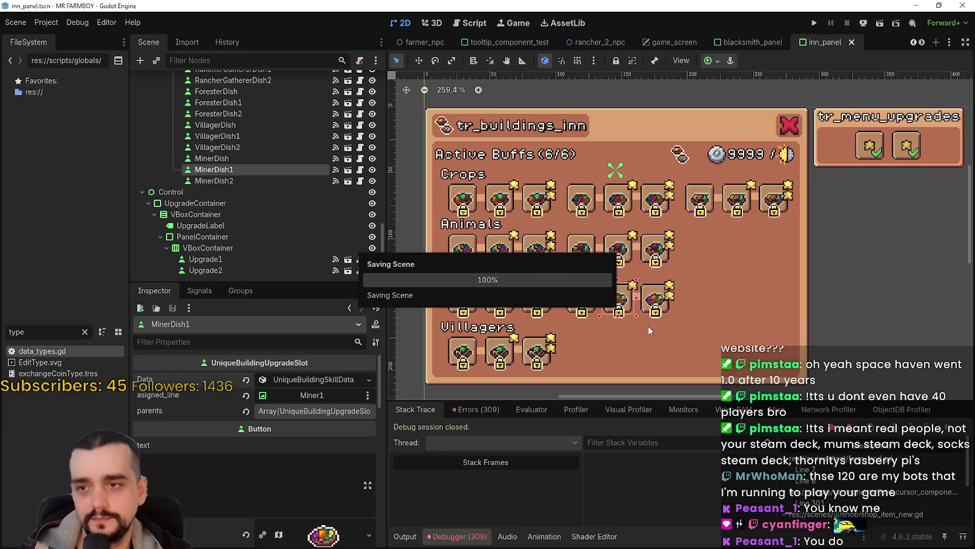
# Inspect the MinerDish2, GathererDish2, CarrierDish, CarrierDish1 and CarrierDish2 slots' settings.
pyautogui.click(665, 290)
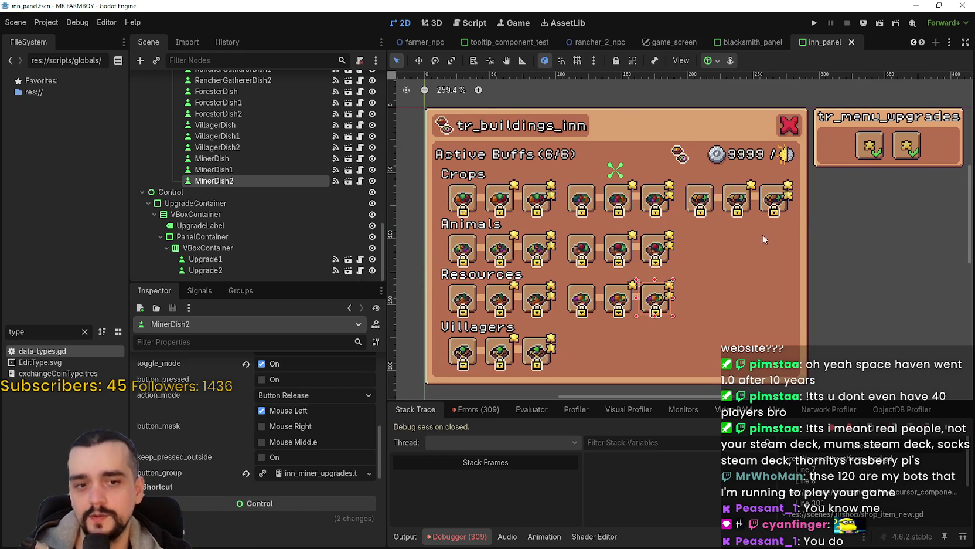
pyautogui.scroll(2, 737, 201)
pyautogui.scroll(-2, 738, 202)
pyautogui.click(776, 205)
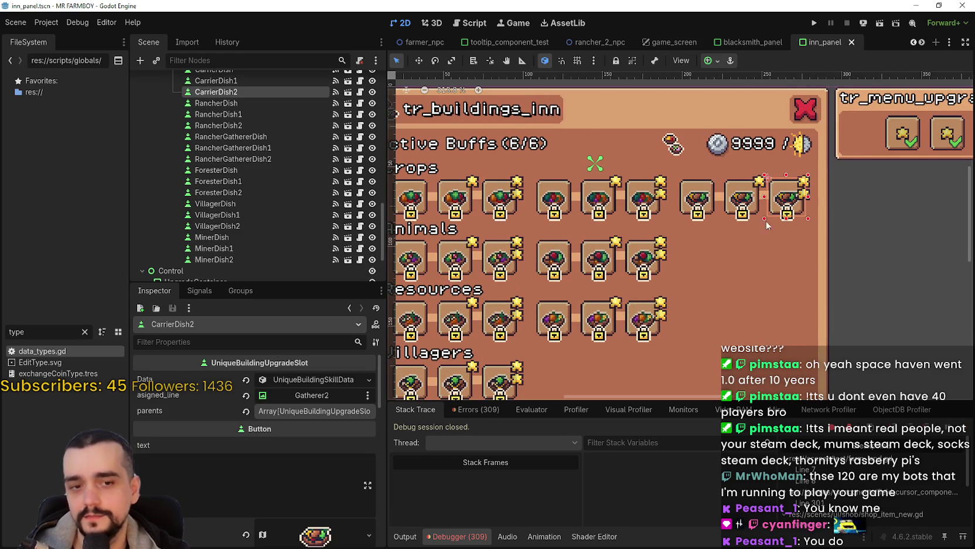
pyautogui.click(659, 208)
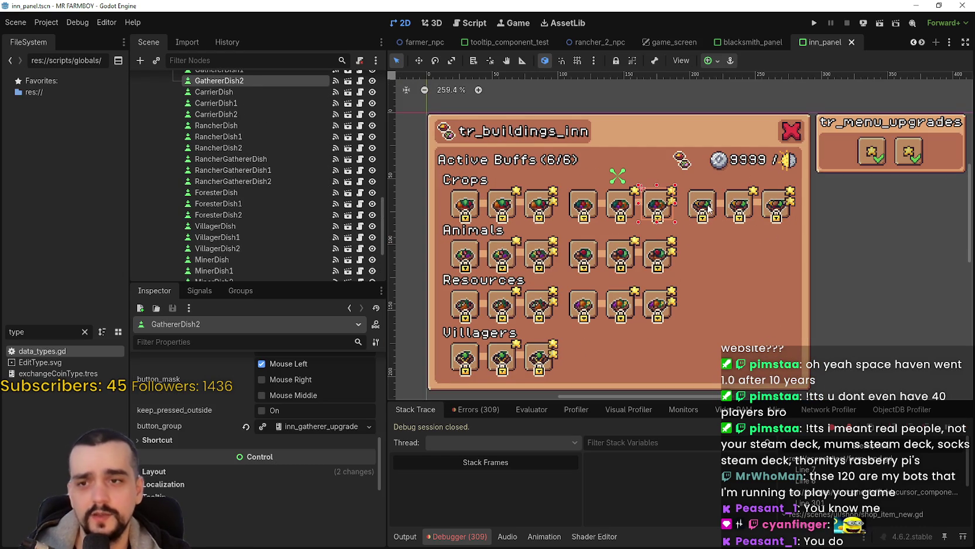
pyautogui.click(702, 207)
pyautogui.click(739, 205)
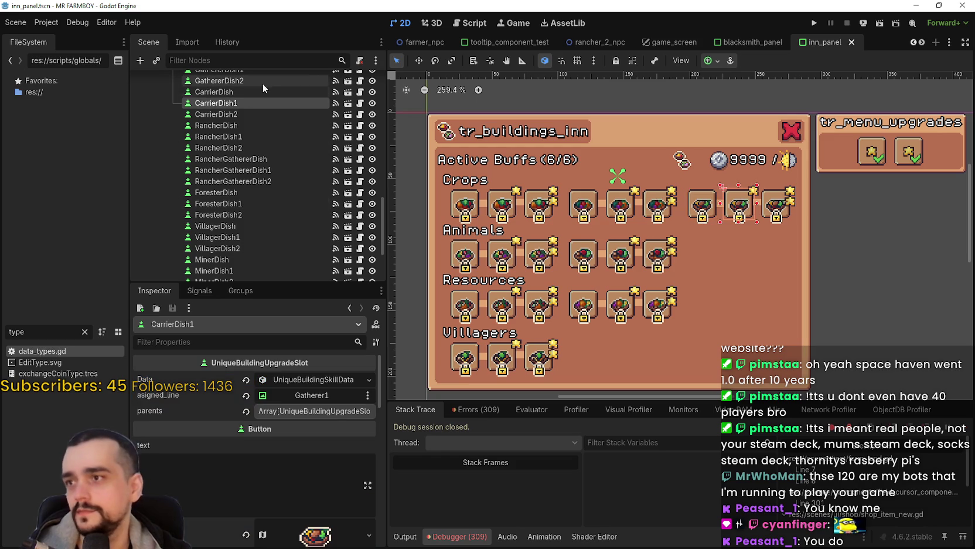
pyautogui.click(261, 114)
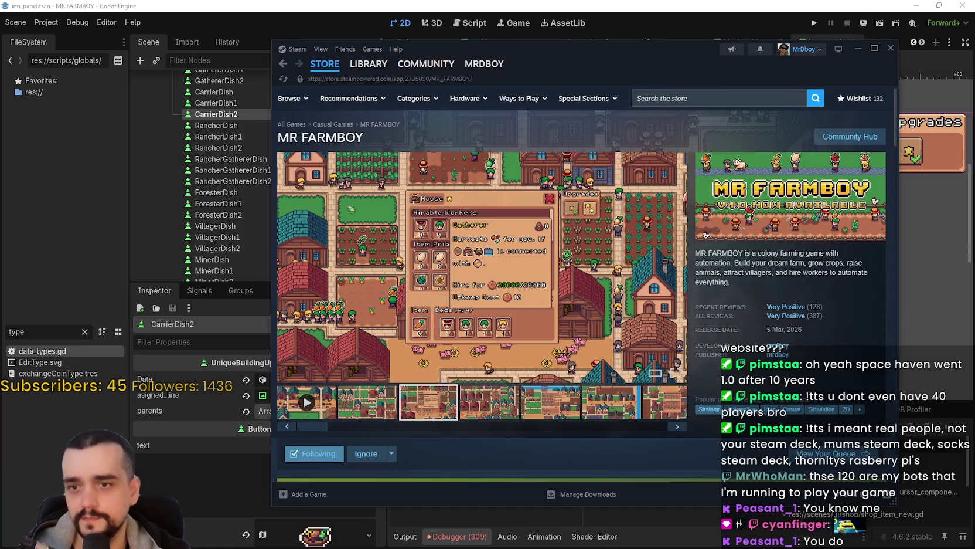
# Scroll down to look over the MR FARMBOY Steam store page.
pyautogui.scroll(-1, 857, 249)
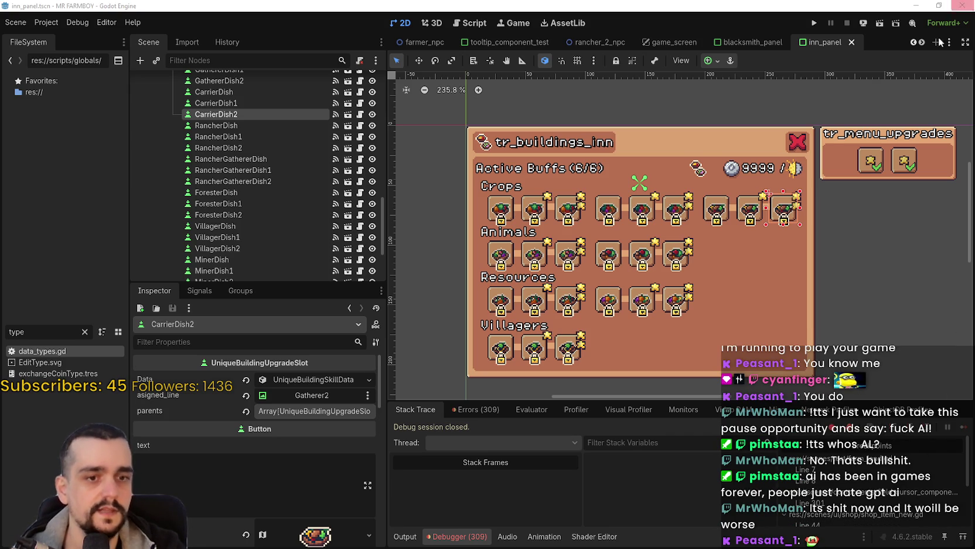
# Save the inn panel scene.
pyautogui.scroll(1, 692, 267)
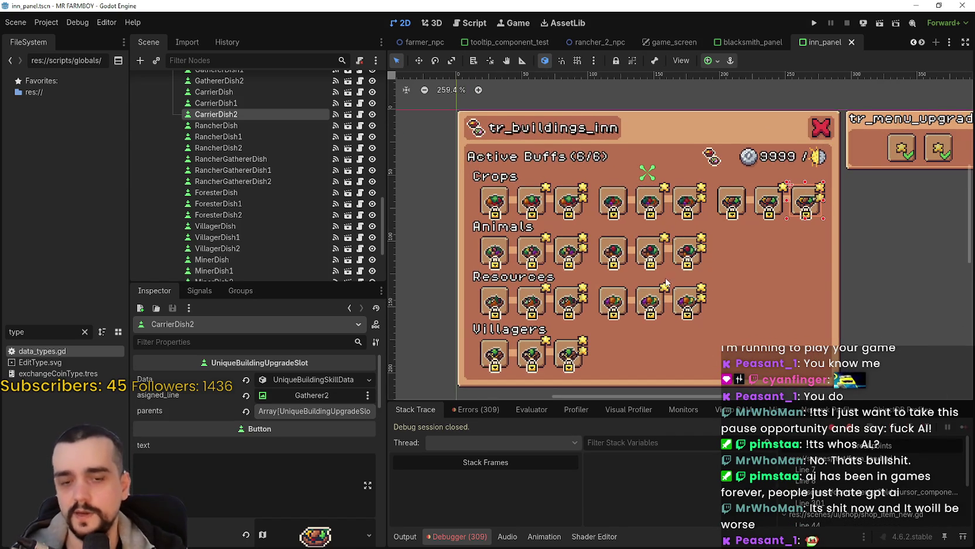
pyautogui.scroll(2, 657, 253)
pyautogui.hotkey('ctrl', 's')
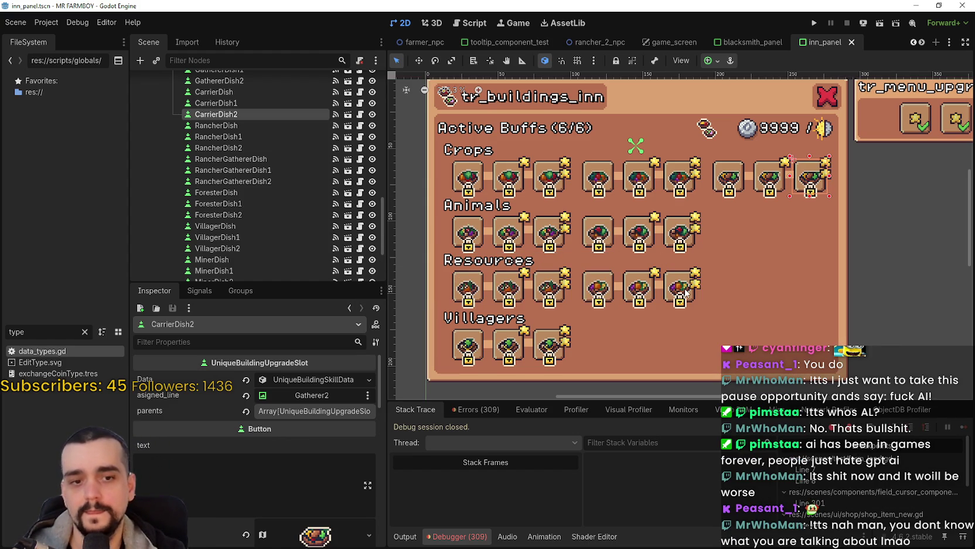
# Select the ForesterDish2, RancherDish2 and MinerDish2 slots in turn.
pyautogui.scroll(-1, 667, 295)
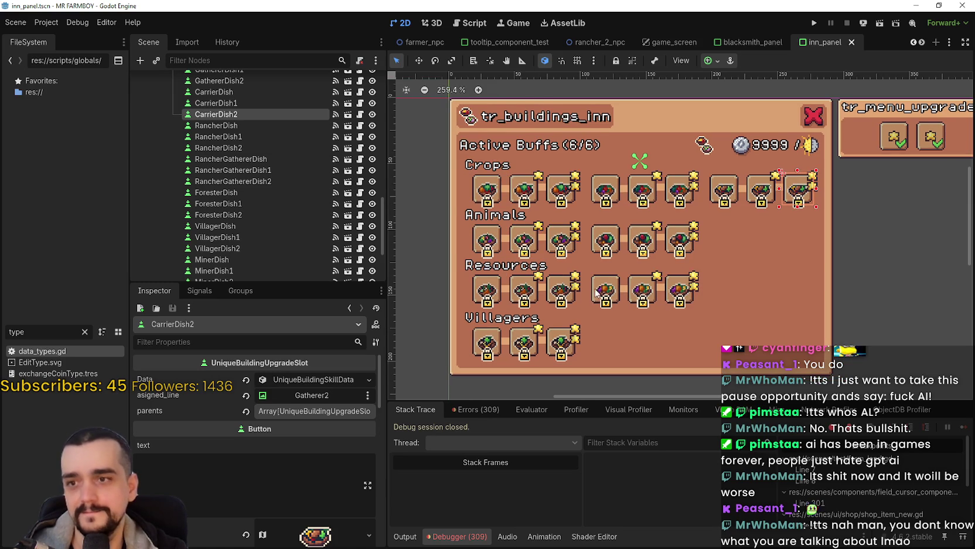
pyautogui.click(575, 302)
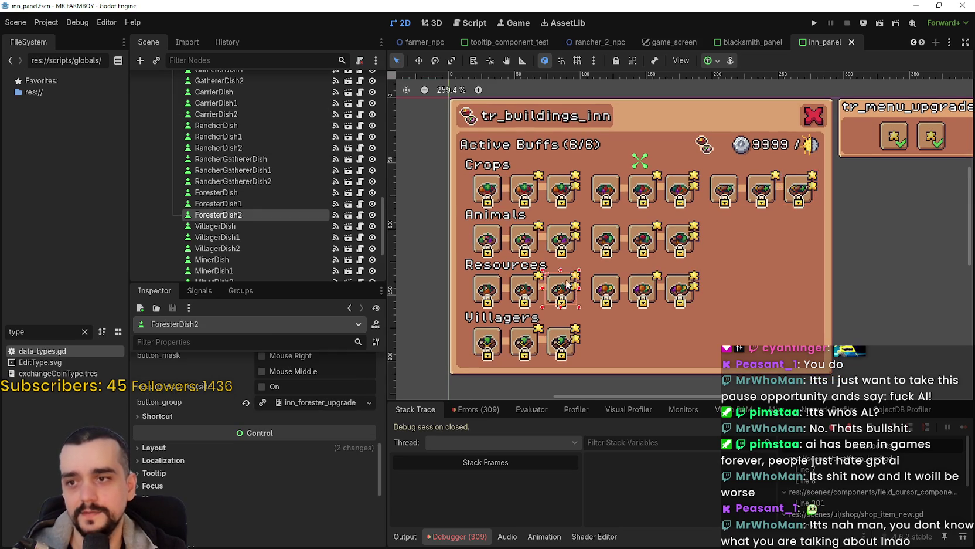
pyautogui.scroll(2, 570, 287)
pyautogui.click(577, 230)
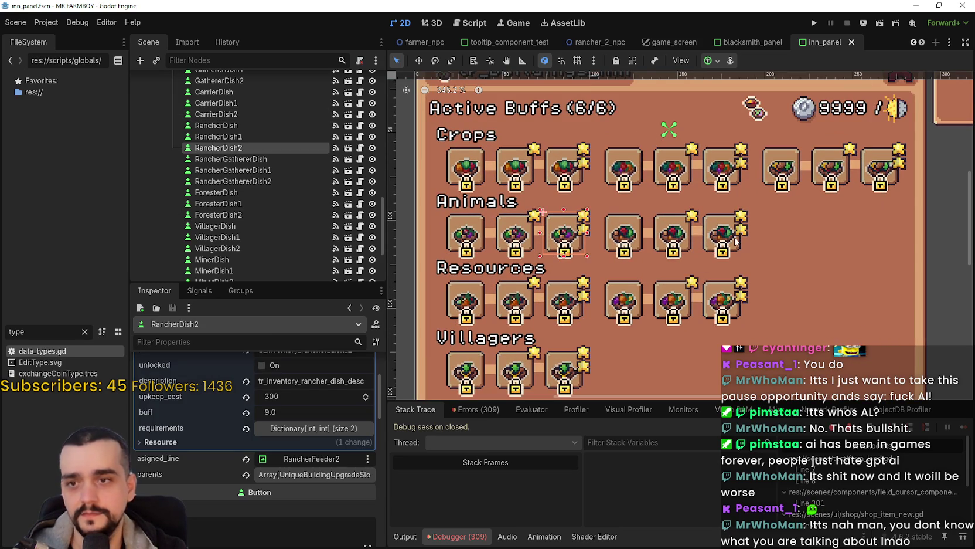
pyautogui.scroll(-2, 736, 241)
pyautogui.click(724, 290)
pyautogui.scroll(5, 310, 452)
# Expand and collapse the slot's UniqueBuildingSkillData fields to review its skill data.
pyautogui.click(325, 381)
pyautogui.click(324, 381)
pyautogui.click(324, 381)
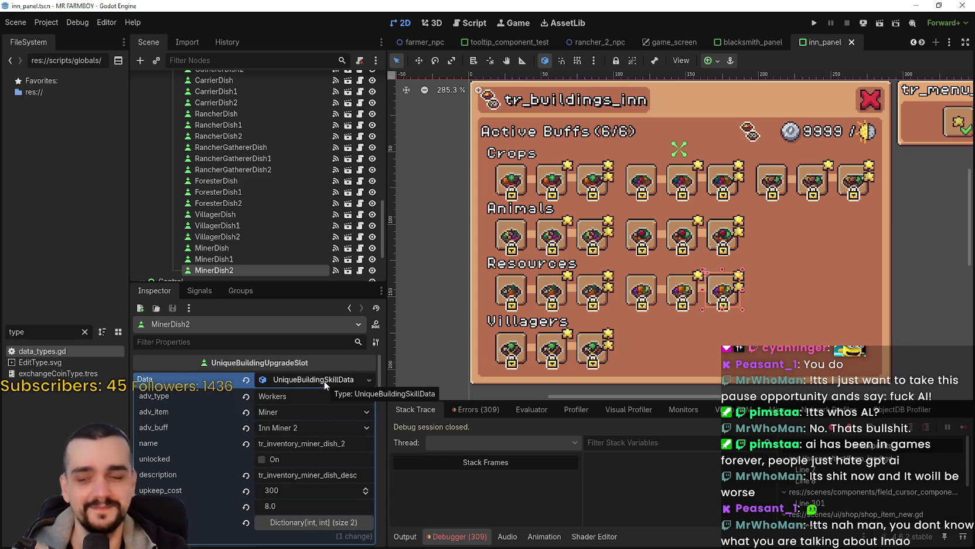
pyautogui.click(325, 381)
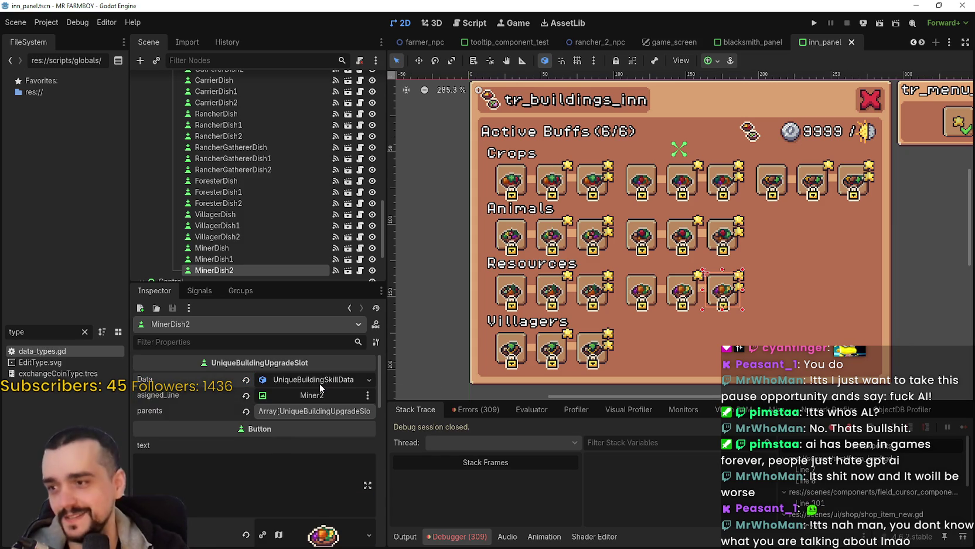
pyautogui.click(320, 383)
pyautogui.click(295, 378)
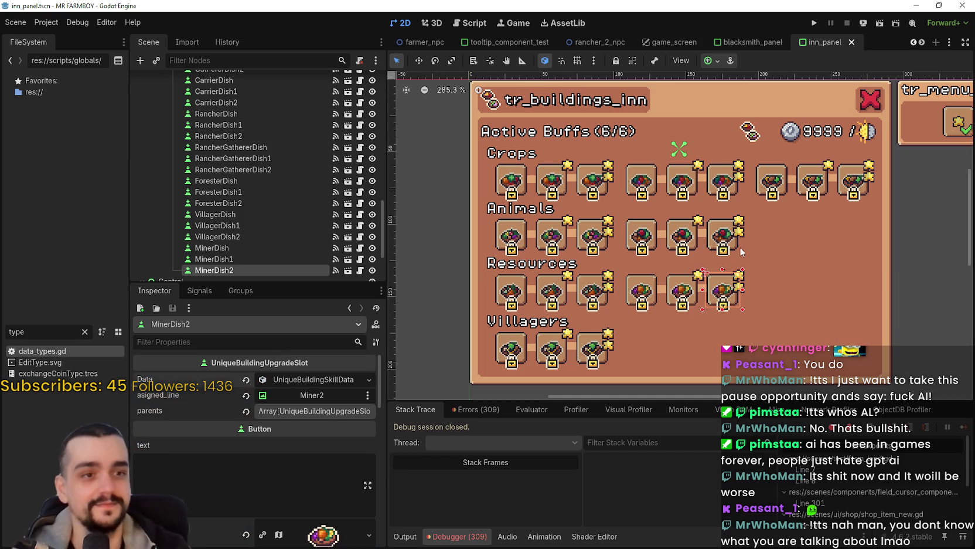
# Select the CarrierDish2 and RancherDish1 slots, saving the scene after each.
pyautogui.scroll(-1, 746, 246)
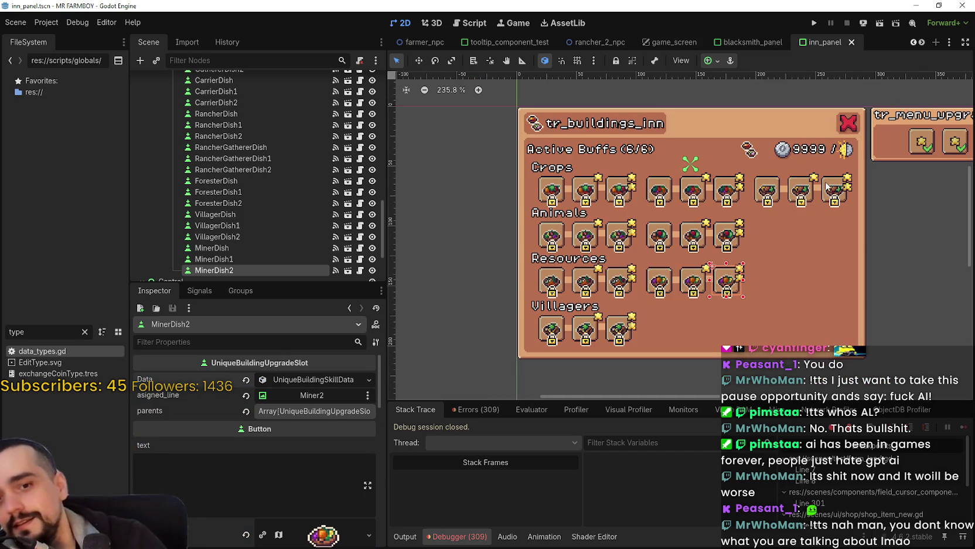
pyautogui.click(827, 188)
pyautogui.scroll(-1, 757, 233)
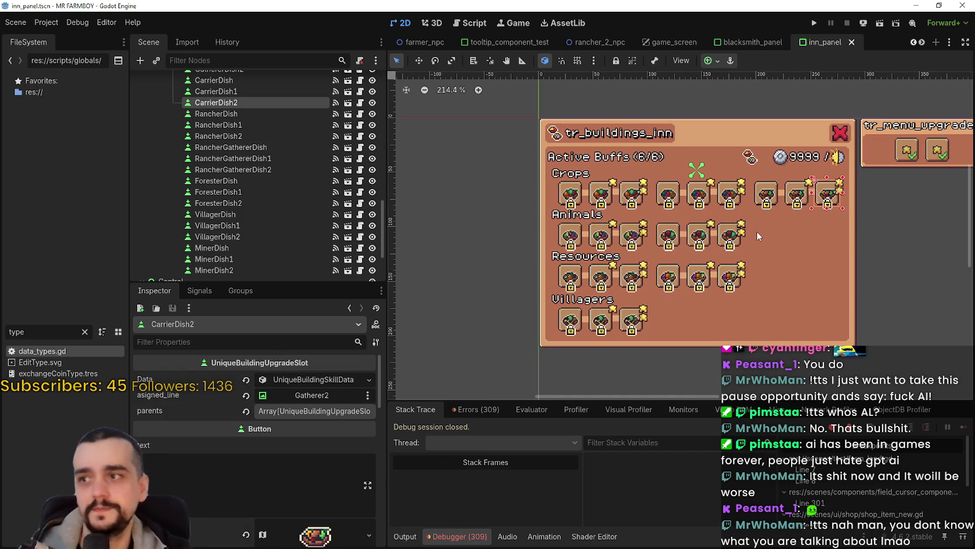
pyautogui.hotkey('ctrl', 's')
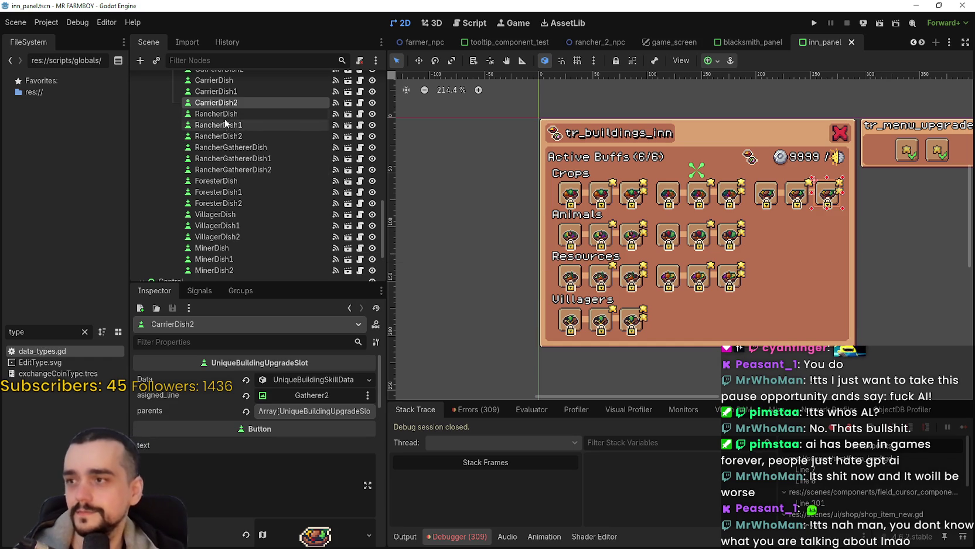
pyautogui.click(228, 124)
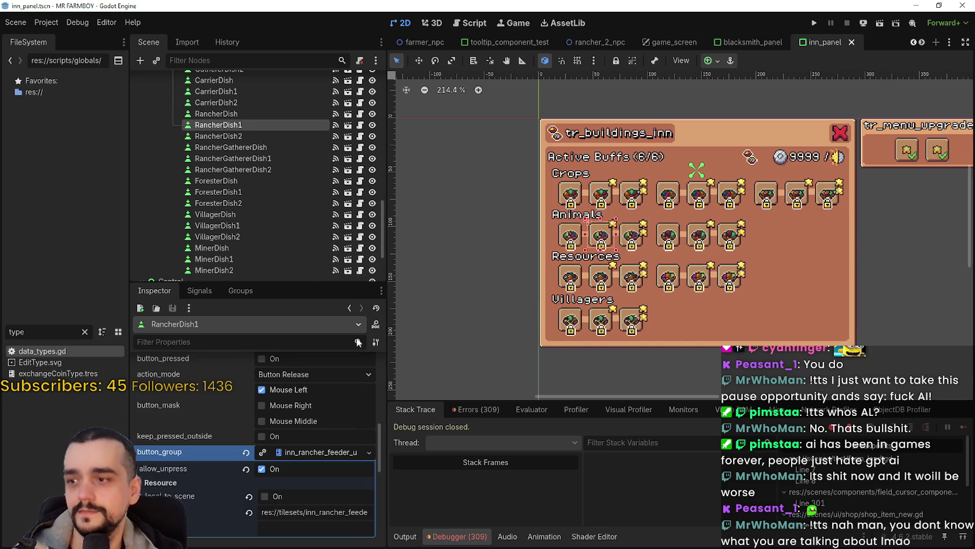
pyautogui.hotkey('ctrl', 's')
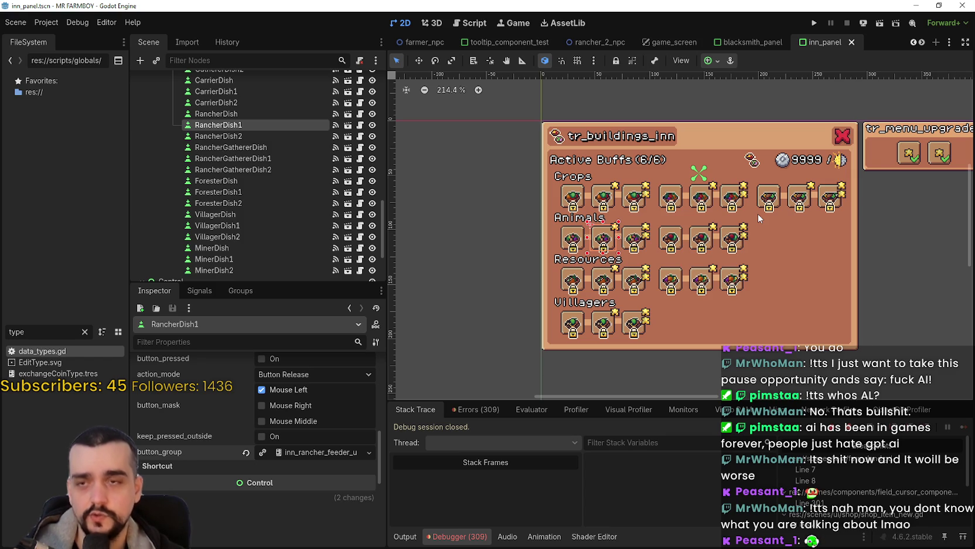
# Open InnPanel's attached inn_panel.gd script and go to line 29.
pyautogui.scroll(3, 282, 110)
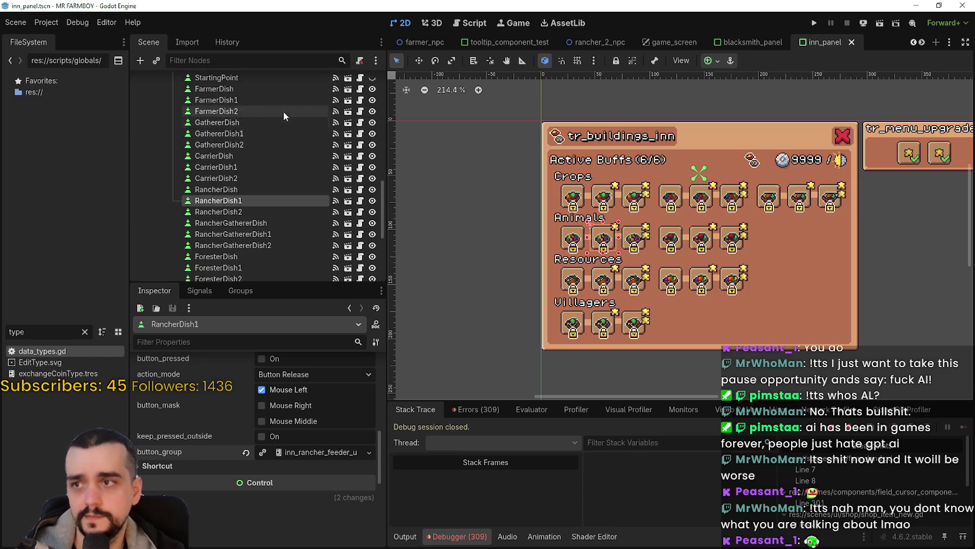
pyautogui.moveTo(384, 177); pyautogui.dragTo(377, 77)
pyautogui.click(360, 80)
pyautogui.click(769, 257)
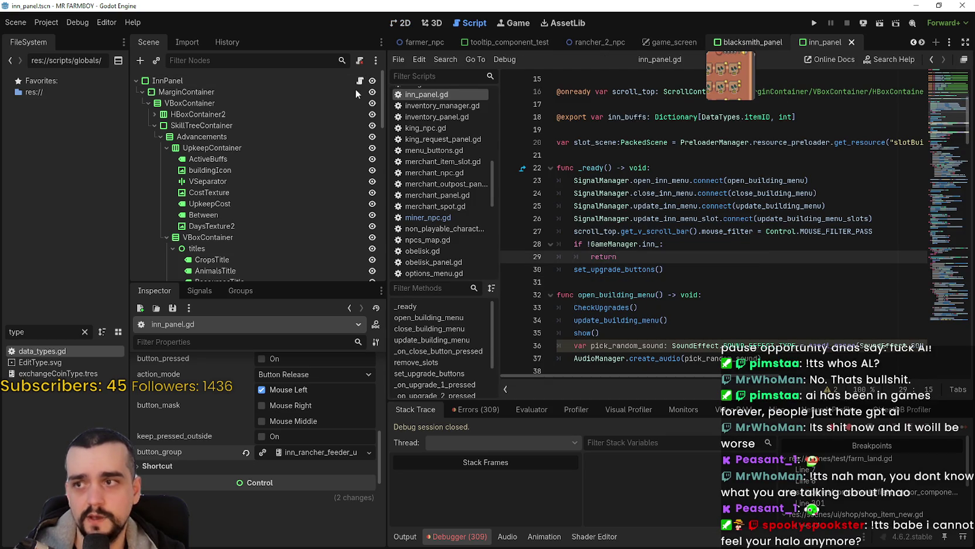
pyautogui.hotkey('ctrl', 'shift', 'Tab')
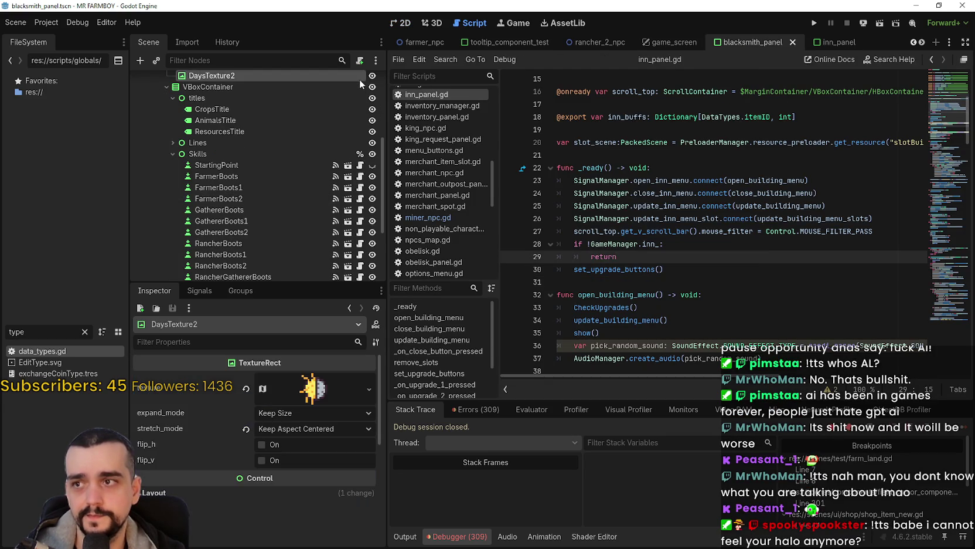
pyautogui.scroll(3, 368, 112)
pyautogui.click(361, 80)
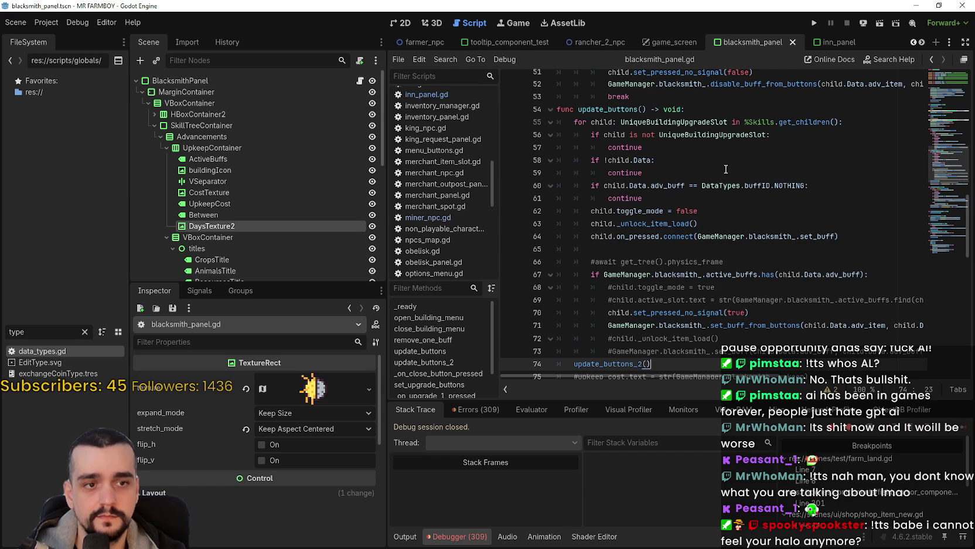
pyautogui.click(688, 148)
pyautogui.scroll(5, 686, 173)
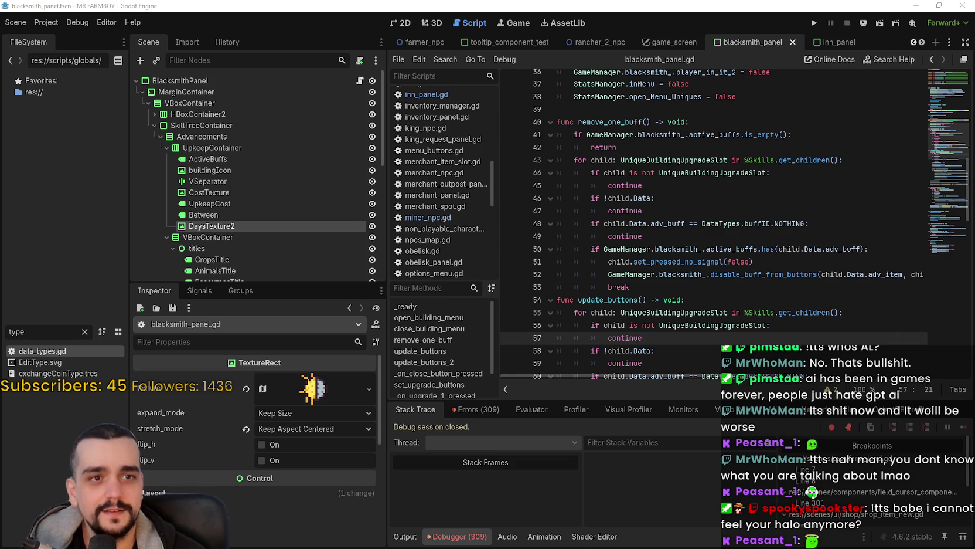
pyautogui.click(681, 216)
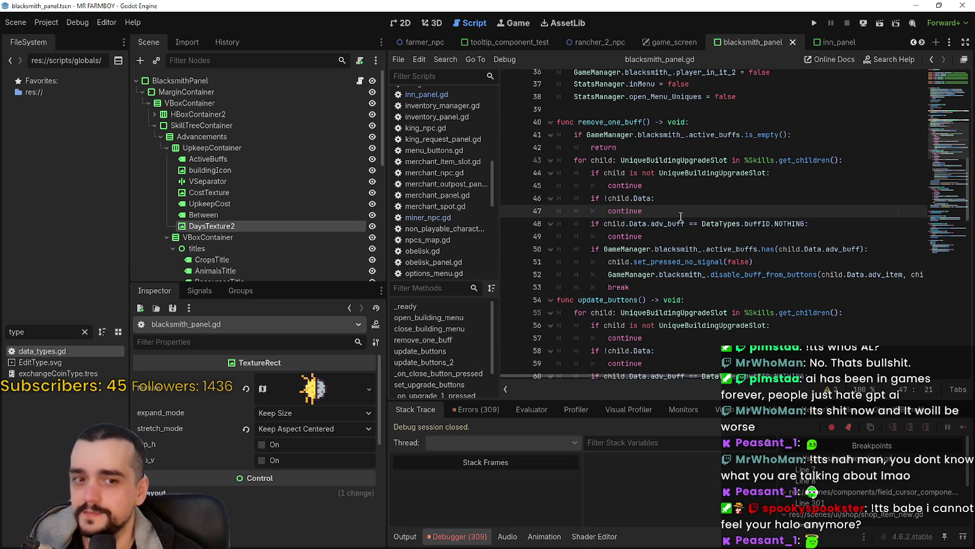
pyautogui.moveTo(681, 214)
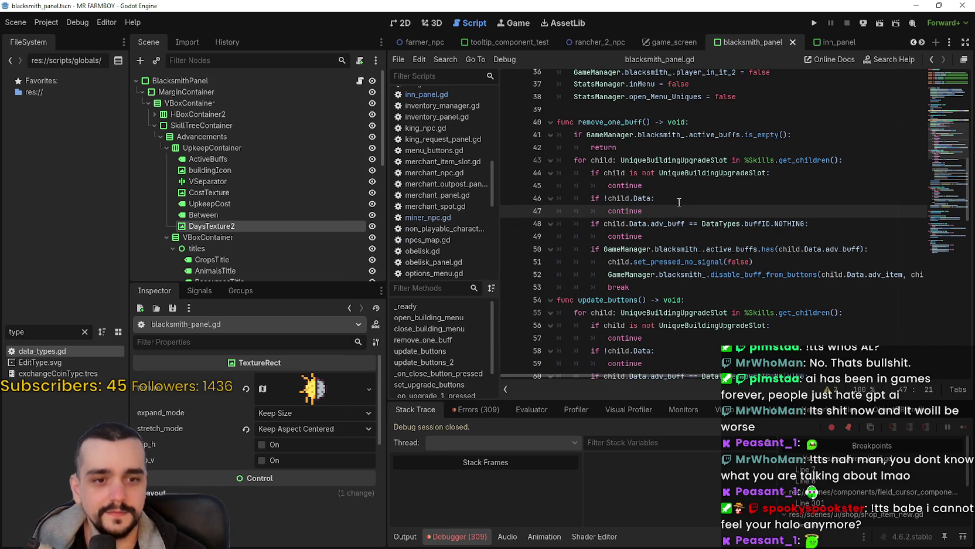
pyautogui.click(675, 197)
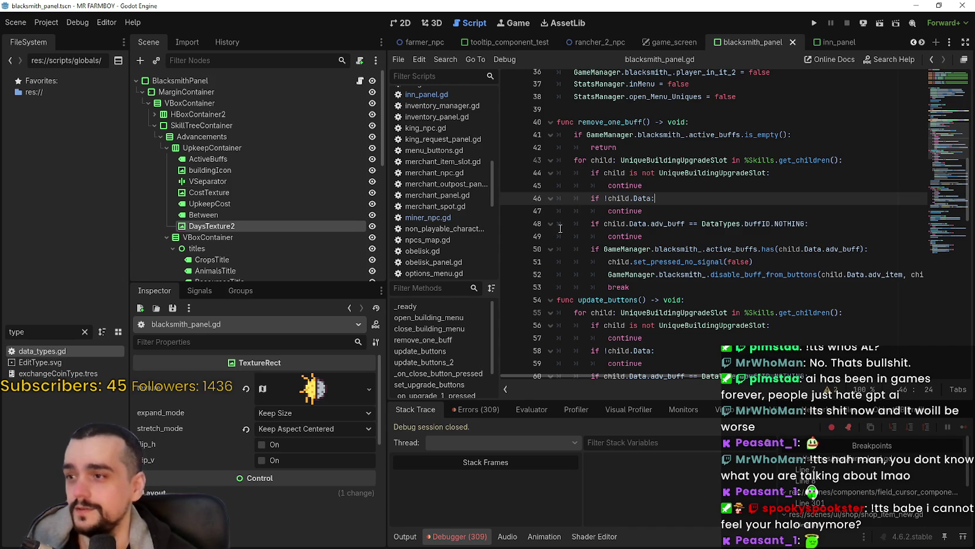
pyautogui.click(694, 215)
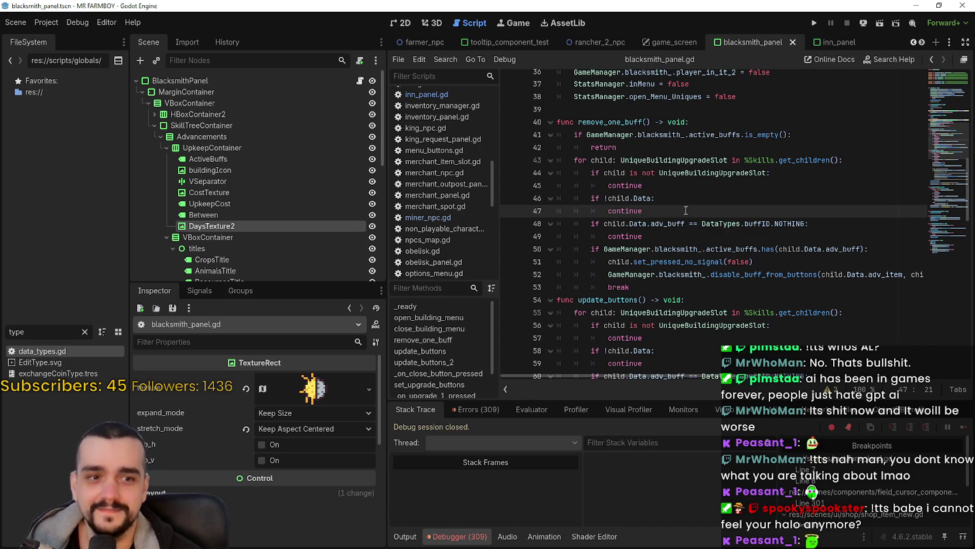
pyautogui.scroll(2, 683, 205)
pyautogui.scroll(3, 703, 246)
pyautogui.click(740, 193)
pyautogui.scroll(7, 747, 211)
pyautogui.scroll(4, 744, 214)
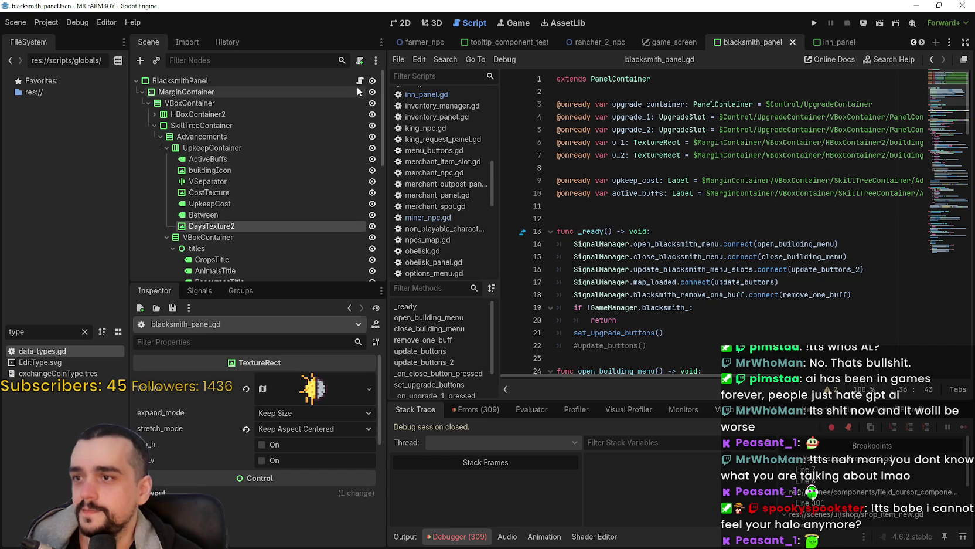
# Select lines 17–18 of _ready, the map_loaded and blacksmith_remove_one_buff connections.
pyautogui.scroll(5, 440, 176)
pyautogui.scroll(-2, 779, 267)
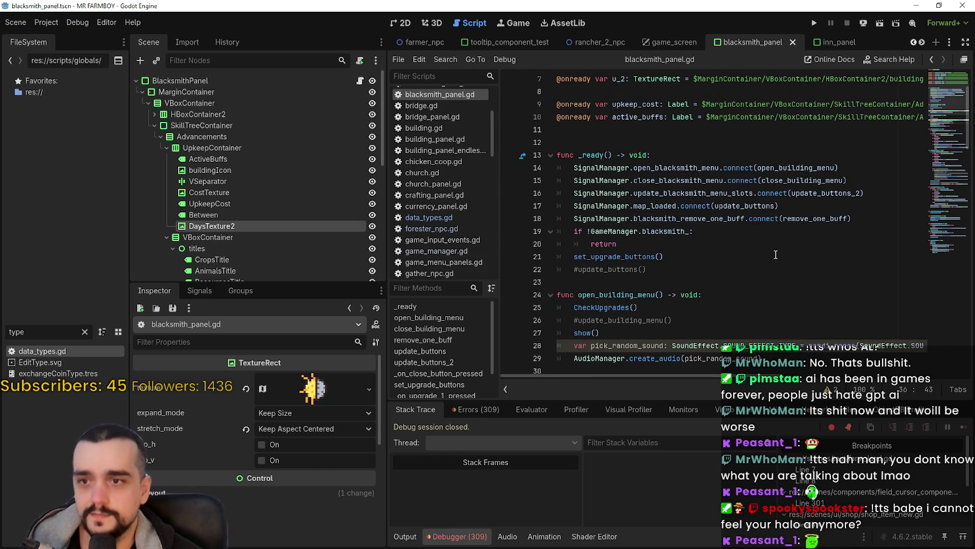
pyautogui.click(859, 219)
pyautogui.moveTo(859, 219); pyautogui.dragTo(573, 218)
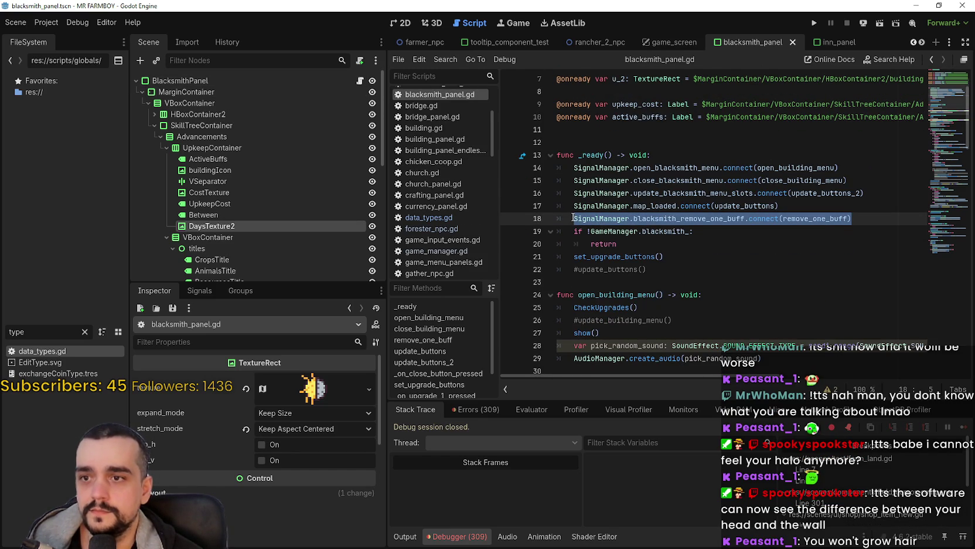
pyautogui.moveTo(574, 218); pyautogui.dragTo(538, 207)
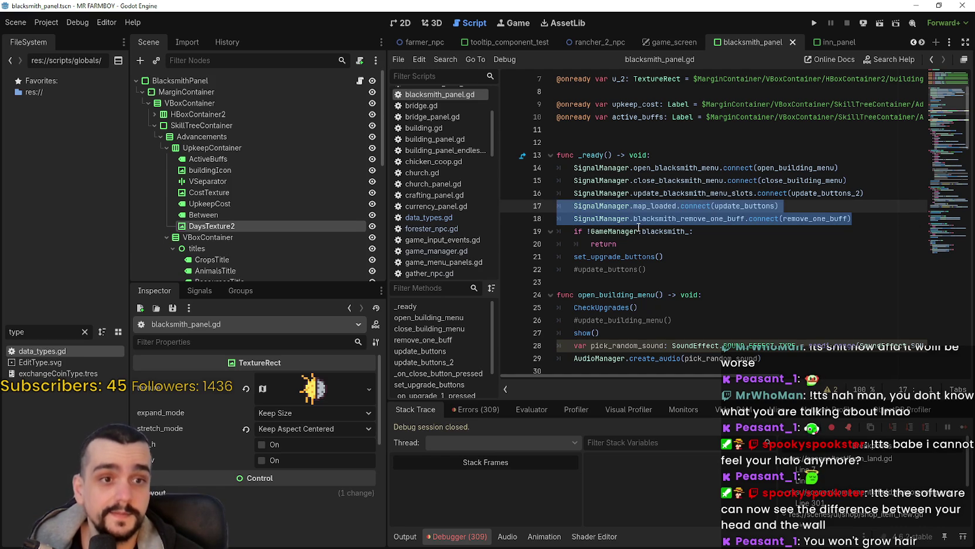
pyautogui.moveTo(639, 228)
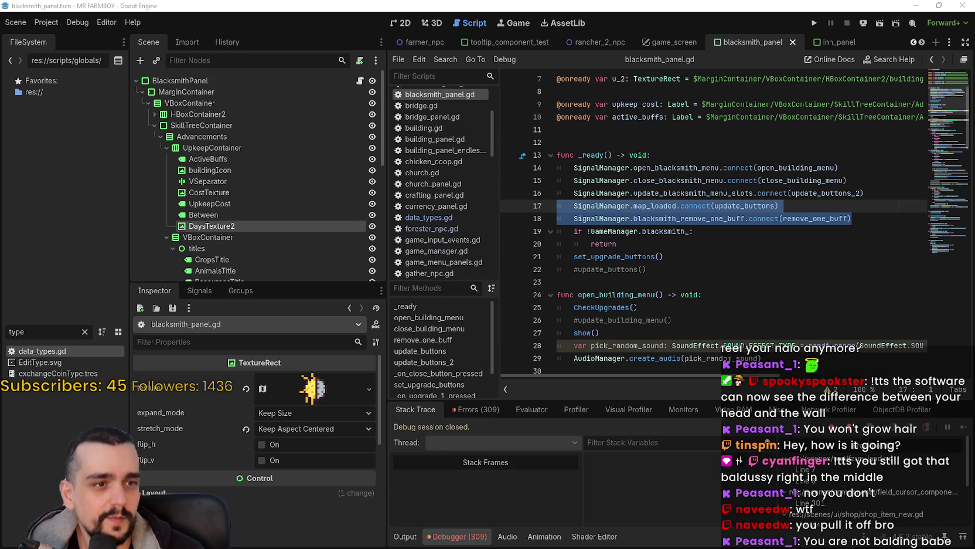
# Bring Discord over the editor and view the hard-hat playground photo full-size.
pyautogui.moveTo(974, 35); pyautogui.dragTo(442, 35)
pyautogui.click(499, 293)
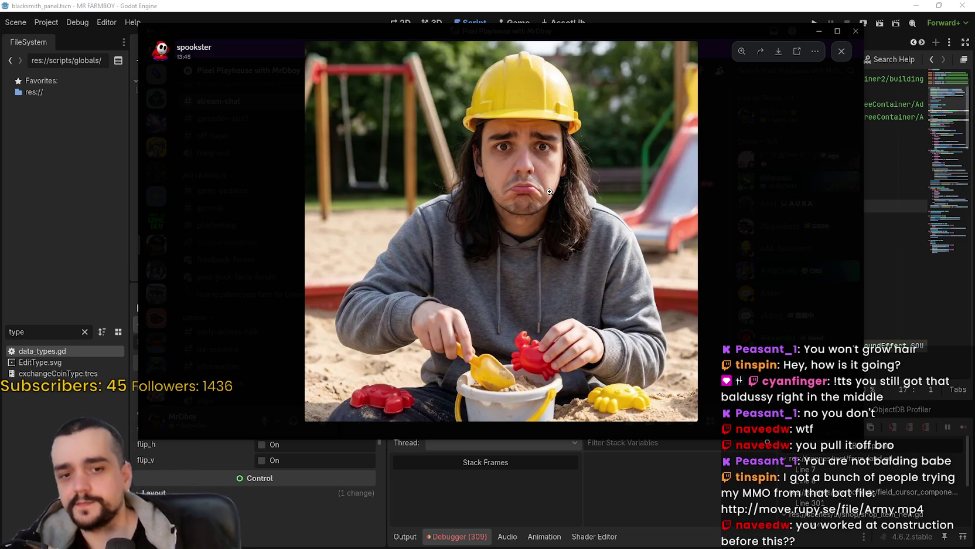
# Reposition the Discord photo viewer several times, finally dragging it off the Godot editor.
pyautogui.moveTo(494, 27)
pyautogui.mouseDown()
pyautogui.moveTo(552, 51)
pyautogui.moveTo(476, 34)
pyautogui.mouseUp()
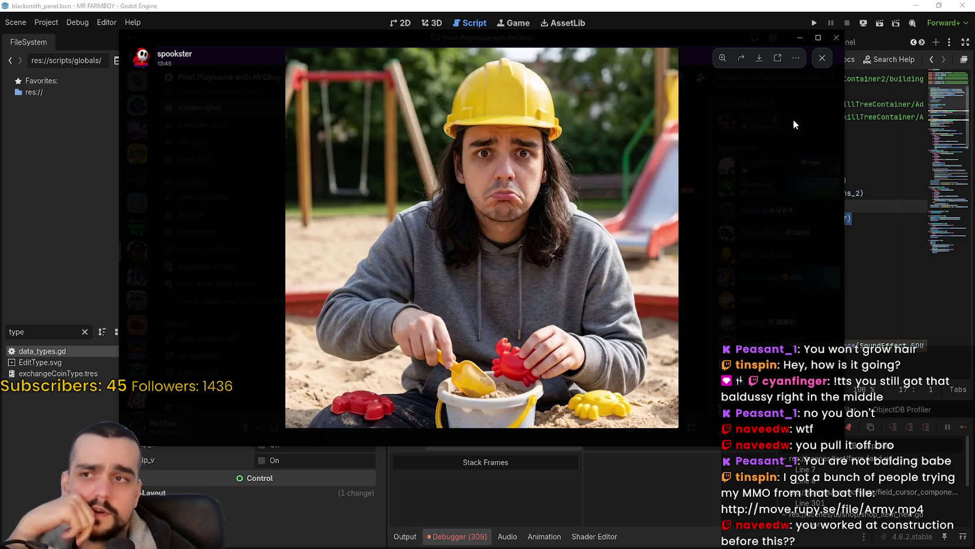
pyautogui.moveTo(651, 33)
pyautogui.mouseDown()
pyautogui.moveTo(647, 58)
pyautogui.moveTo(676, 27)
pyautogui.moveTo(676, 68)
pyautogui.moveTo(710, 69)
pyautogui.mouseUp()
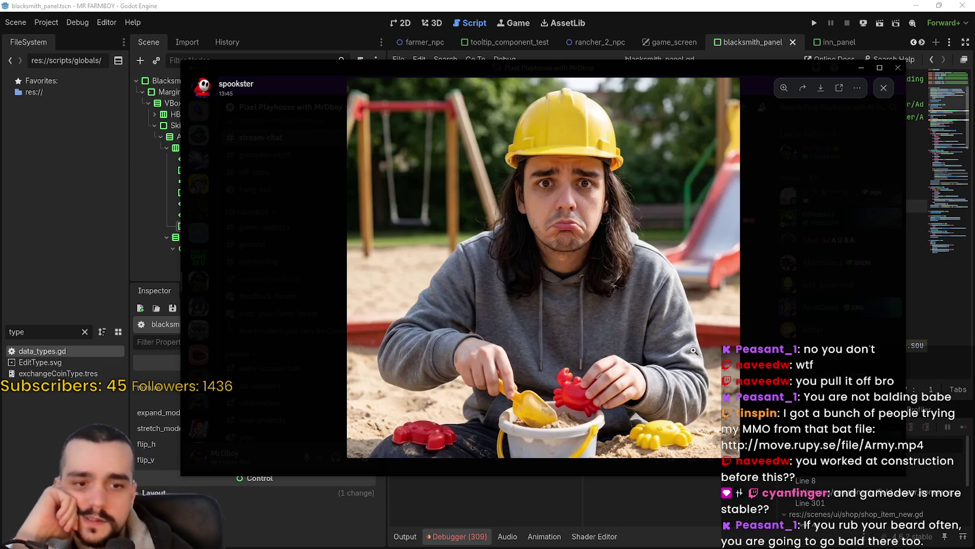
pyautogui.moveTo(574, 72)
pyautogui.mouseDown()
pyautogui.moveTo(555, 75)
pyautogui.moveTo(567, 69)
pyautogui.mouseUp()
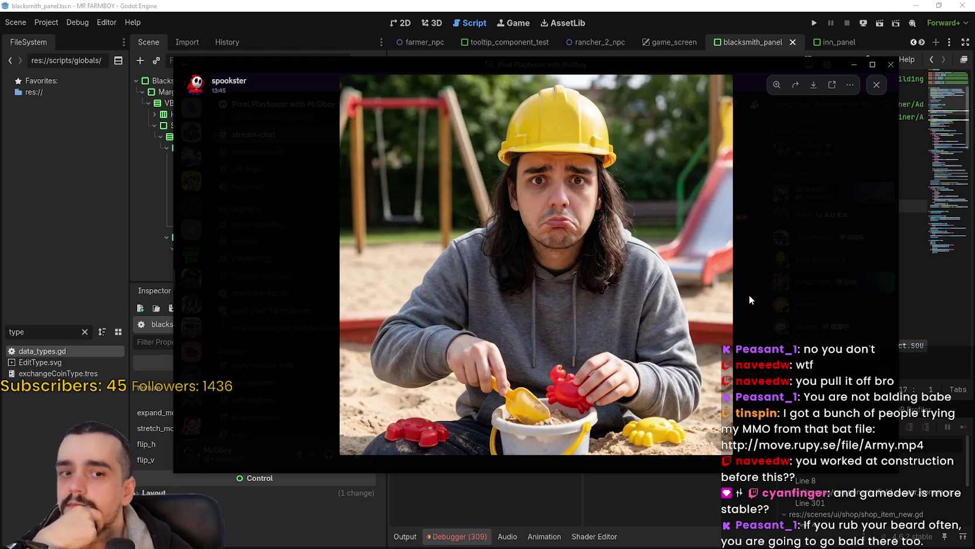
pyautogui.moveTo(596, 62); pyautogui.dragTo(604, 53)
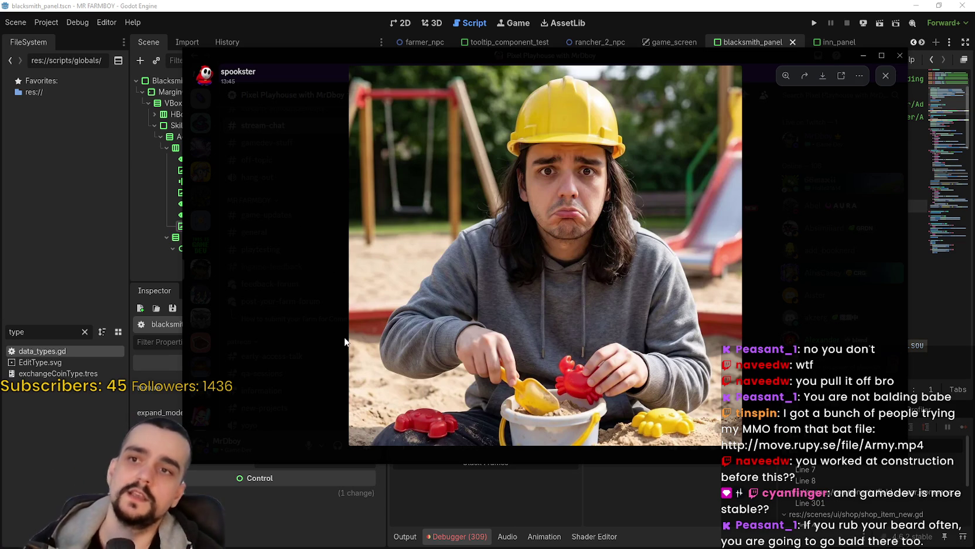
pyautogui.moveTo(498, 57); pyautogui.dragTo(974, 64)
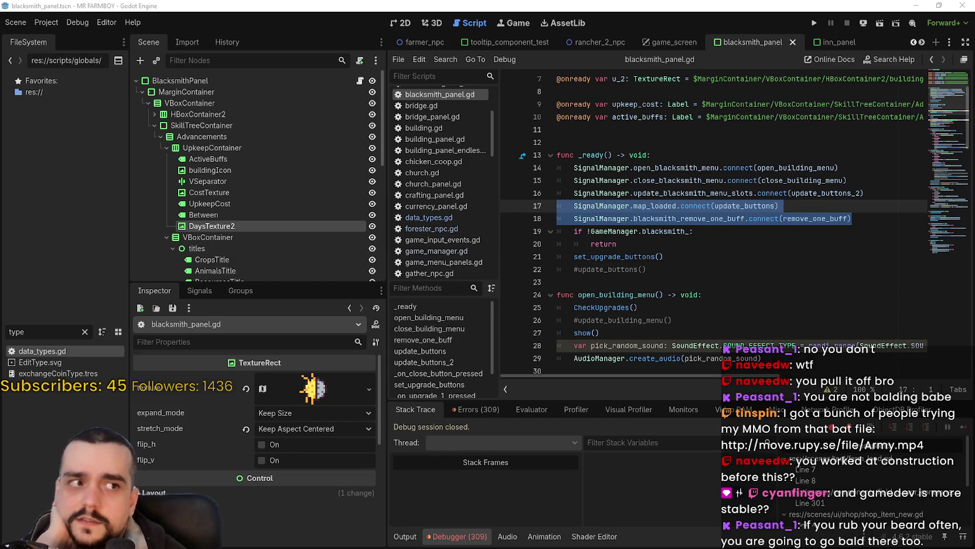
# Select the '#update_buttons()' comment on line 22 of _ready and delete it.
pyautogui.click(679, 242)
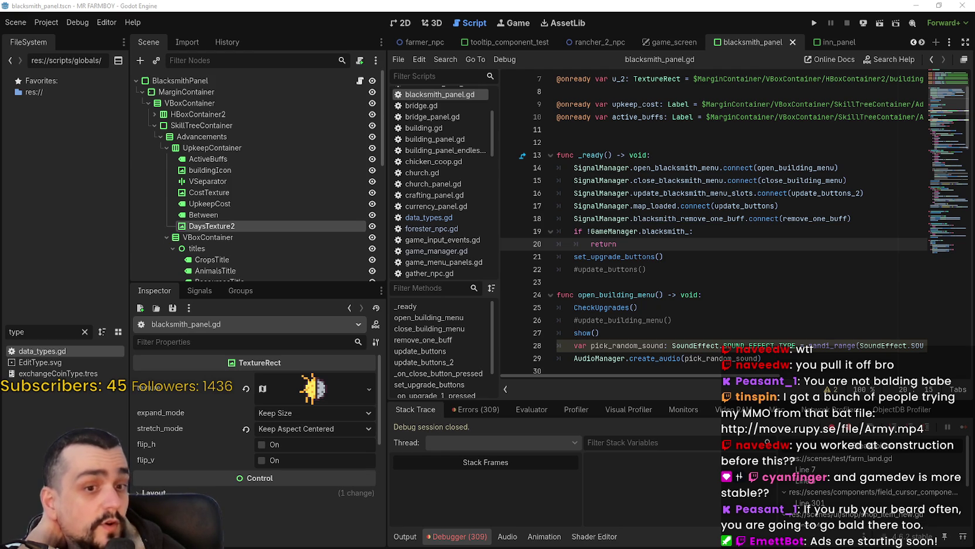
pyautogui.click(676, 283)
pyautogui.moveTo(562, 278); pyautogui.dragTo(554, 271)
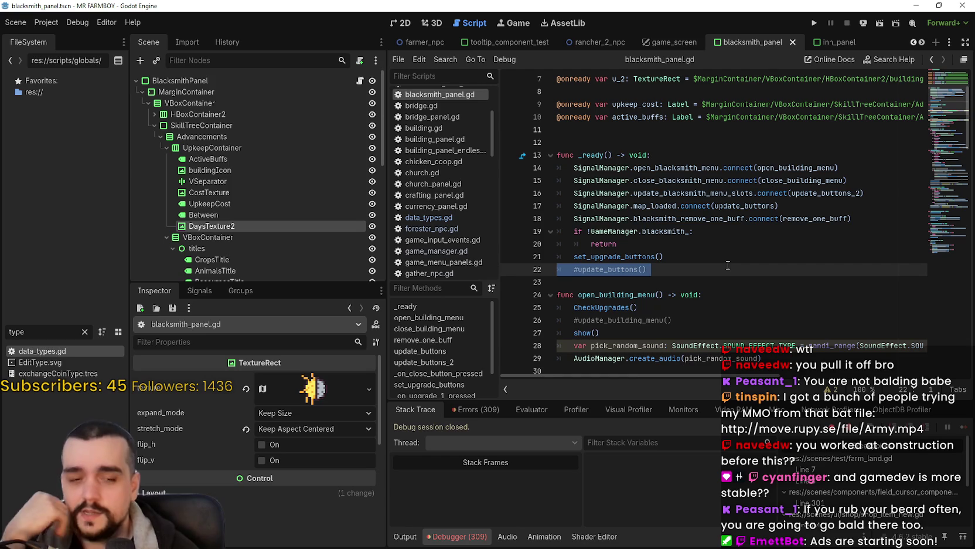
pyautogui.press('Delete')
pyautogui.press('Delete')
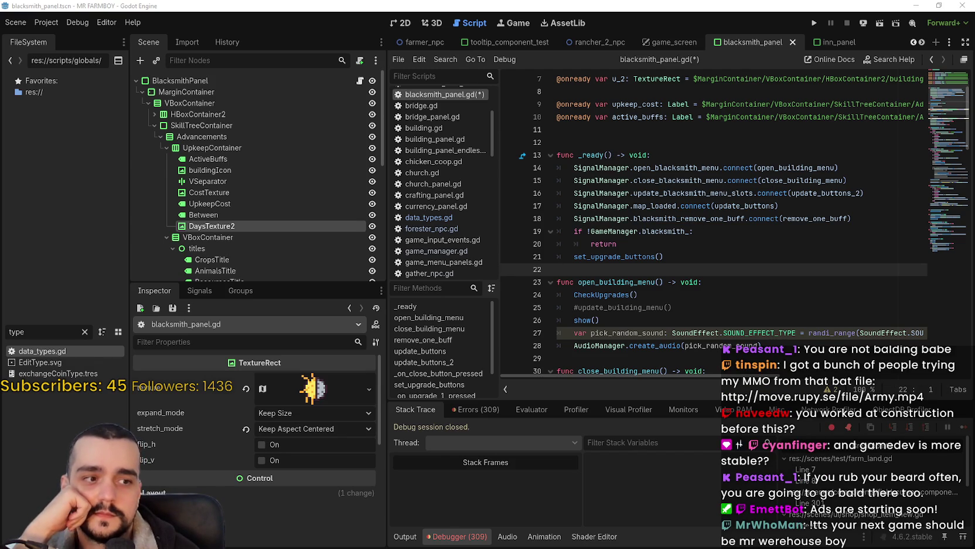
# Highlight the CheckUpgrades and update_building_menu lines after open_building_menu, then deselect them.
pyautogui.click(713, 261)
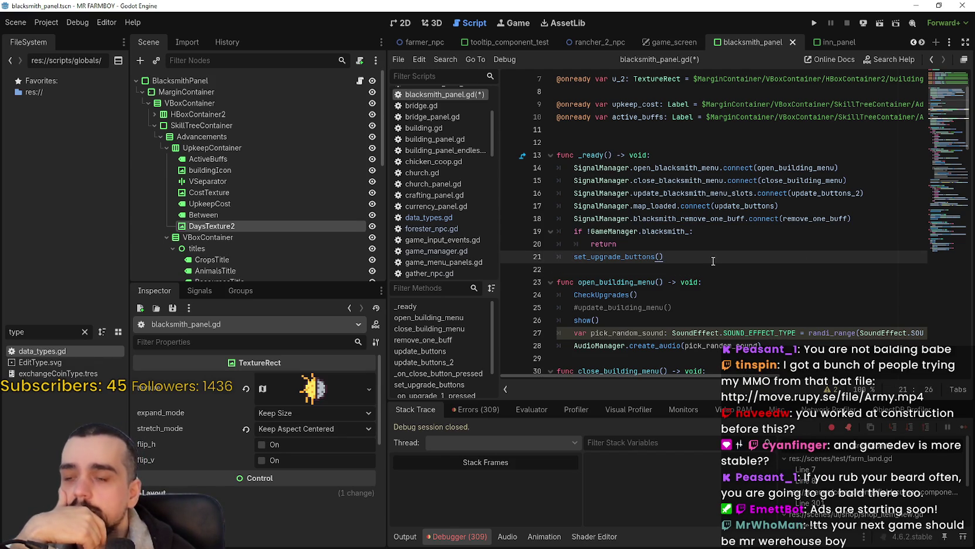
pyautogui.scroll(-3, 690, 271)
pyautogui.click(655, 243)
pyautogui.moveTo(682, 192); pyautogui.dragTo(545, 182)
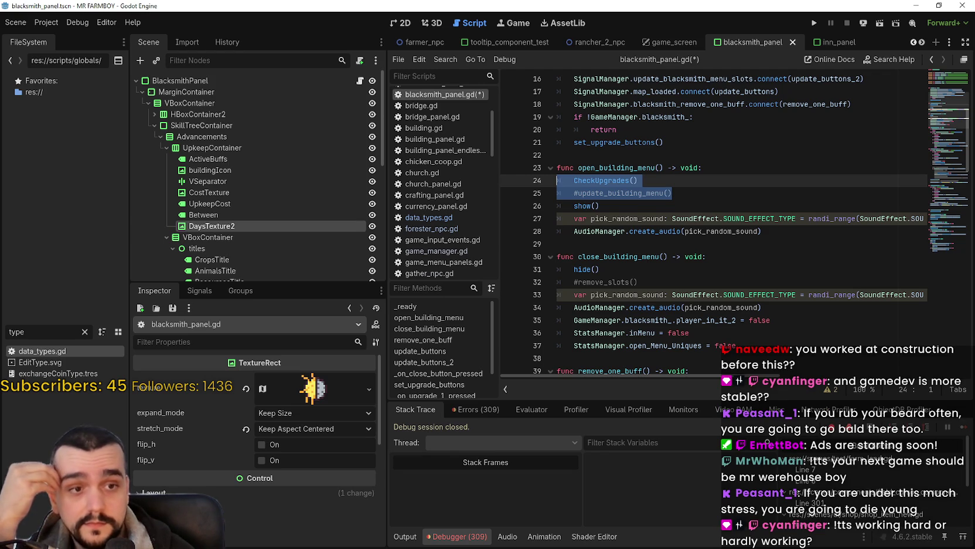
pyautogui.click(689, 188)
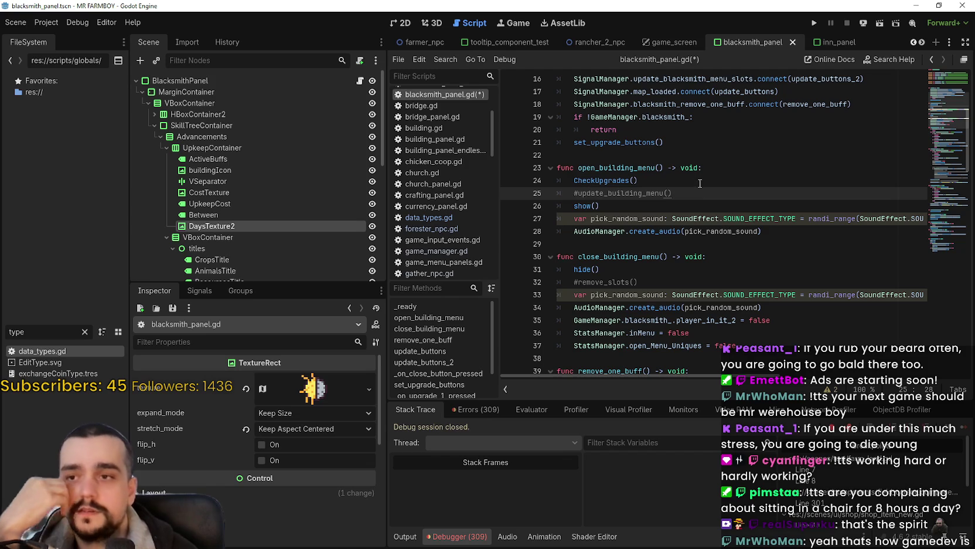
# Highlight _ready's signal connections through set_upgrade_buttons, then deselect them.
pyautogui.scroll(3, 706, 223)
pyautogui.click(691, 270)
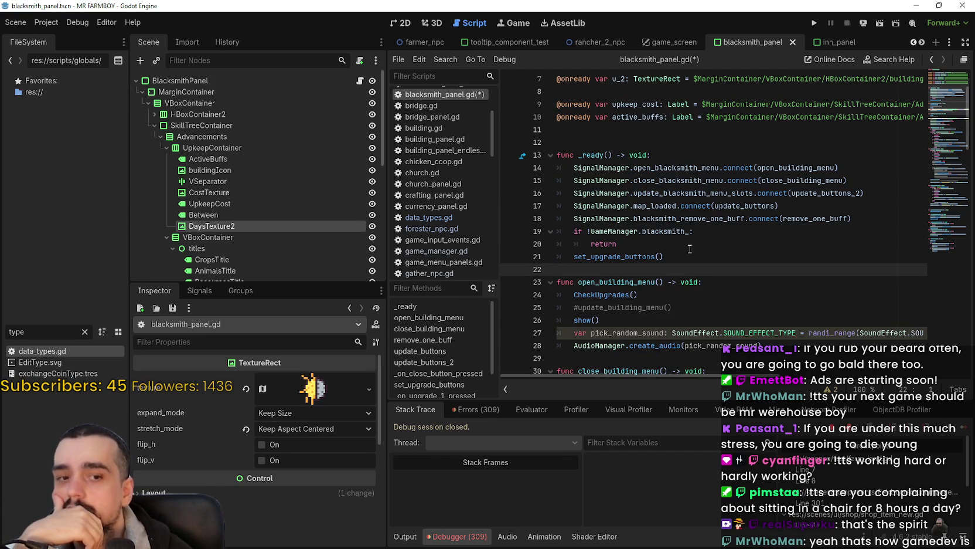
pyautogui.scroll(-1, 656, 241)
pyautogui.moveTo(667, 220)
pyautogui.mouseDown()
pyautogui.moveTo(598, 219)
pyautogui.moveTo(528, 170)
pyautogui.mouseUp()
pyautogui.click(717, 232)
# Highlight the commented-out remove_slots call near line 29, then deselect it.
pyautogui.scroll(-3, 733, 232)
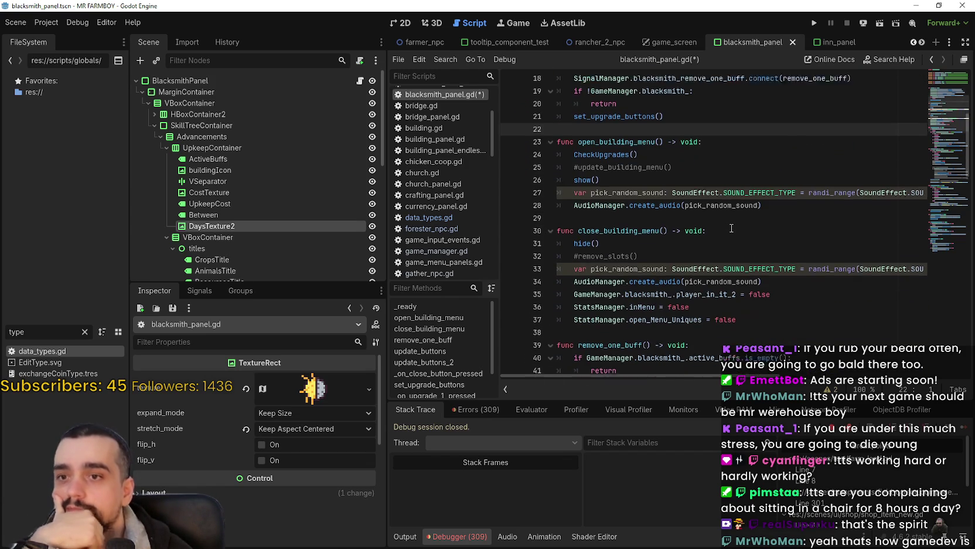
pyautogui.click(729, 207)
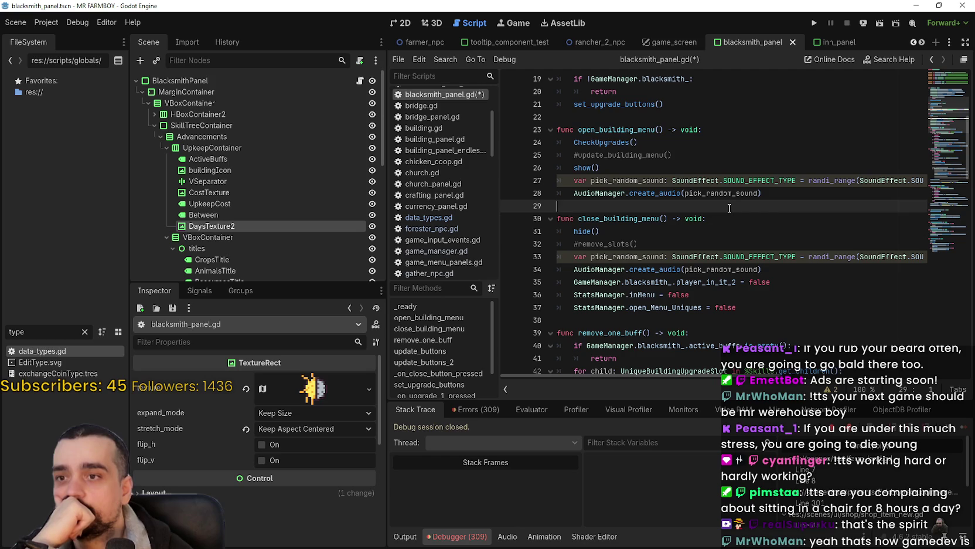
pyautogui.moveTo(686, 243)
pyautogui.mouseDown()
pyautogui.moveTo(559, 230)
pyautogui.moveTo(559, 243)
pyautogui.mouseUp()
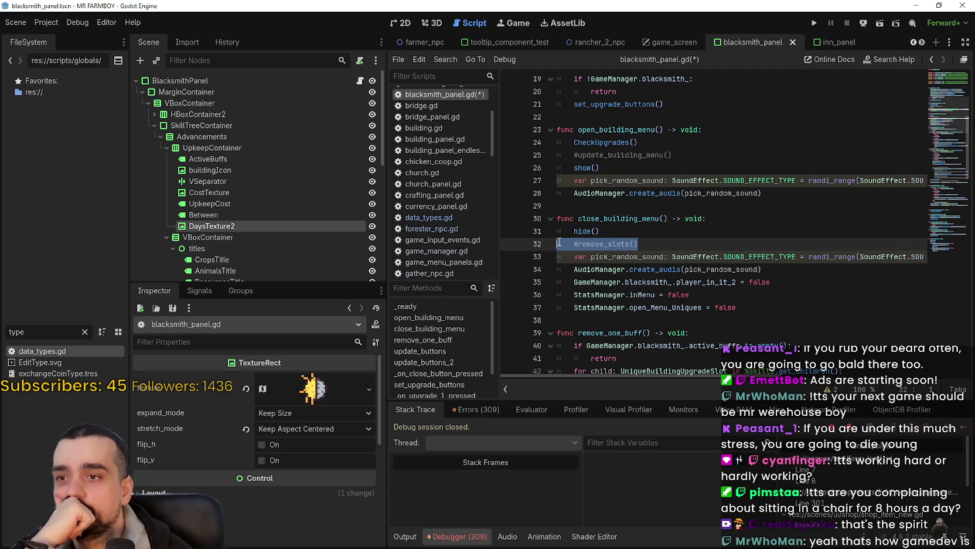
pyautogui.click(681, 243)
pyautogui.moveTo(681, 241)
pyautogui.mouseDown()
pyautogui.moveTo(560, 232)
pyautogui.moveTo(560, 244)
pyautogui.mouseUp()
pyautogui.click(709, 244)
# Select the script from about line 120 back up to line 1.
pyautogui.scroll(-3, 728, 251)
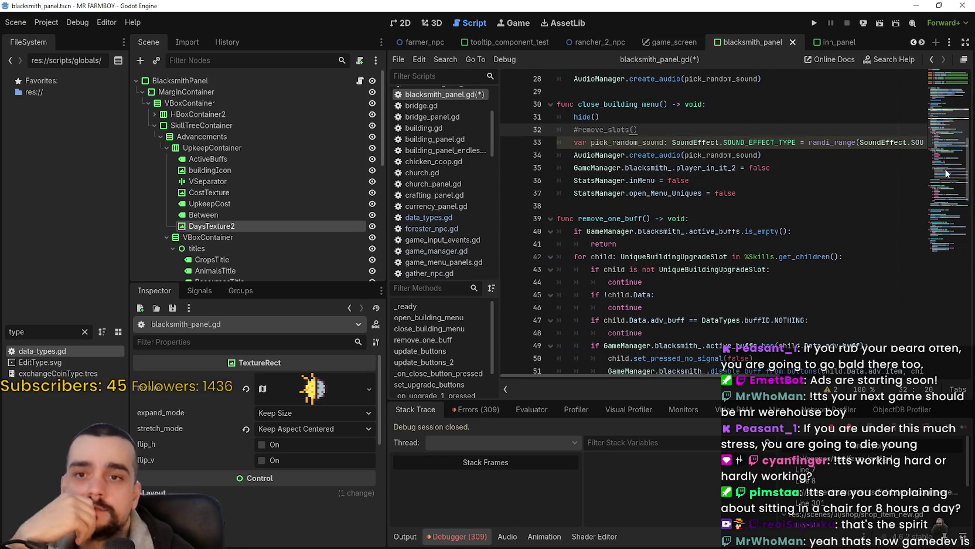
pyautogui.scroll(-9, 728, 251)
pyautogui.click(726, 209)
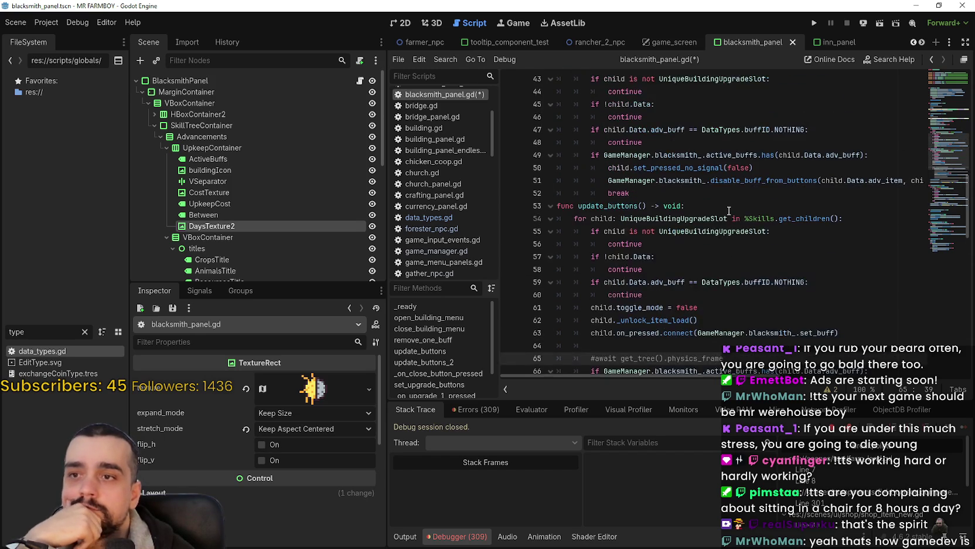
pyautogui.scroll(10, 728, 212)
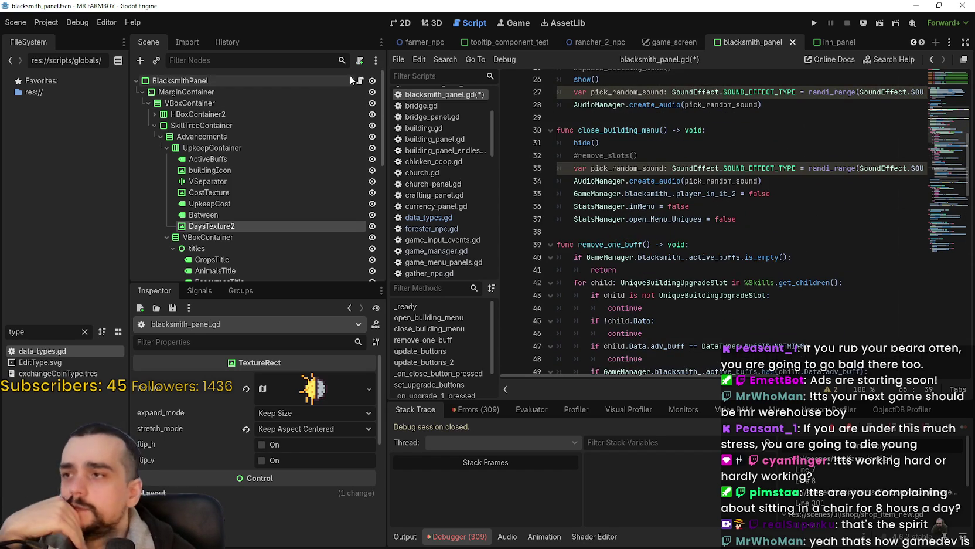
pyautogui.moveTo(943, 149); pyautogui.dragTo(943, 264)
pyautogui.moveTo(661, 355)
pyautogui.mouseDown()
pyautogui.moveTo(674, 283)
pyautogui.moveTo(663, 207)
pyautogui.moveTo(680, 201)
pyautogui.moveTo(573, 87)
pyautogui.moveTo(671, 84)
pyautogui.moveTo(562, 92)
pyautogui.mouseUp()
pyautogui.scroll(2, 672, 272)
pyautogui.scroll(10, 670, 264)
pyautogui.scroll(7, 665, 214)
pyautogui.scroll(9, 664, 205)
pyautogui.scroll(3, 674, 200)
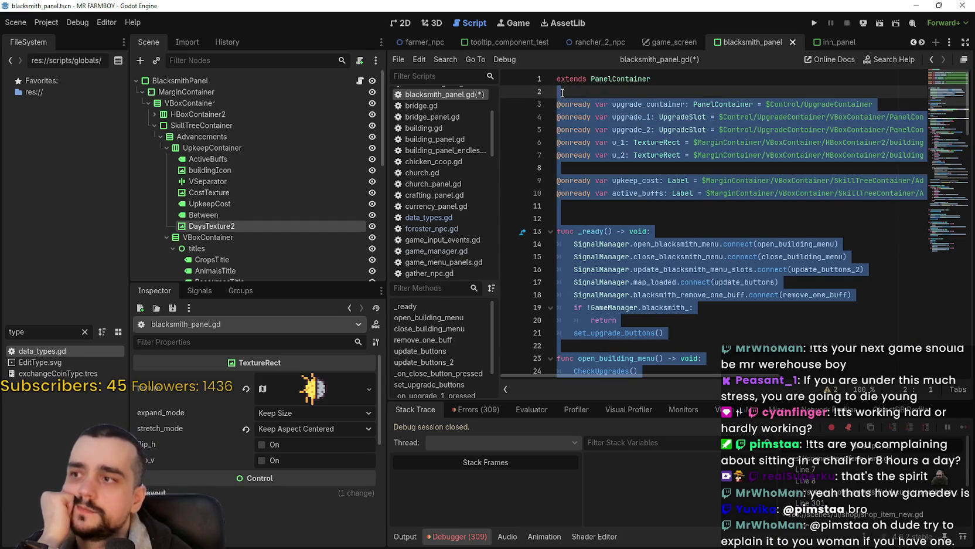
# Copy the selected blacksmith panel code and switch to the inn_panel scene tab.
pyautogui.rightClick(596, 125)
pyautogui.click(624, 195)
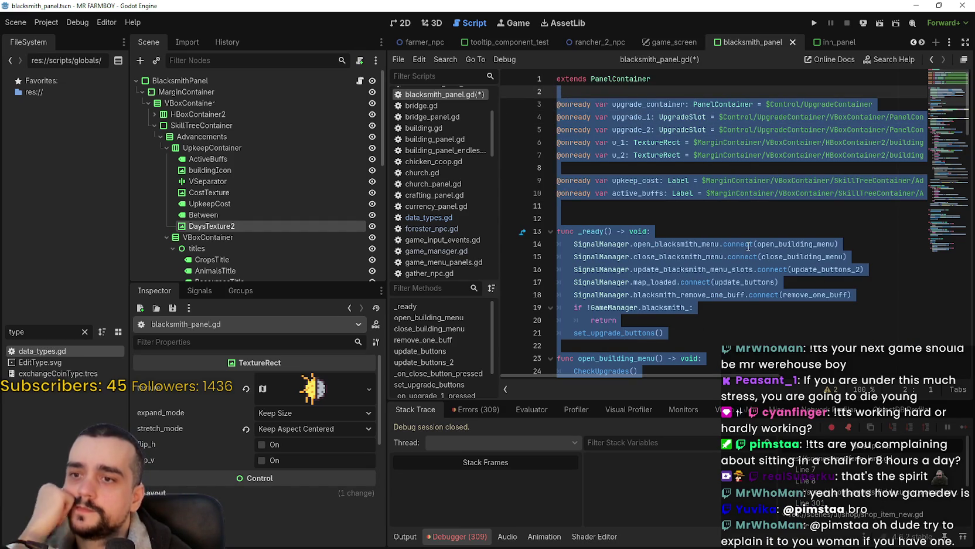
pyautogui.click(952, 150)
pyautogui.moveTo(952, 150); pyautogui.dragTo(947, 248)
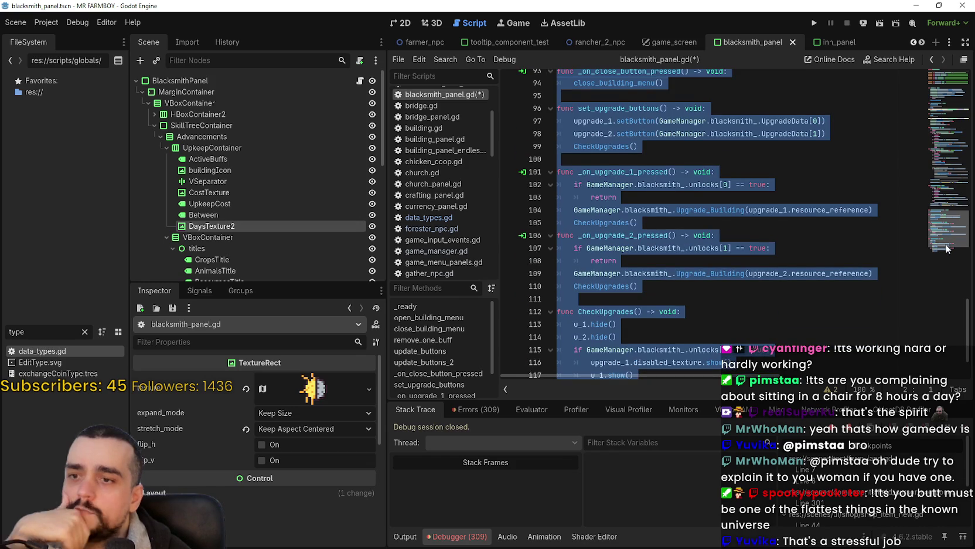
pyautogui.scroll(-2, 946, 246)
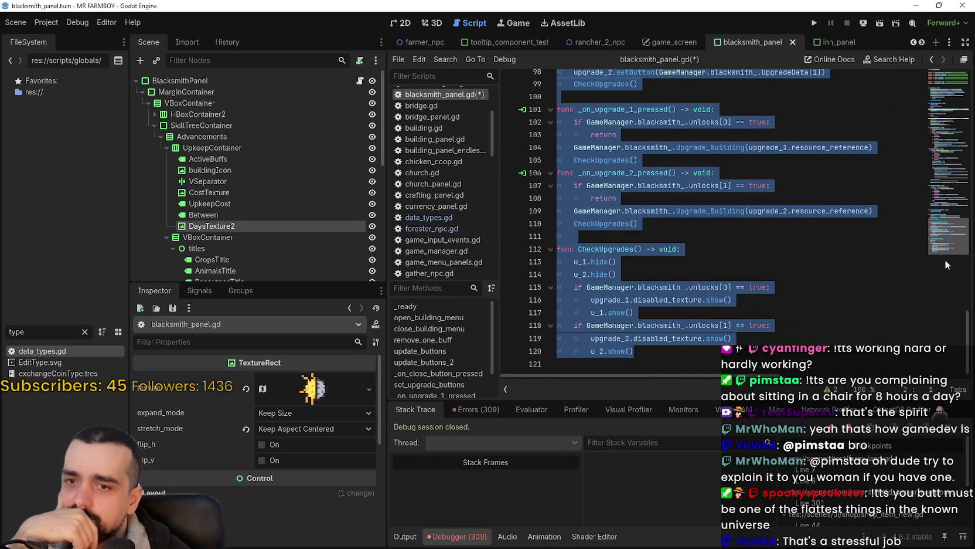
pyautogui.click(835, 44)
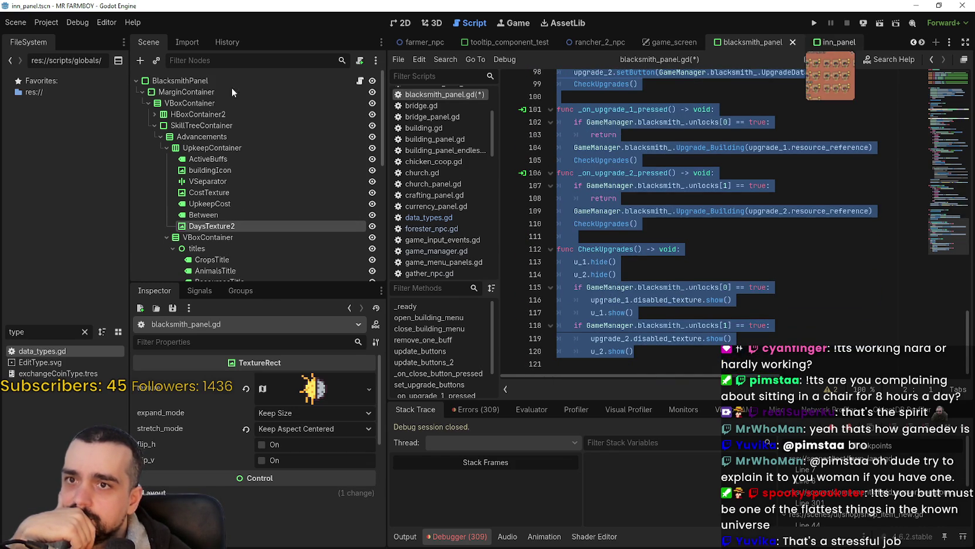
pyautogui.scroll(15, 337, 110)
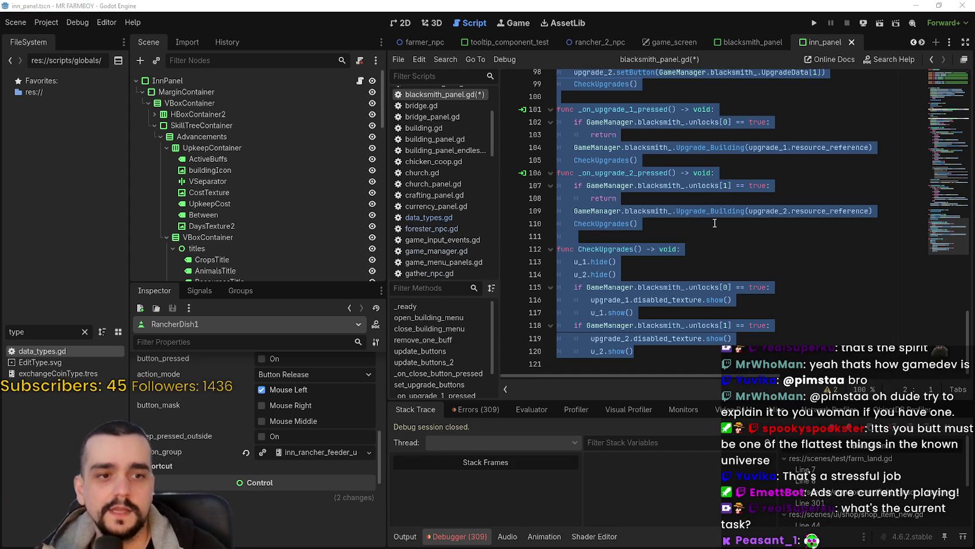
pyautogui.moveTo(726, 215)
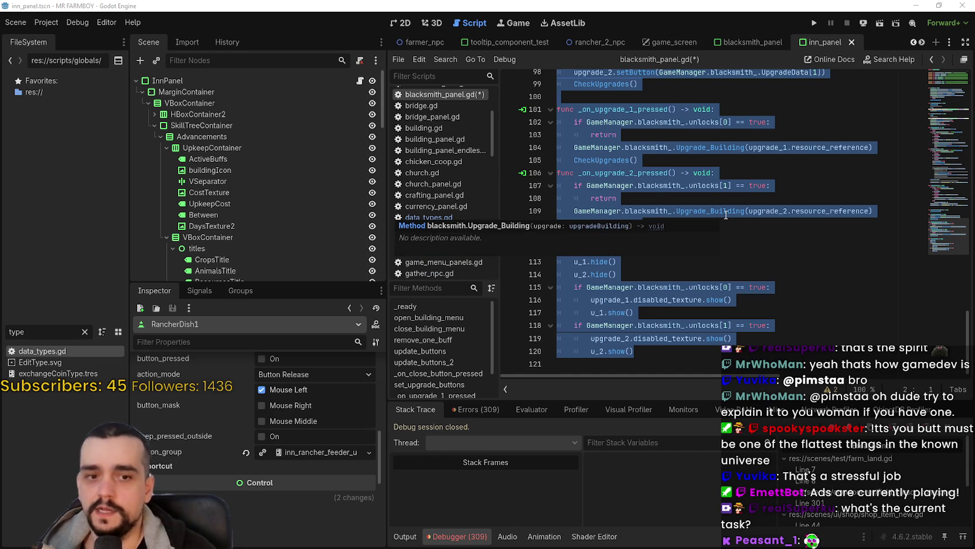
pyautogui.scroll(2, 648, 259)
pyautogui.scroll(2, 641, 248)
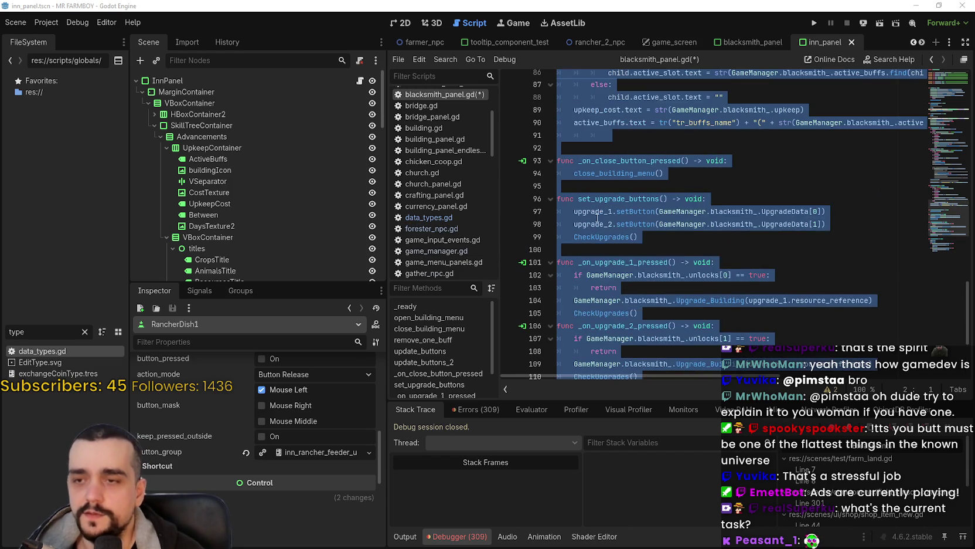
pyautogui.rightClick(600, 228)
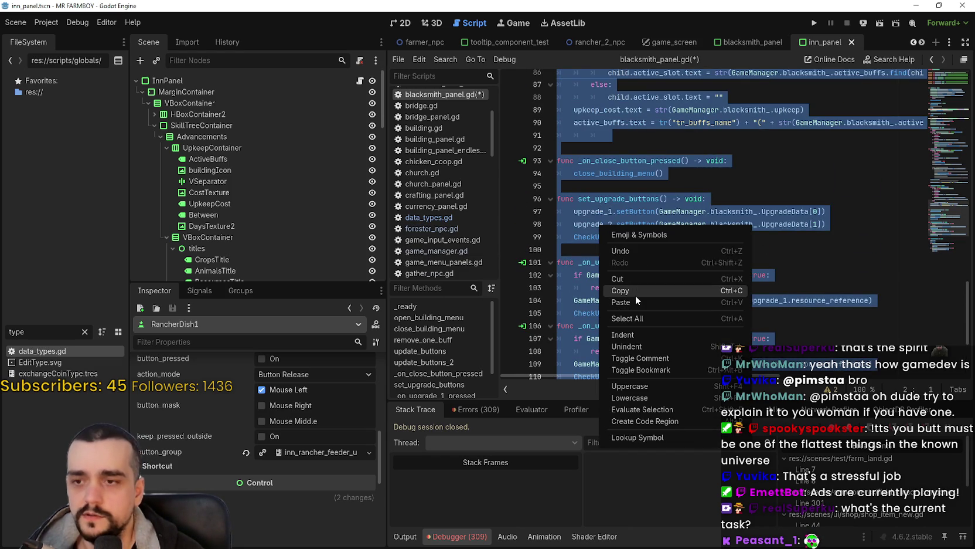
# Copy the selected blacksmith panel code again and move the caret up to line 92.
pyautogui.click(636, 296)
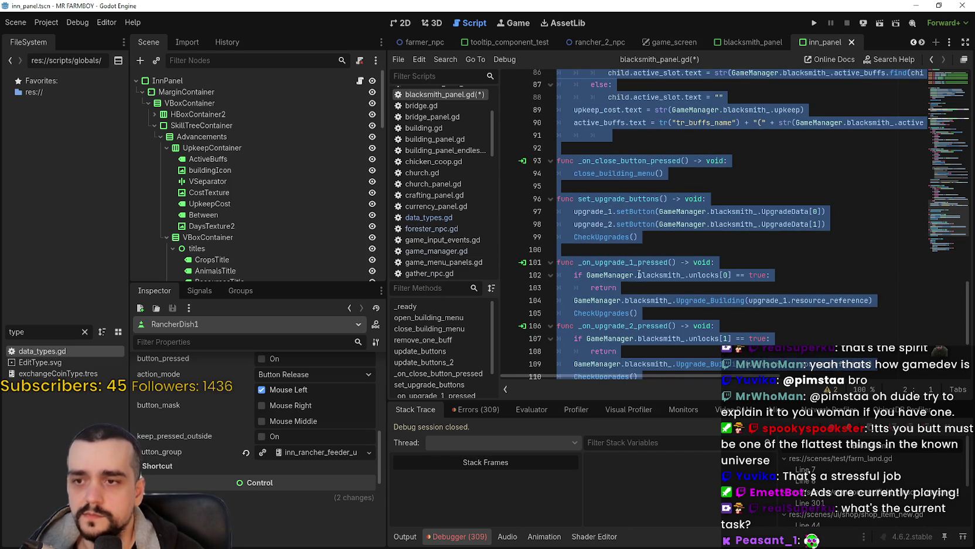
pyautogui.click(652, 248)
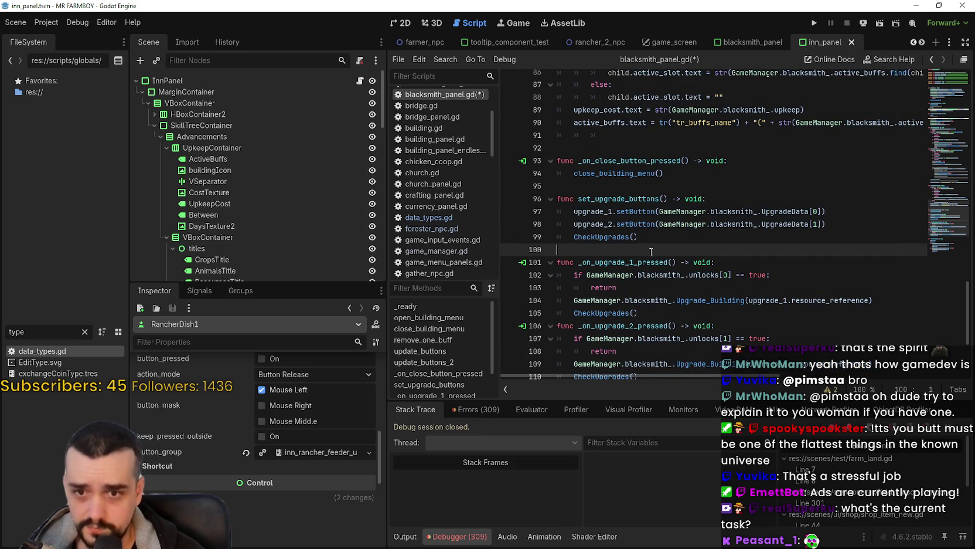
pyautogui.click(650, 175)
pyautogui.click(655, 186)
pyautogui.scroll(1, 682, 213)
pyautogui.scroll(2, 682, 213)
pyautogui.click(667, 223)
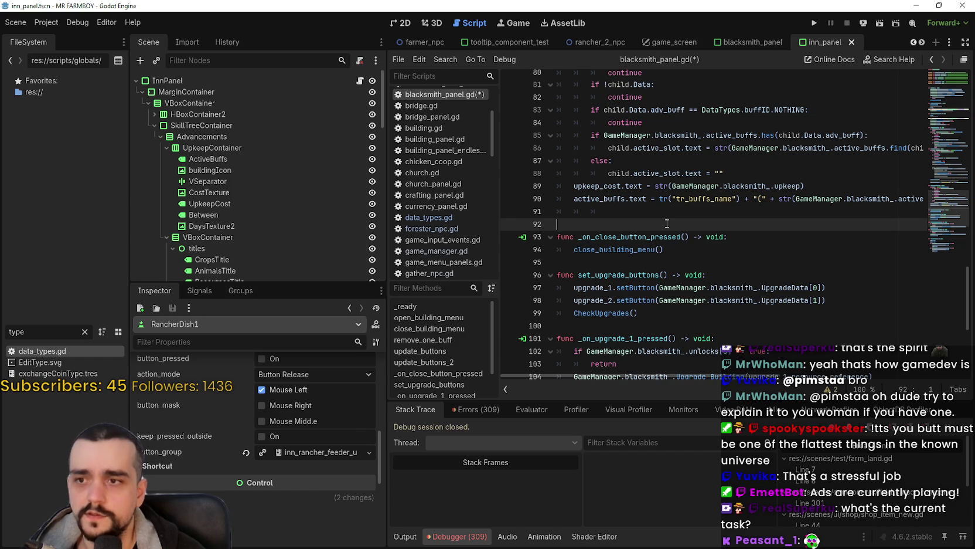
# Remove the stray tab indentation from blank line 91.
pyautogui.moveTo(633, 215); pyautogui.dragTo(558, 215)
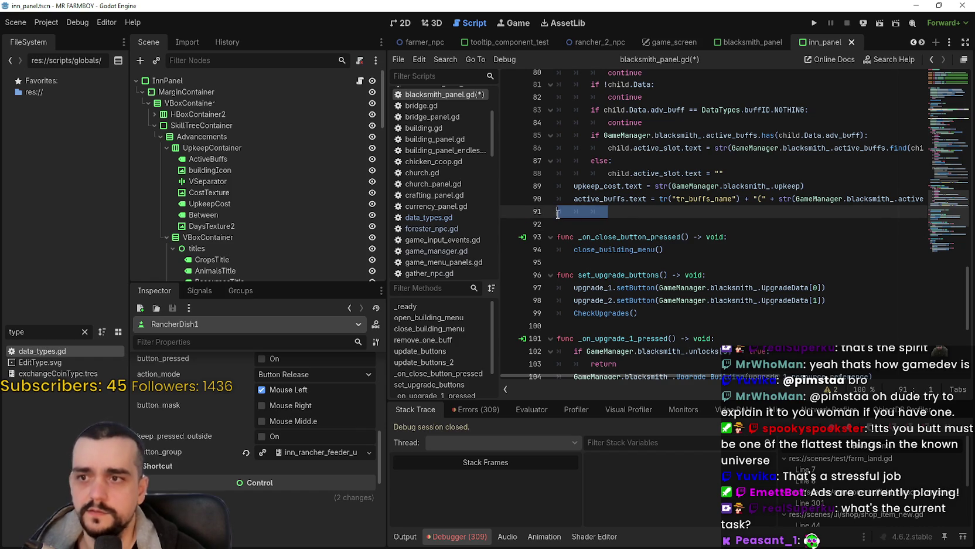
pyautogui.press('BackSpace')
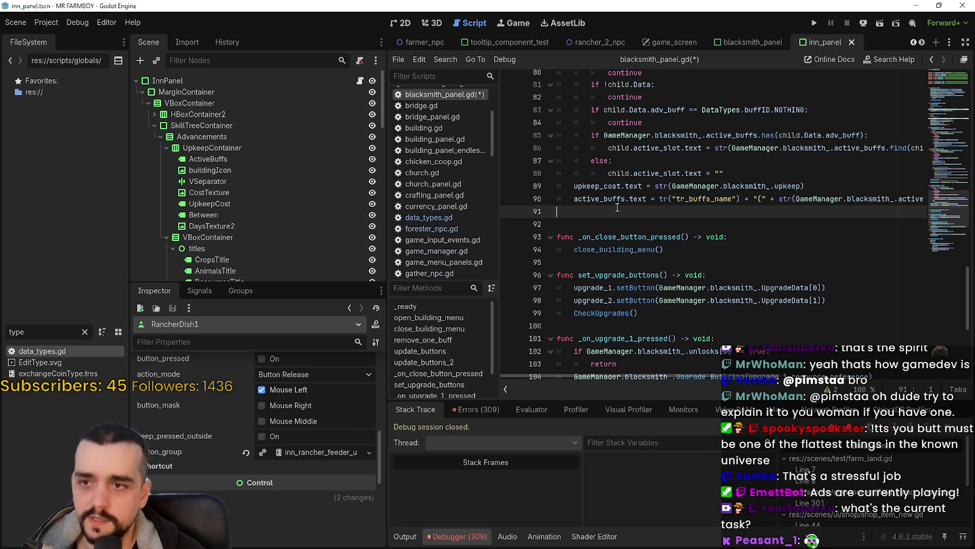
pyautogui.moveTo(707, 375)
pyautogui.mouseDown()
pyautogui.moveTo(885, 380)
pyautogui.moveTo(674, 378)
pyautogui.mouseUp()
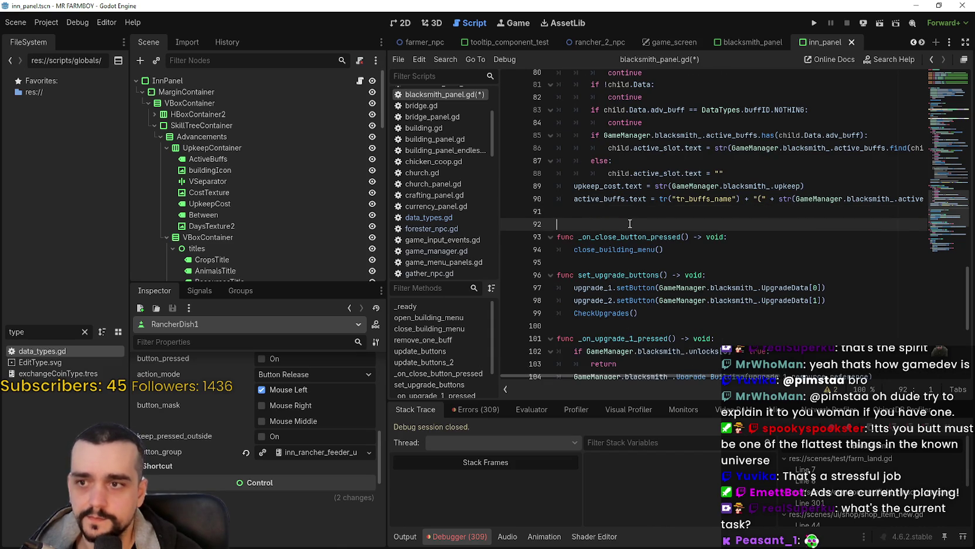
pyautogui.press('Down')
pyautogui.press('Up')
pyautogui.press('Up')
pyautogui.hotkey('shift', 'Right')
pyautogui.click(589, 217)
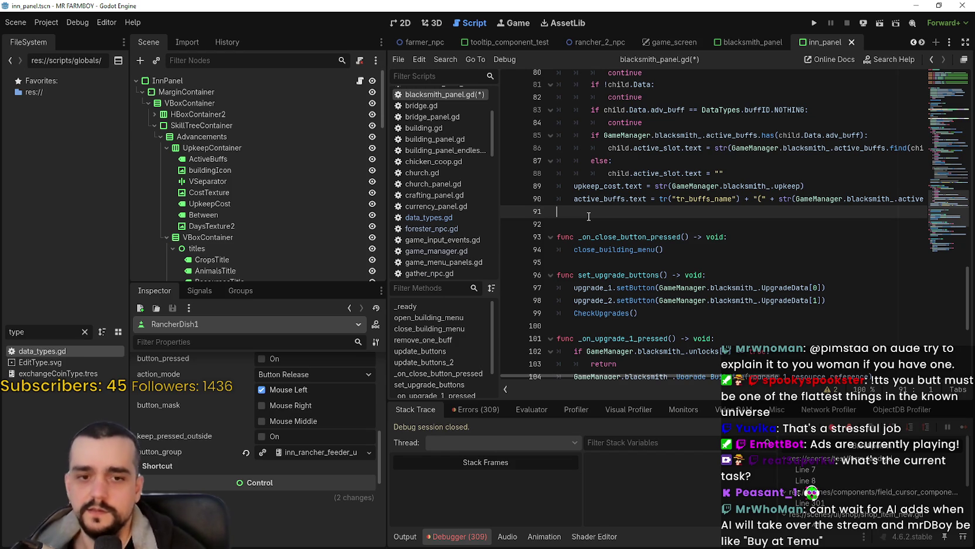
# Open InnPanel's inn_panel.gd script from its script icon.
pyautogui.scroll(3, 610, 206)
pyautogui.scroll(6, 610, 205)
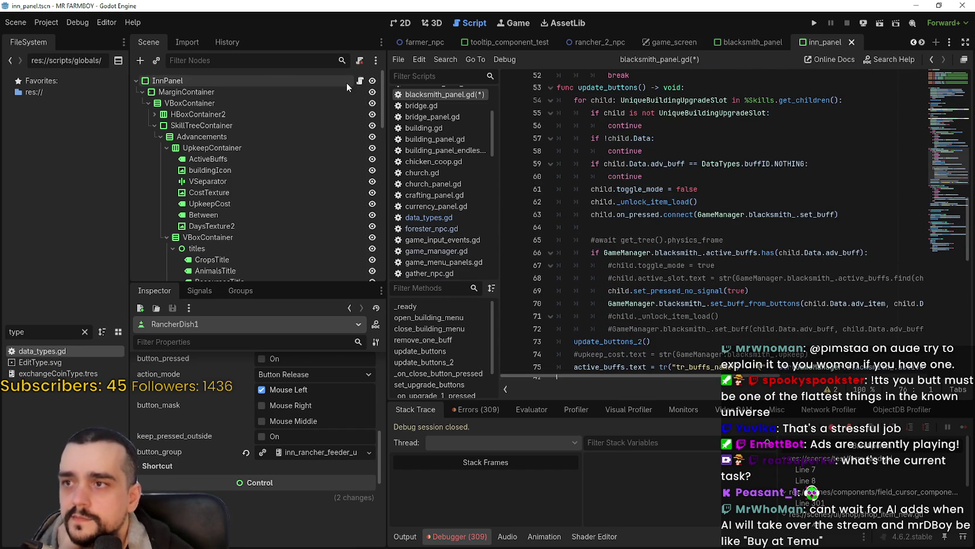
pyautogui.click(360, 81)
# Browse the top of inn_panel.gd around _ready and the open_building_menu header on line 32.
pyautogui.click(657, 168)
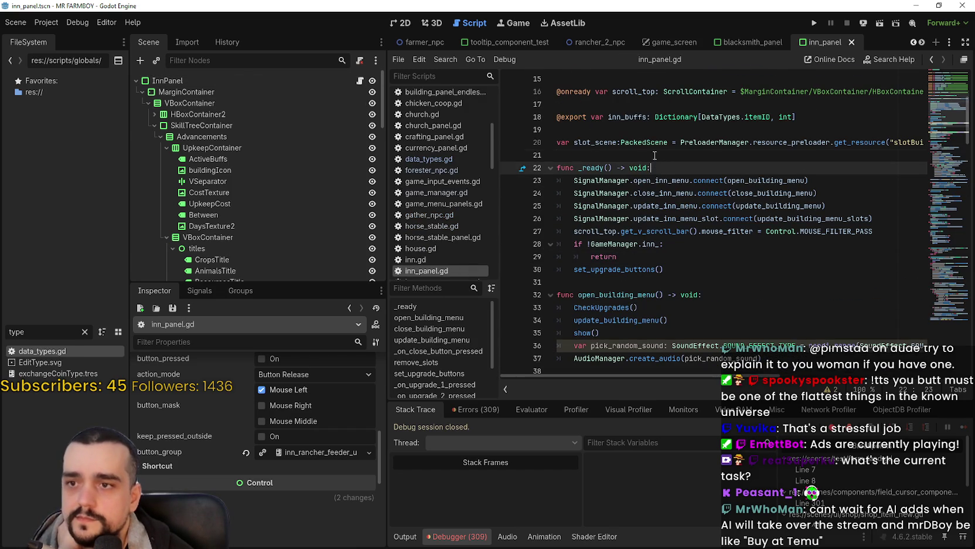
pyautogui.click(655, 155)
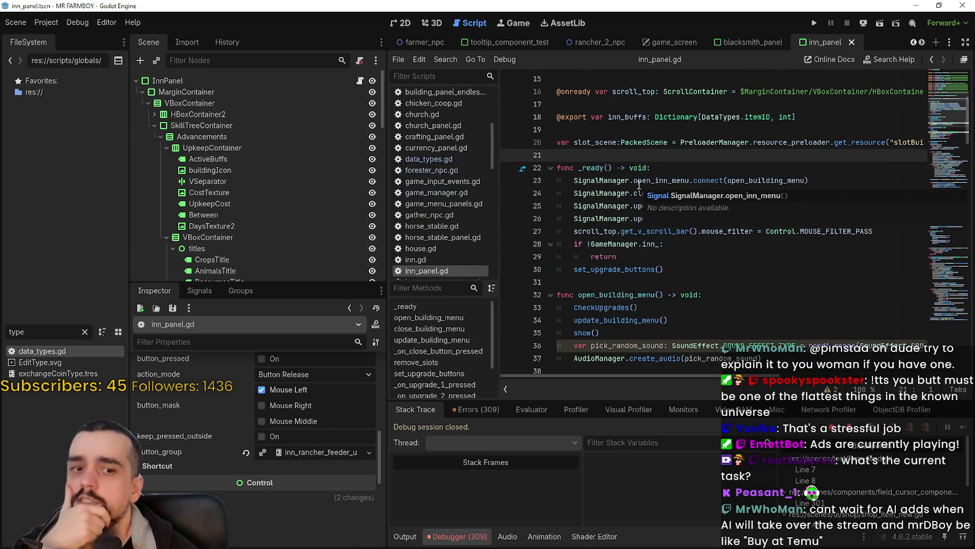
pyautogui.scroll(-2, 704, 263)
pyautogui.click(716, 293)
pyautogui.moveTo(769, 287)
pyautogui.mouseDown()
pyautogui.moveTo(703, 218)
pyautogui.moveTo(643, 221)
pyautogui.mouseUp()
pyautogui.click(643, 221)
pyautogui.scroll(3, 734, 297)
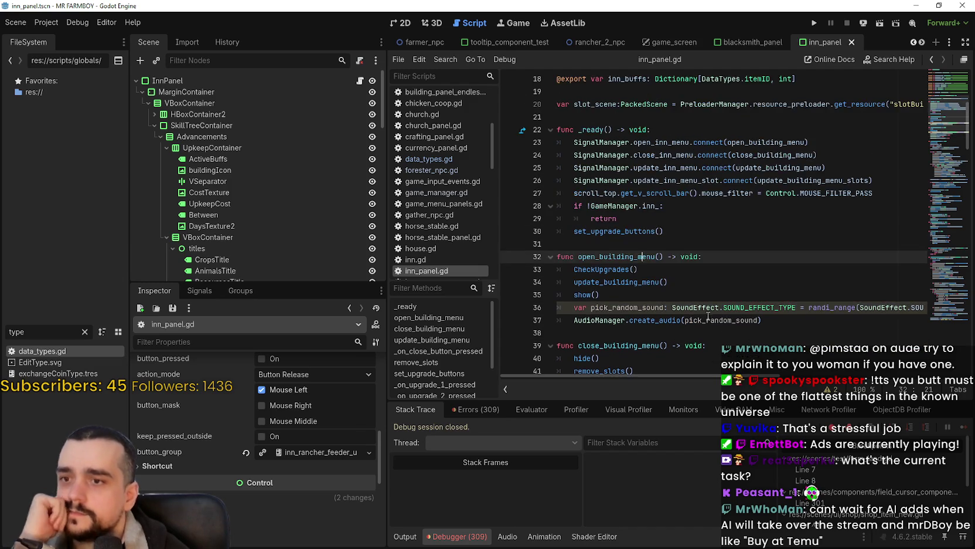
pyautogui.scroll(-2, 710, 319)
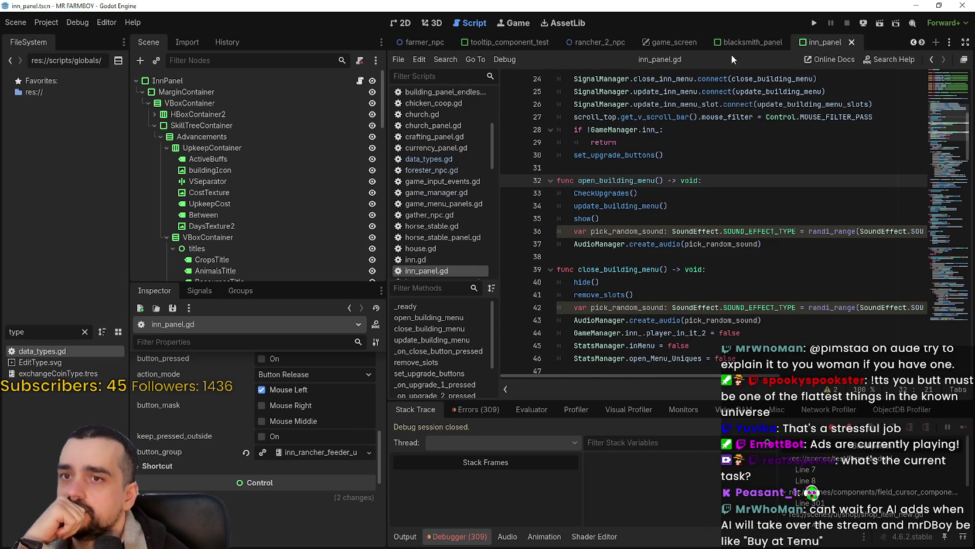
pyautogui.scroll(-6, 812, 309)
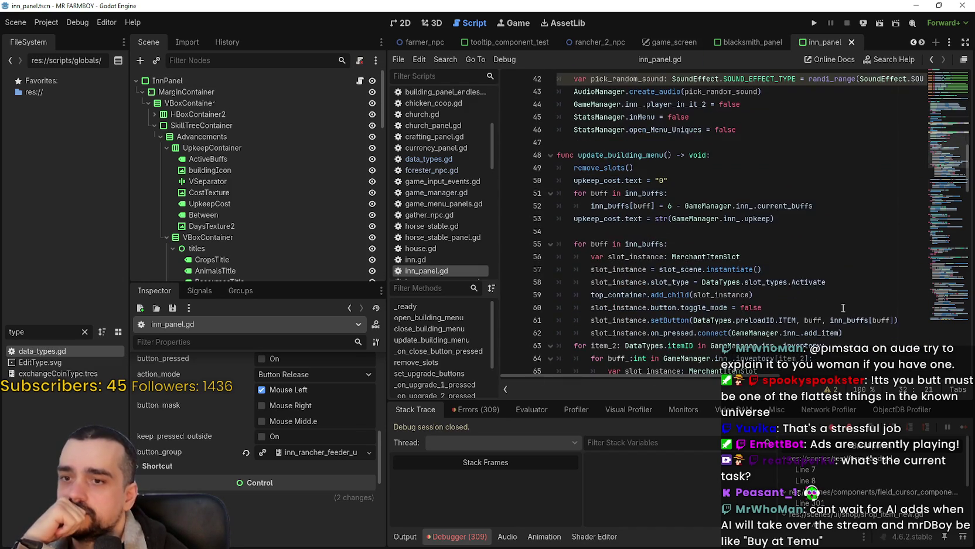
# Jump to the end of inn_panel.gd via the minimap and select from line 123 onward.
pyautogui.click(937, 207)
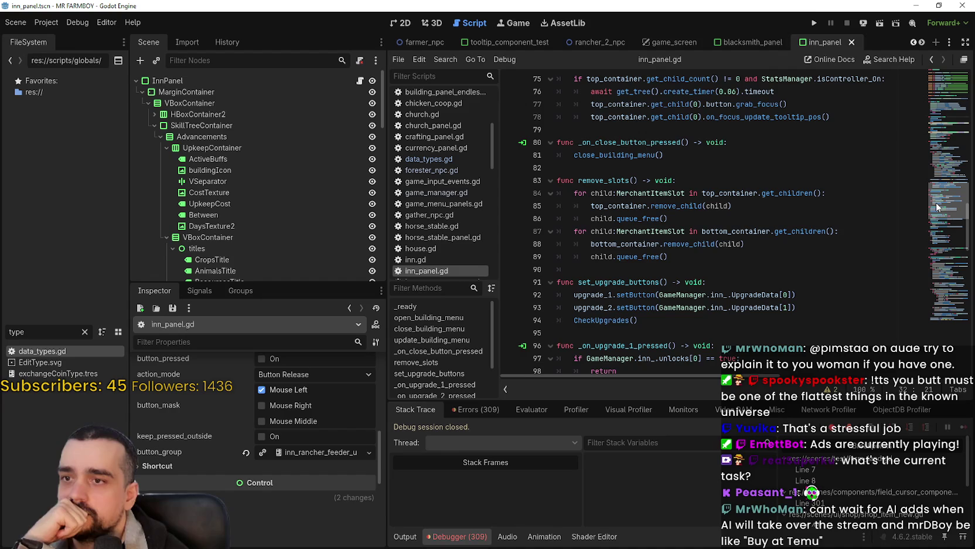
pyautogui.click(937, 305)
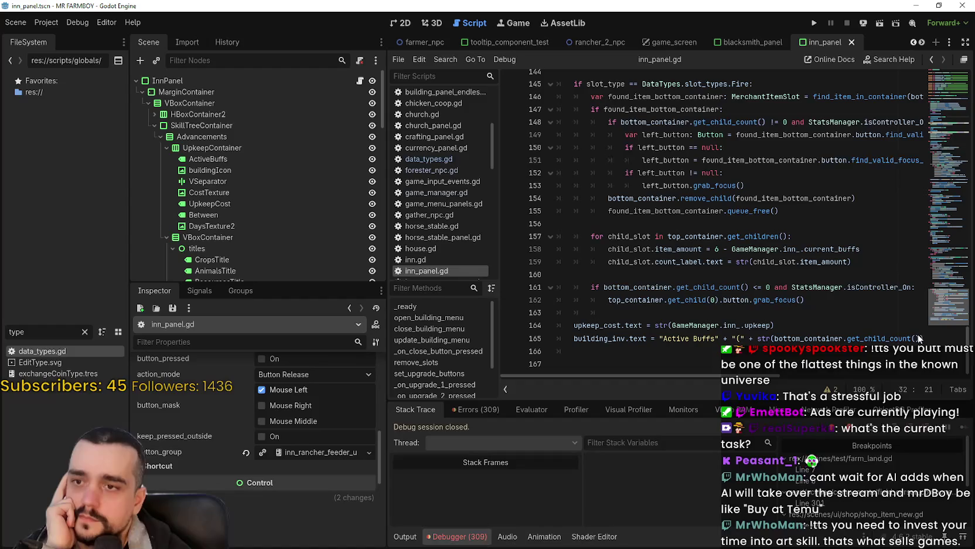
pyautogui.moveTo(701, 352)
pyautogui.mouseDown()
pyautogui.moveTo(662, 285)
pyautogui.moveTo(616, 249)
pyautogui.moveTo(586, 171)
pyautogui.moveTo(557, 157)
pyautogui.mouseUp()
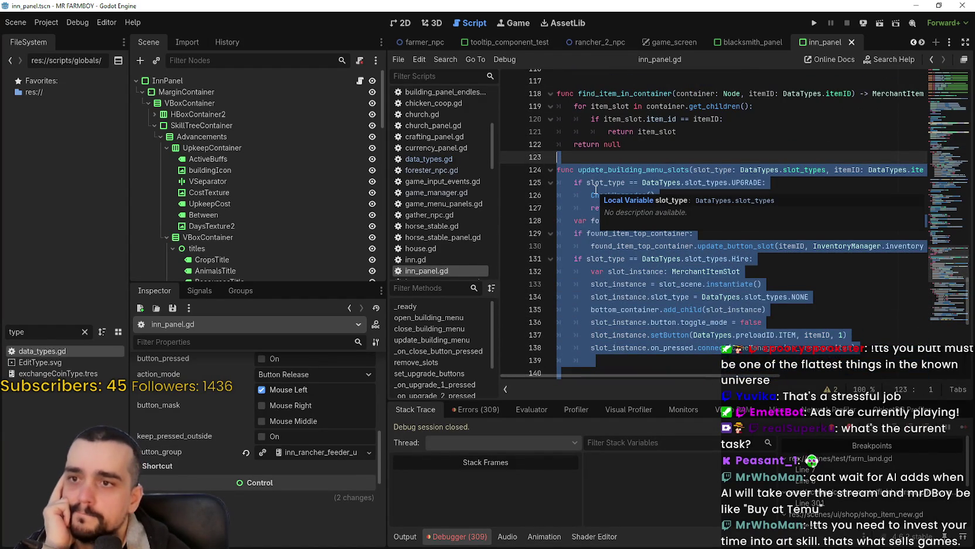
# Delete the slot and buff code from line 123 onward and the find_item_in_container function.
pyautogui.press('Delete')
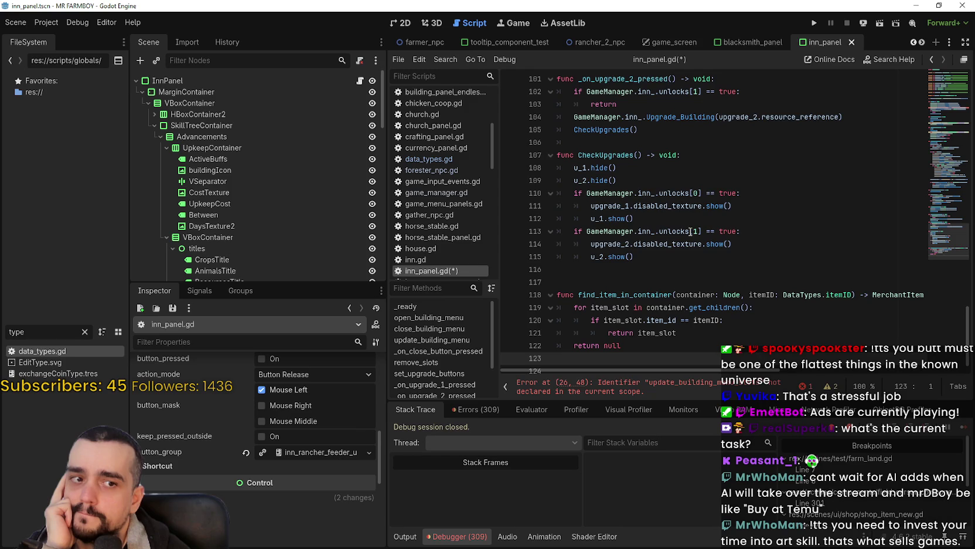
pyautogui.scroll(-1, 690, 231)
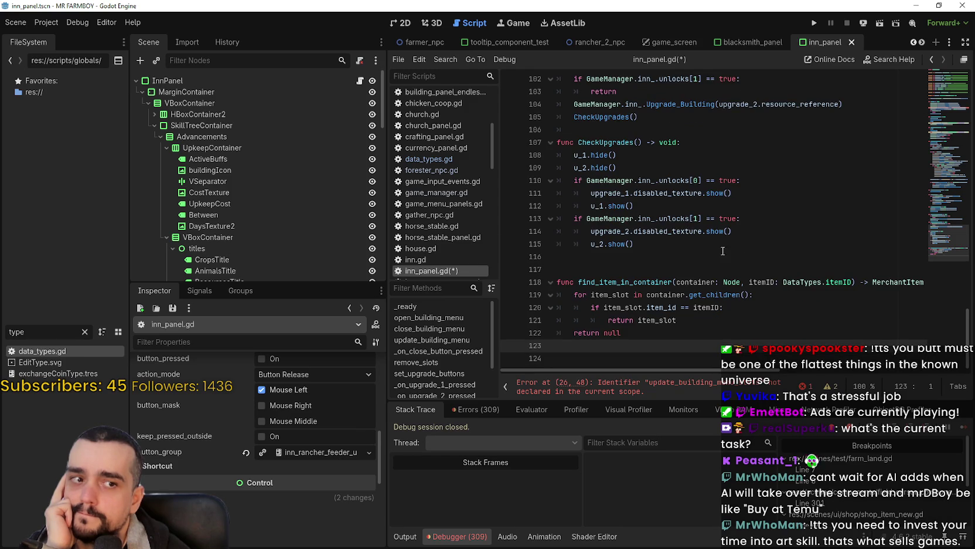
pyautogui.moveTo(617, 351)
pyautogui.mouseDown()
pyautogui.moveTo(544, 284)
pyautogui.moveTo(583, 259)
pyautogui.mouseUp()
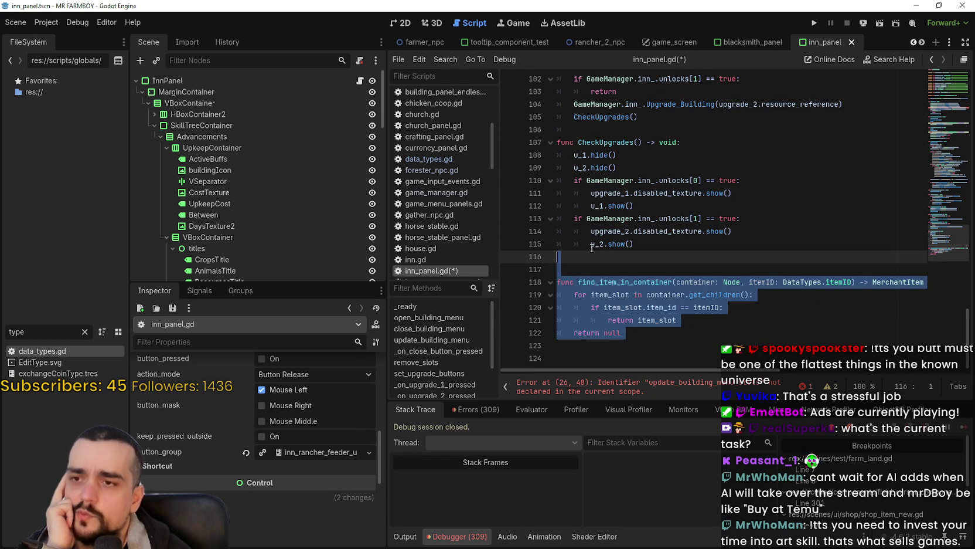
pyautogui.press('Delete')
# Delete the remove_slots function.
pyautogui.scroll(3, 616, 245)
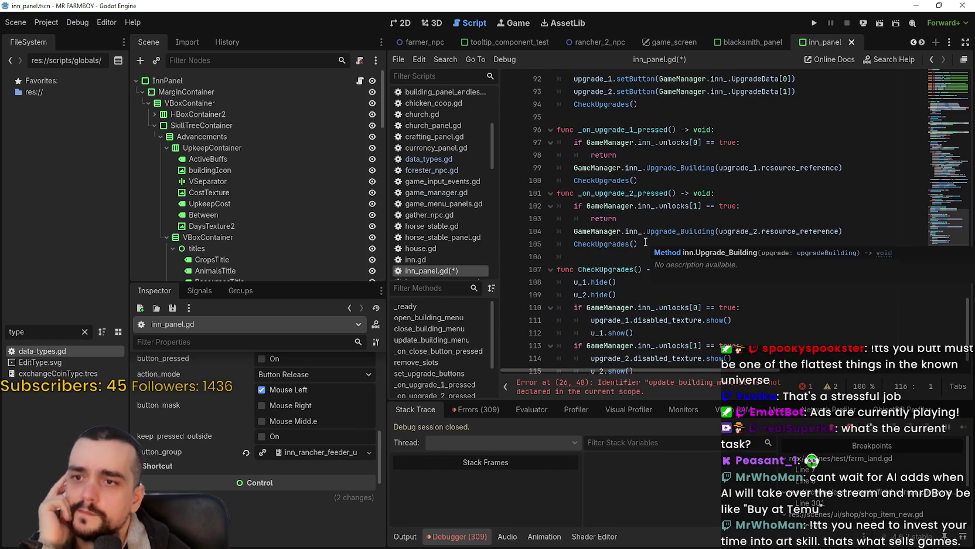
pyautogui.scroll(3, 645, 242)
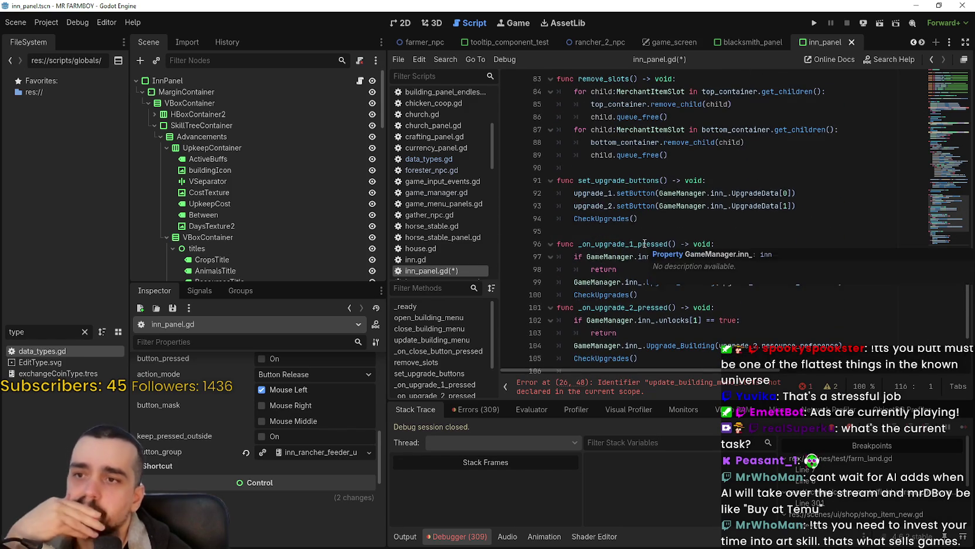
pyautogui.scroll(3, 644, 243)
pyautogui.moveTo(683, 269)
pyautogui.mouseDown()
pyautogui.moveTo(562, 193)
pyautogui.moveTo(565, 184)
pyautogui.mouseUp()
pyautogui.press('Delete')
# Place the caret on blank line 83 below the close-button handler and select code further down.
pyautogui.scroll(4, 634, 306)
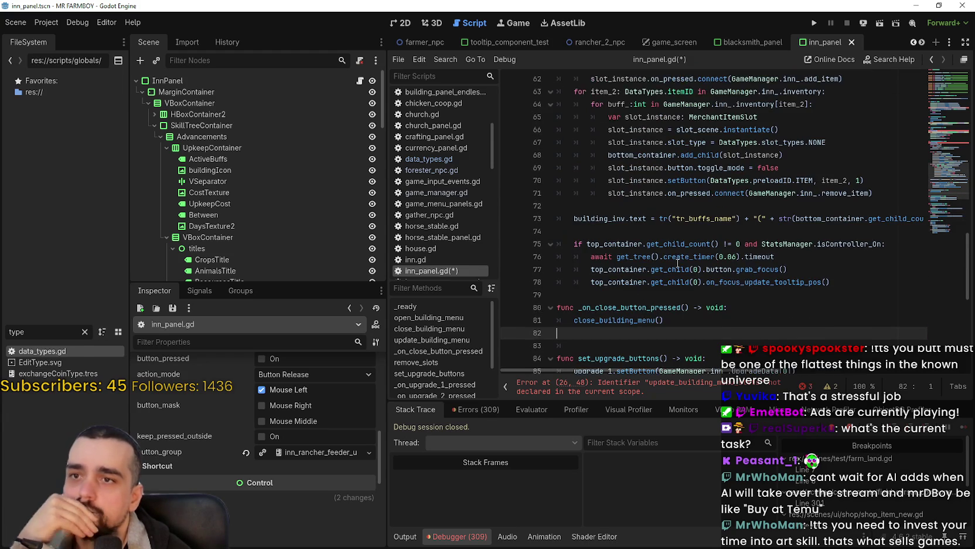
pyautogui.click(634, 306)
pyautogui.click(610, 355)
pyautogui.click(609, 344)
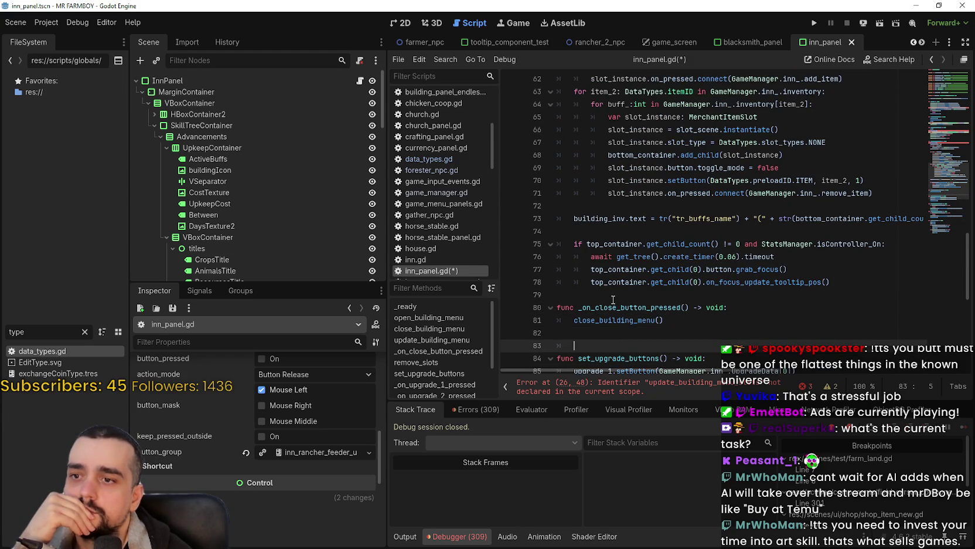
pyautogui.scroll(-1, 613, 299)
pyautogui.moveTo(833, 244)
pyautogui.mouseDown()
pyautogui.moveTo(785, 206)
pyautogui.moveTo(762, 147)
pyautogui.moveTo(754, 226)
pyautogui.moveTo(560, 79)
pyautogui.moveTo(558, 111)
pyautogui.mouseUp()
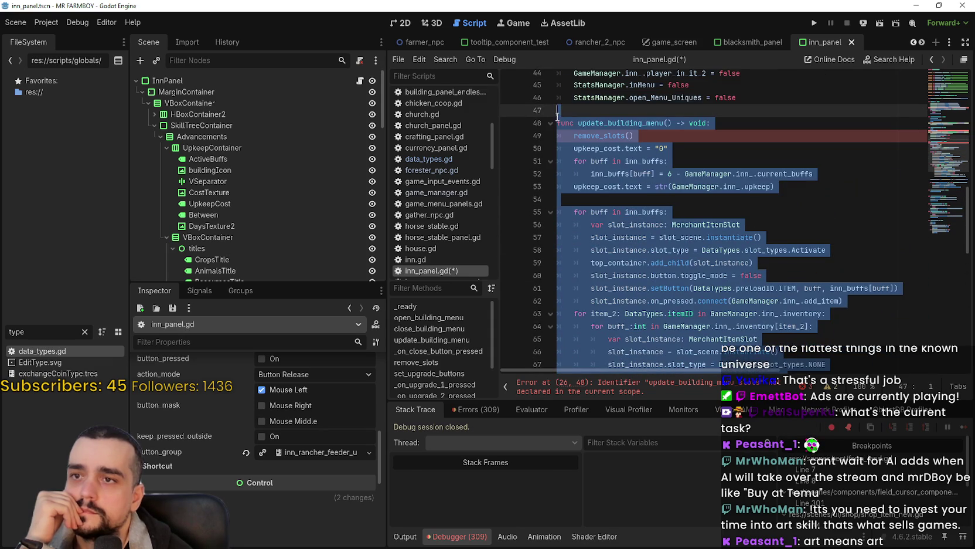
# Delete the update_building_menu function and the leftover blank line above set_upgrade_buttons.
pyautogui.press('Delete')
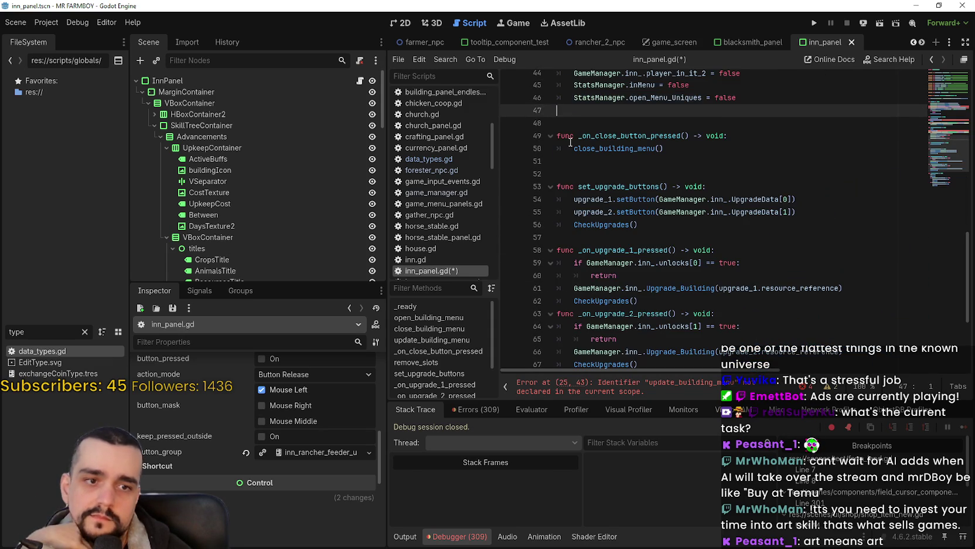
pyautogui.scroll(1, 626, 184)
pyautogui.click(612, 185)
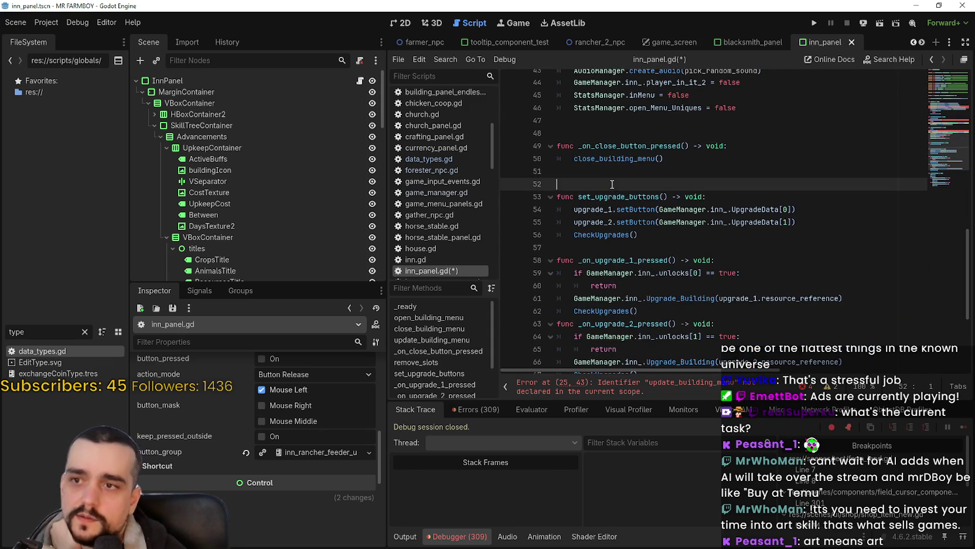
pyautogui.press('BackSpace')
# Remove the remove_slots() call from close_building_menu.
pyautogui.scroll(3, 588, 160)
pyautogui.click(594, 248)
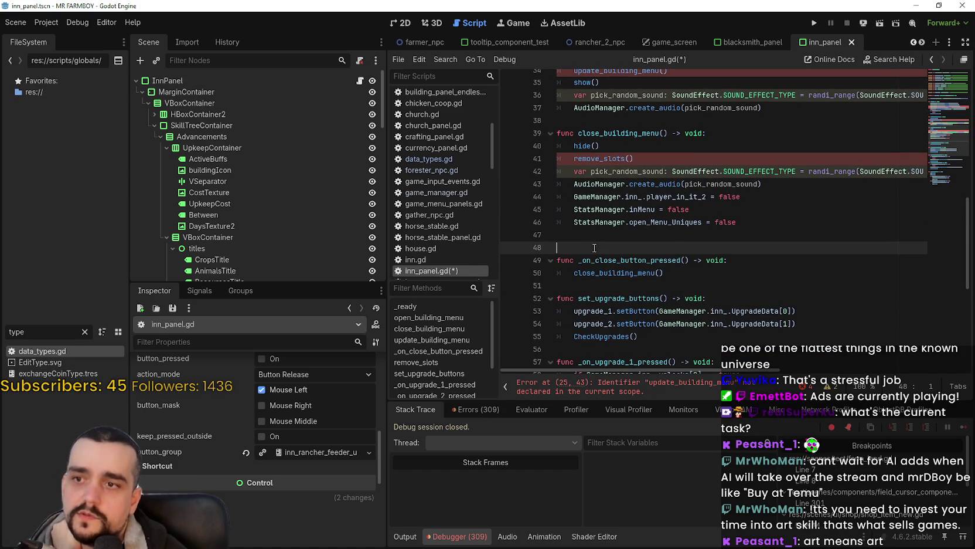
pyautogui.scroll(1, 703, 217)
pyautogui.moveTo(636, 196); pyautogui.dragTo(562, 200)
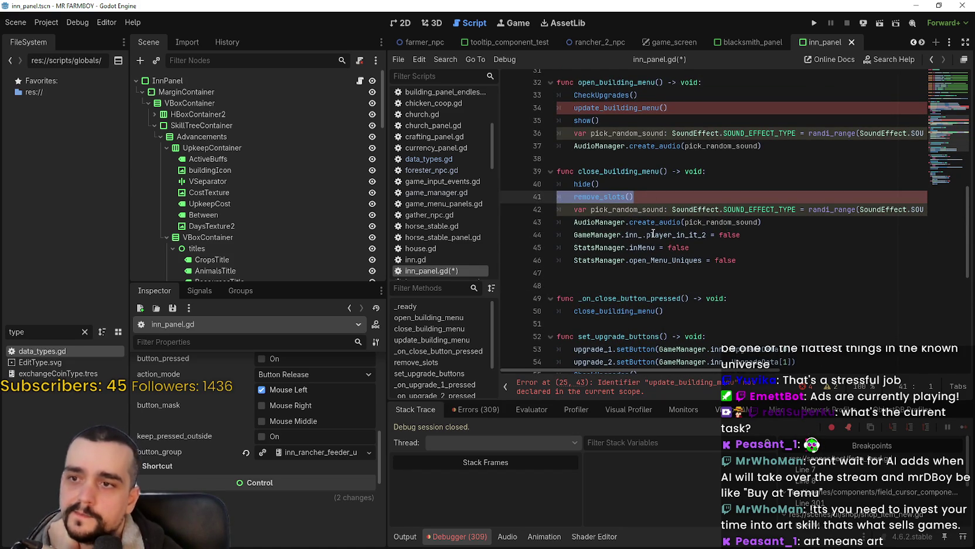
pyautogui.press('BackSpace')
pyautogui.press('BackSpace')
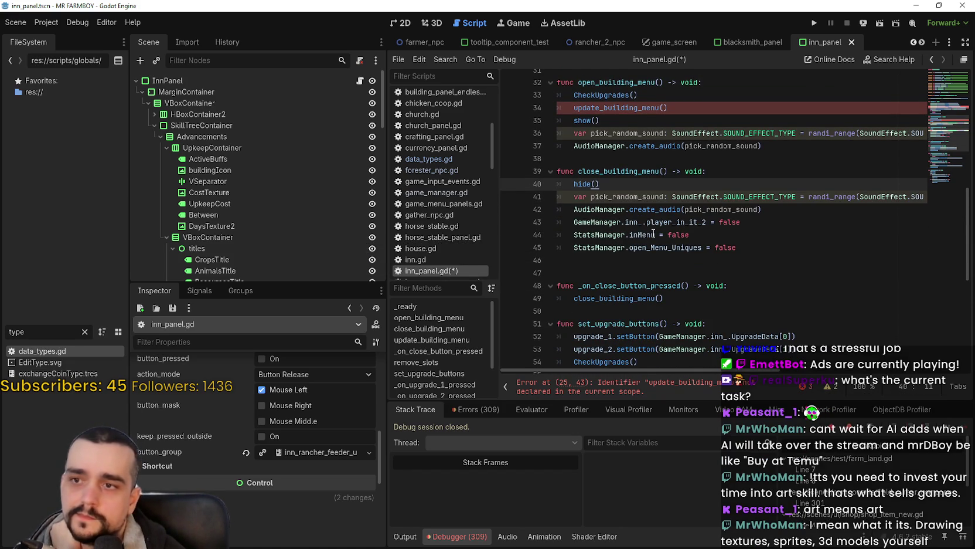
# Remove the update_building_menu() call from open_building_menu, then select the two update-menu signal connections.
pyautogui.scroll(2, 653, 231)
pyautogui.moveTo(695, 187); pyautogui.dragTo(558, 185)
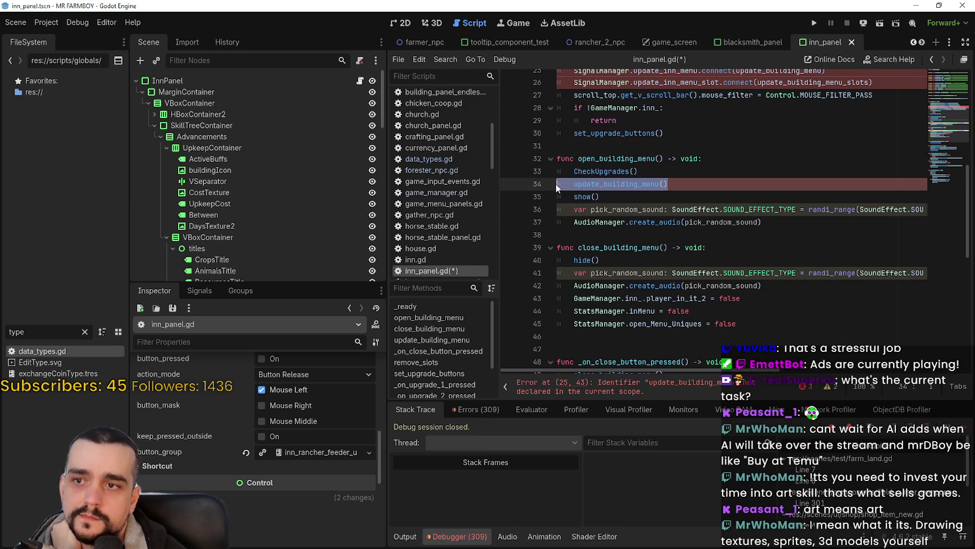
pyautogui.press('BackSpace')
pyautogui.press('BackSpace')
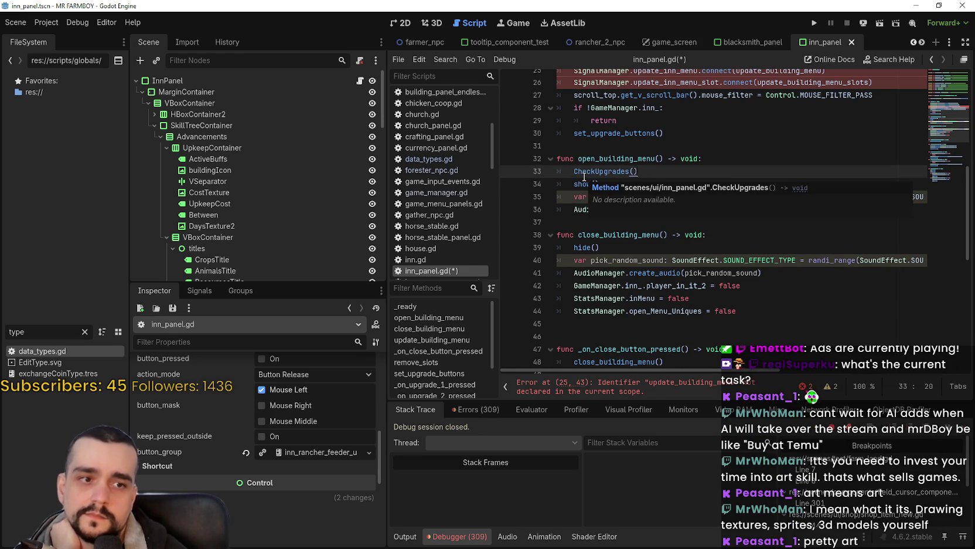
pyautogui.scroll(-1, 674, 268)
pyautogui.scroll(4, 674, 267)
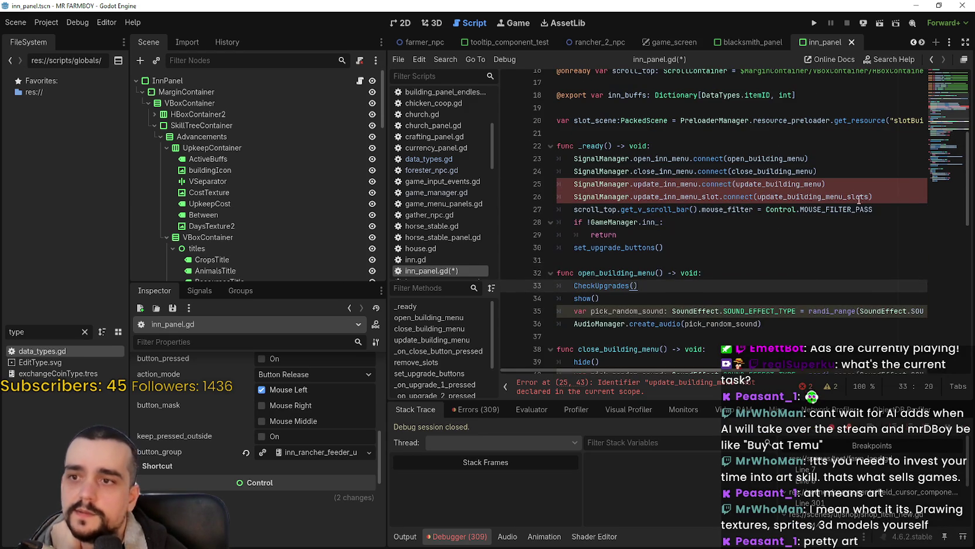
pyautogui.moveTo(893, 196)
pyautogui.mouseDown()
pyautogui.moveTo(536, 192)
pyautogui.moveTo(548, 186)
pyautogui.mouseUp()
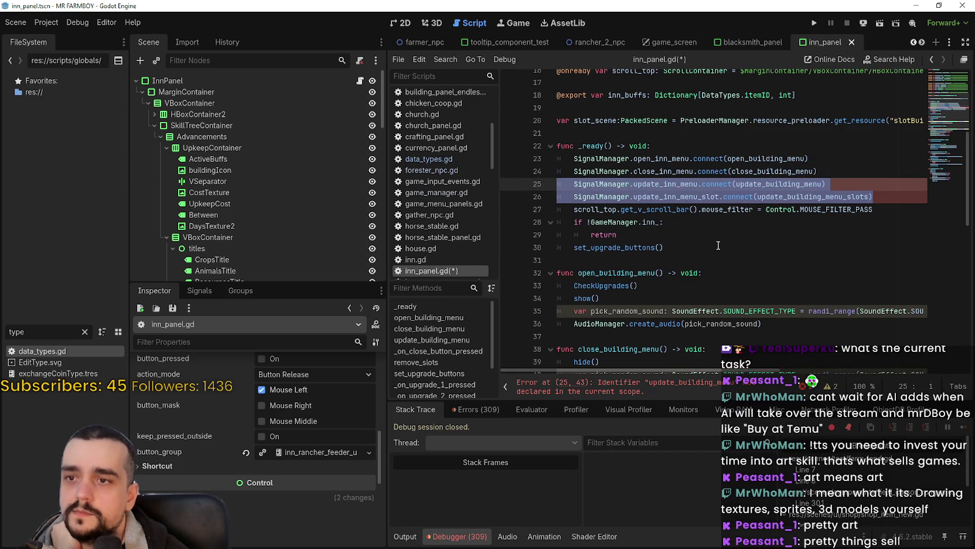
# Delete the update_inn_menu and update_inn_menu_slot connect lines and the scroll_top mouse_filter line in _ready.
pyautogui.press('BackSpace')
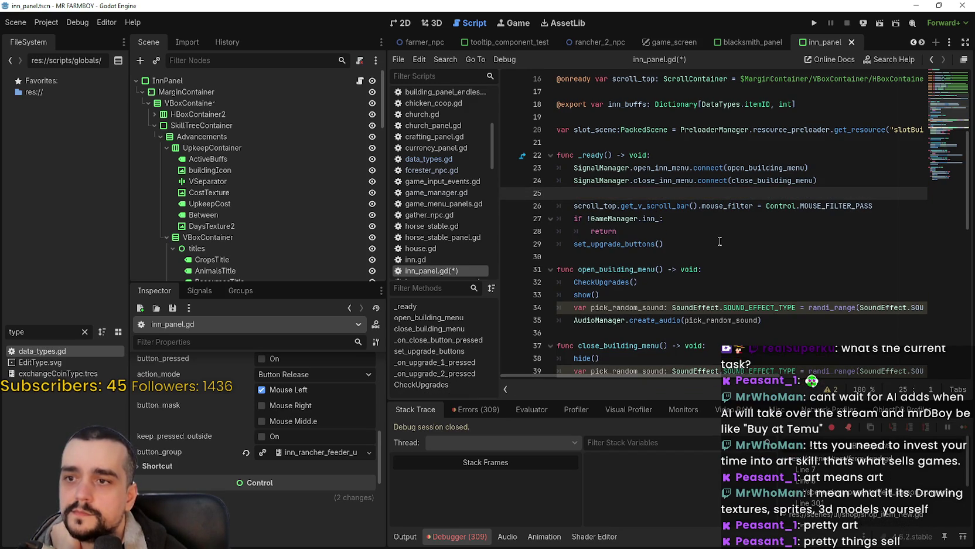
pyautogui.click(888, 201)
pyautogui.hotkey('shift', 'Up')
pyautogui.hotkey('shift', 'Up')
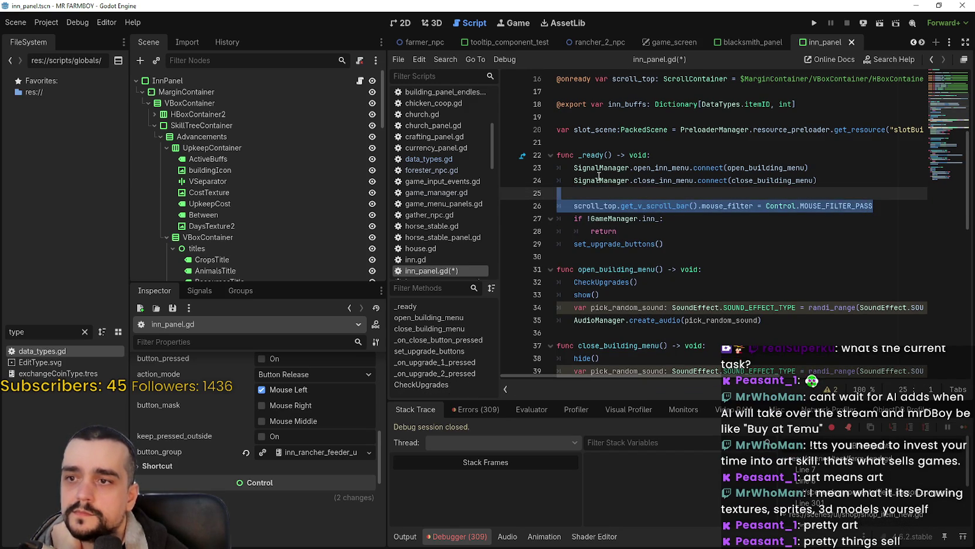
pyautogui.press('BackSpace')
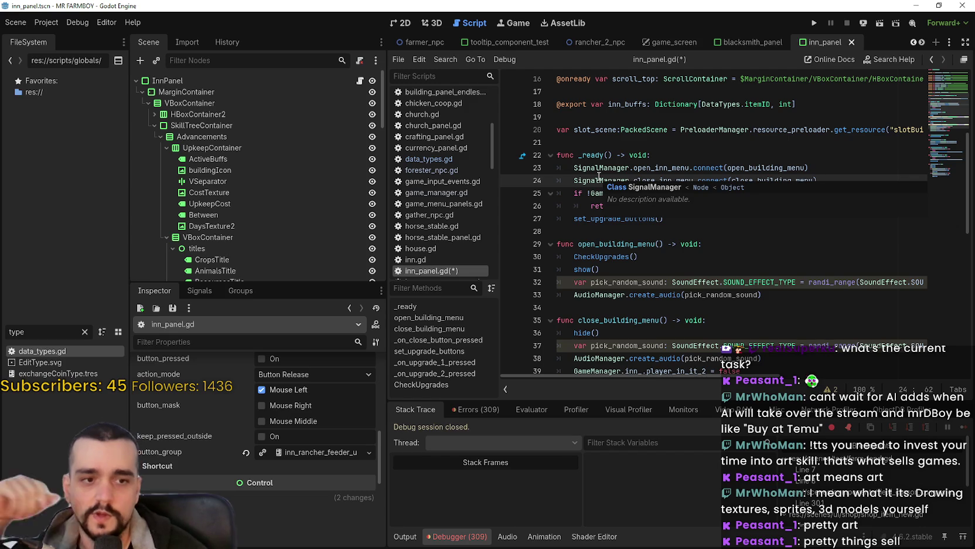
# Select the set_upgrade_buttons() call in _ready to review it.
pyautogui.click(599, 206)
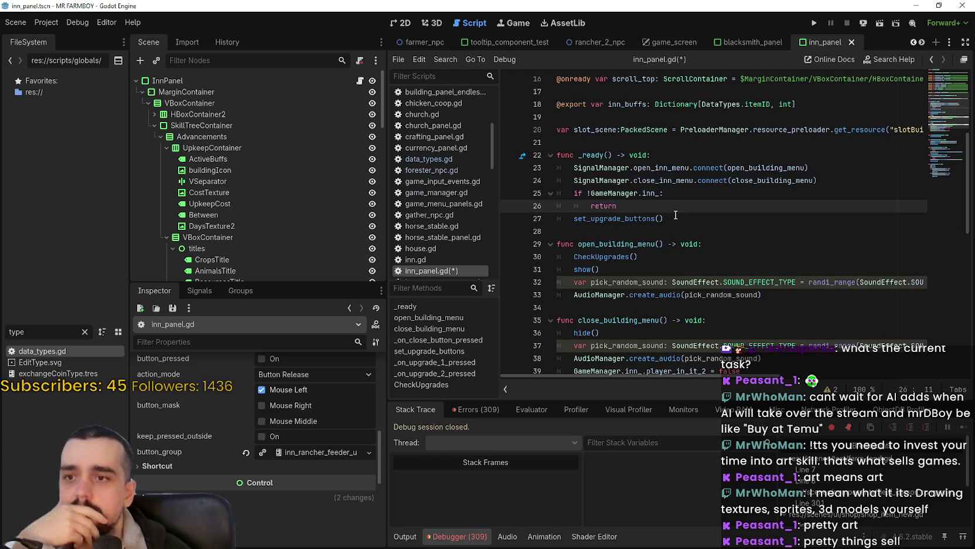
pyautogui.scroll(2, 676, 215)
pyautogui.click(707, 300)
pyautogui.click(704, 330)
pyautogui.click(695, 308)
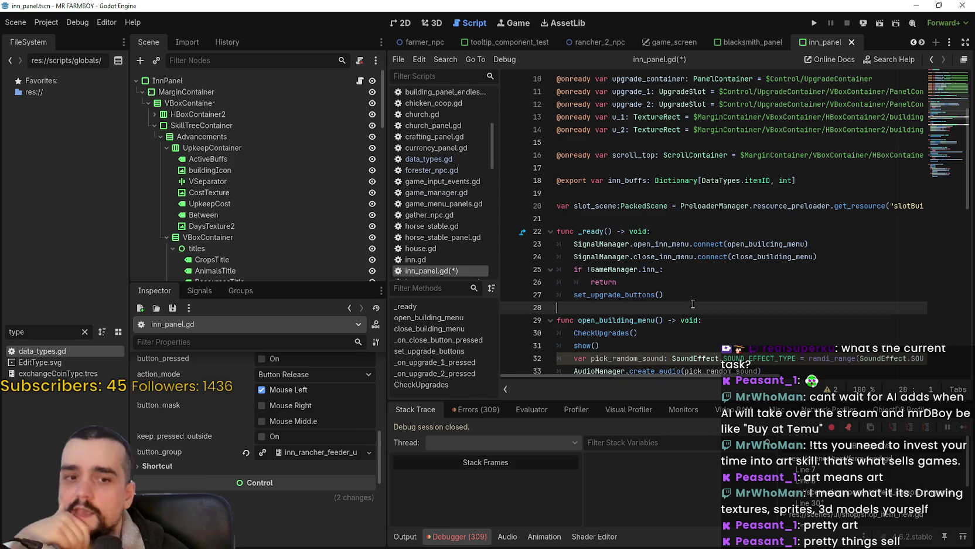
pyautogui.scroll(-2, 693, 306)
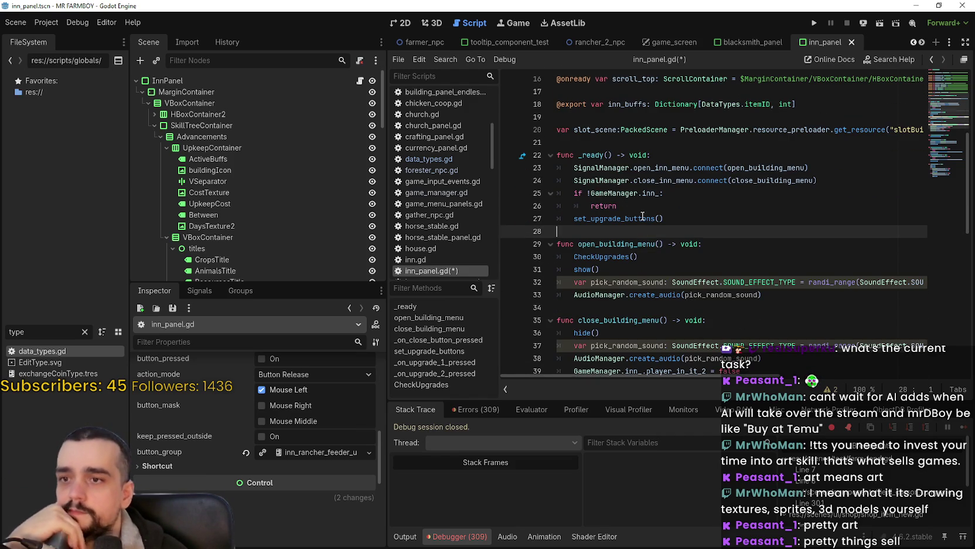
pyautogui.doubleClick(642, 217)
pyautogui.moveTo(699, 218); pyautogui.dragTo(575, 216)
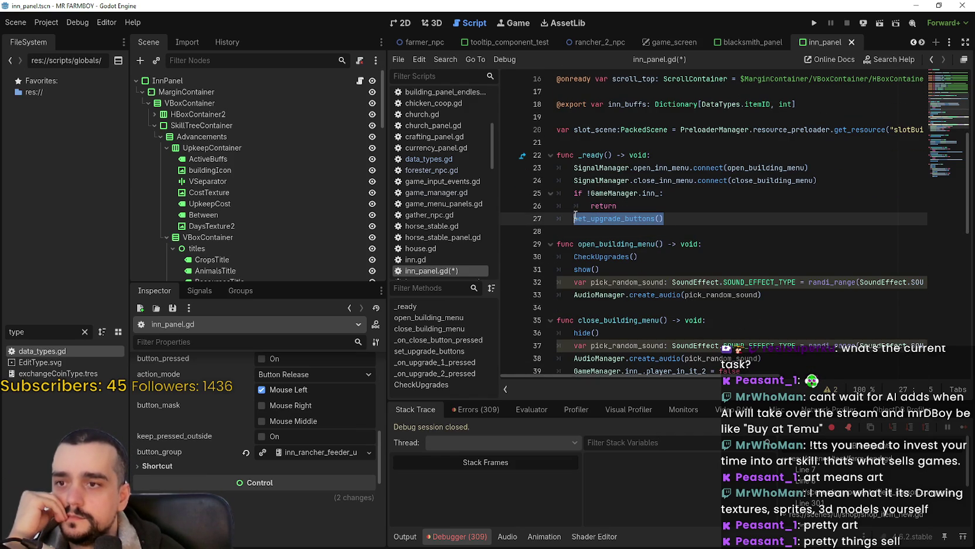
pyautogui.click(685, 226)
pyautogui.doubleClick(670, 219)
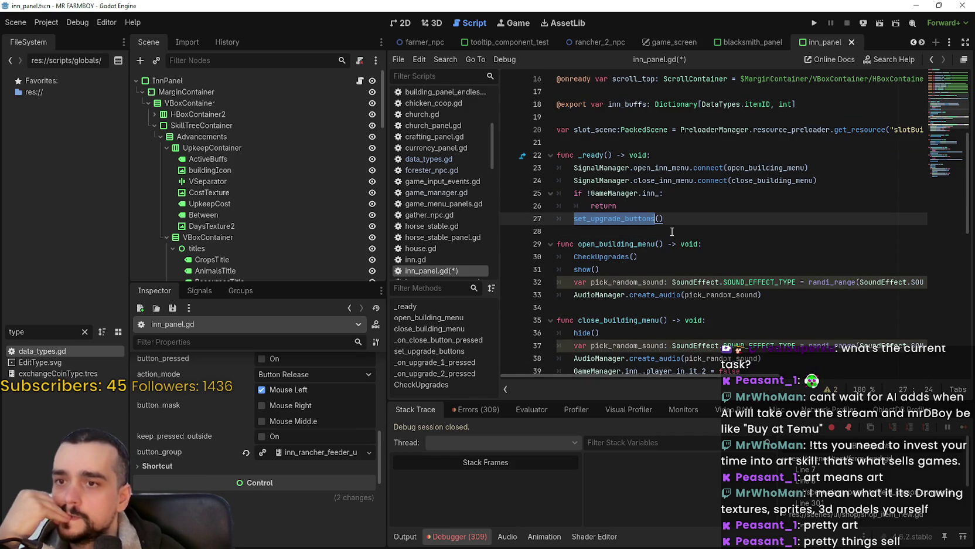
pyautogui.scroll(2, 671, 232)
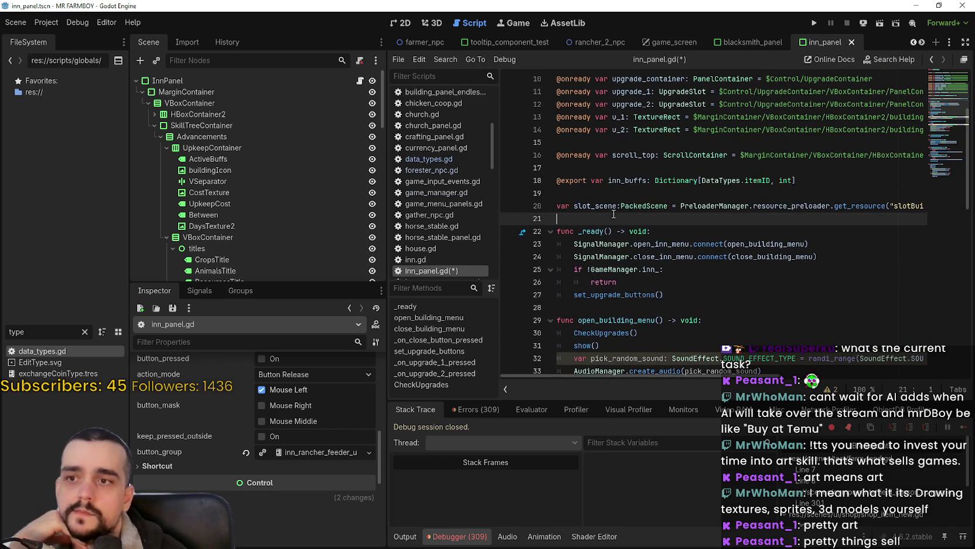
pyautogui.moveTo(669, 218); pyautogui.dragTo(592, 193)
pyautogui.press('Delete')
pyautogui.press('Delete')
pyautogui.scroll(1, 582, 231)
pyautogui.moveTo(581, 231)
pyautogui.mouseDown()
pyautogui.moveTo(556, 218)
pyautogui.moveTo(567, 213)
pyautogui.moveTo(560, 206)
pyautogui.mouseUp()
pyautogui.press('Delete')
pyautogui.press('Delete')
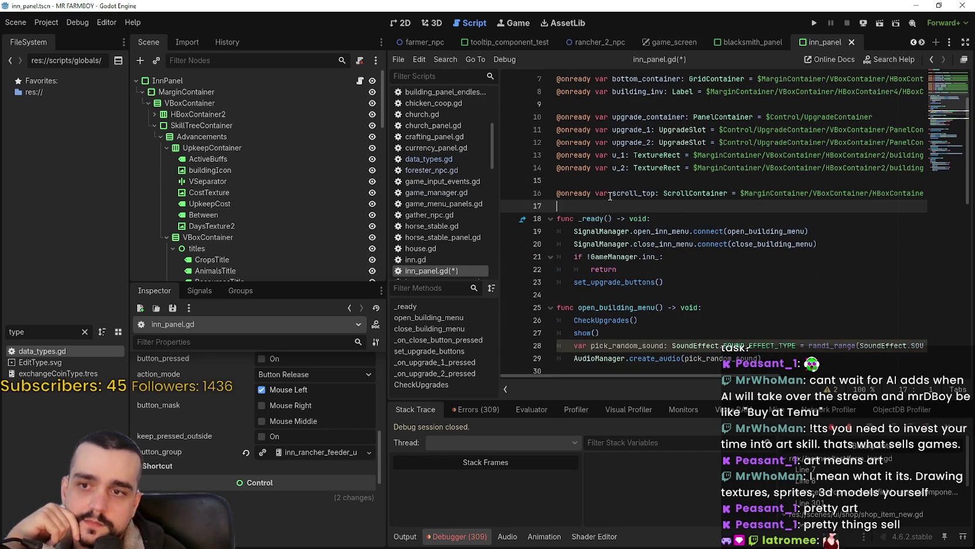
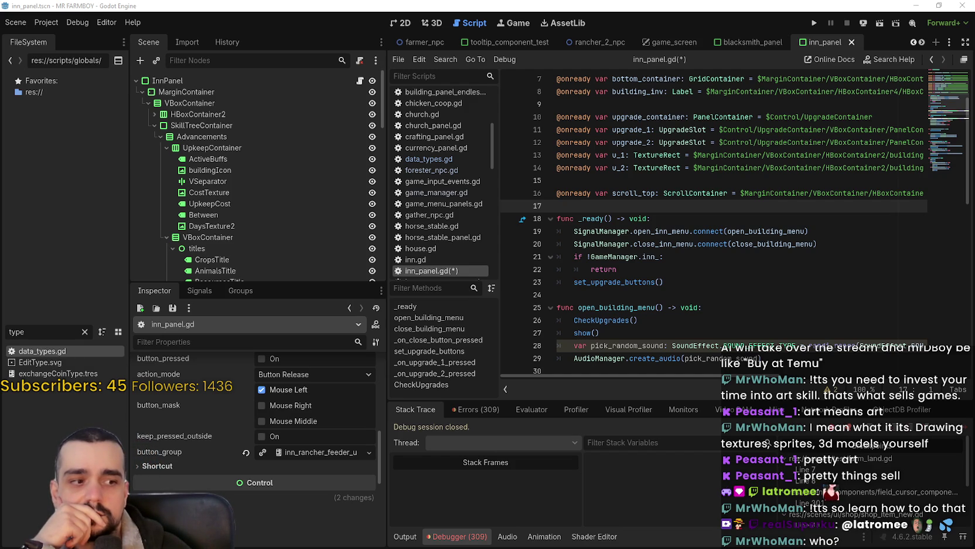
# Search the Steam store for 'Insign' and open the Insignia store page.
pyautogui.hotkey('alt', 'Tab')
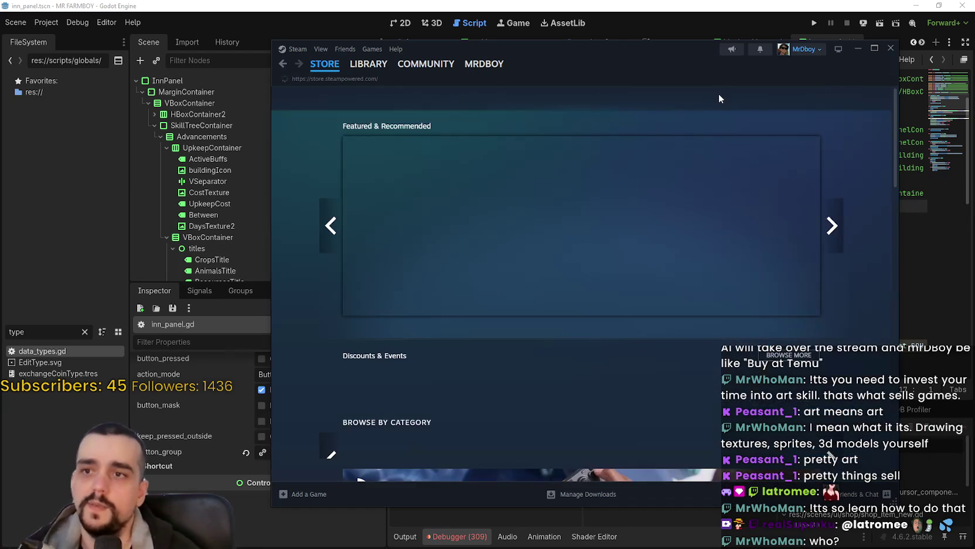
pyautogui.click(720, 98)
pyautogui.write('Insign')
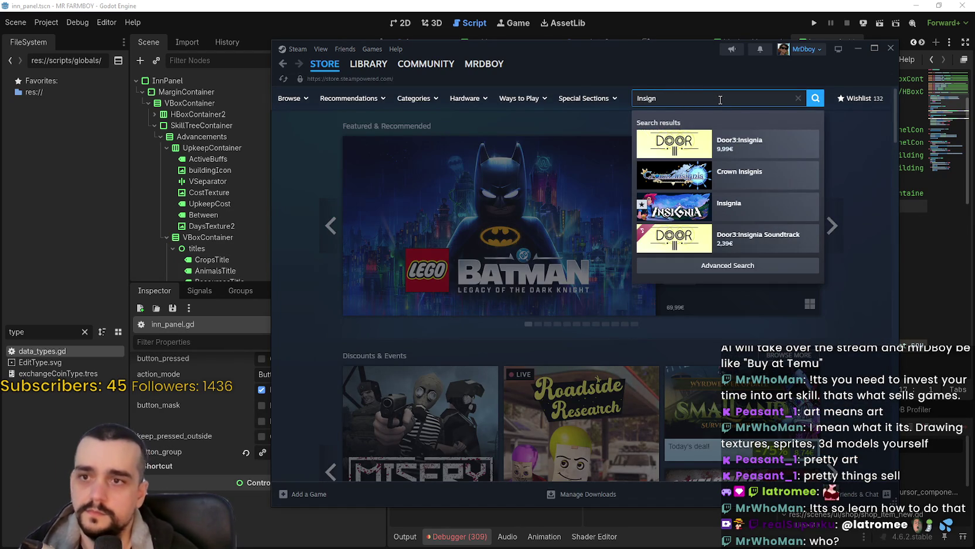
pyautogui.click(761, 209)
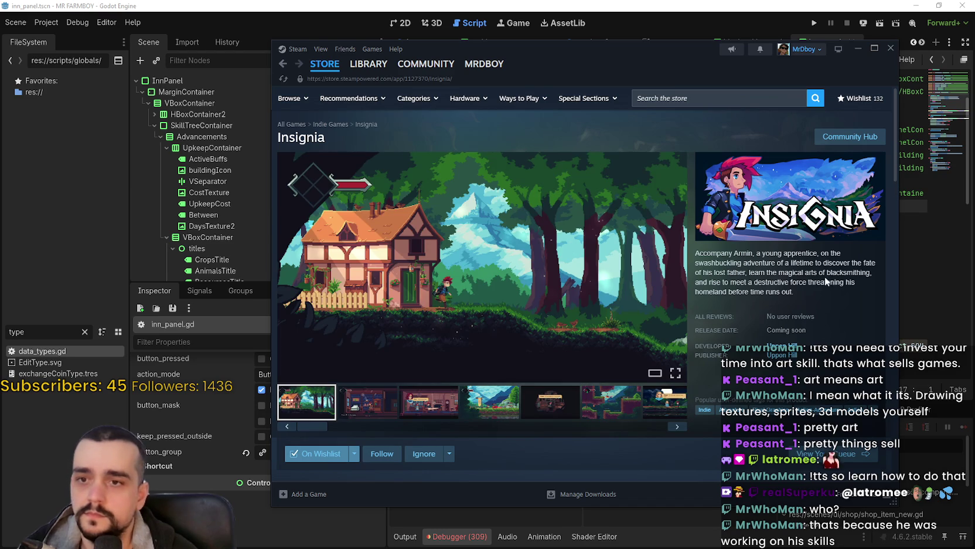
# Copy the Insignia page address and open the screenshot viewer at image 2 of 12.
pyautogui.rightClick(831, 279)
pyautogui.click(809, 313)
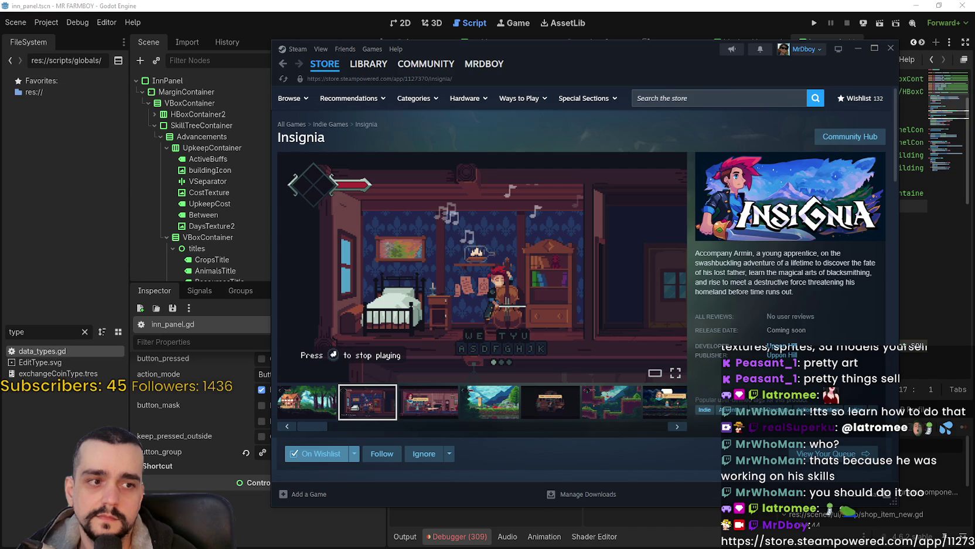
pyautogui.click(548, 279)
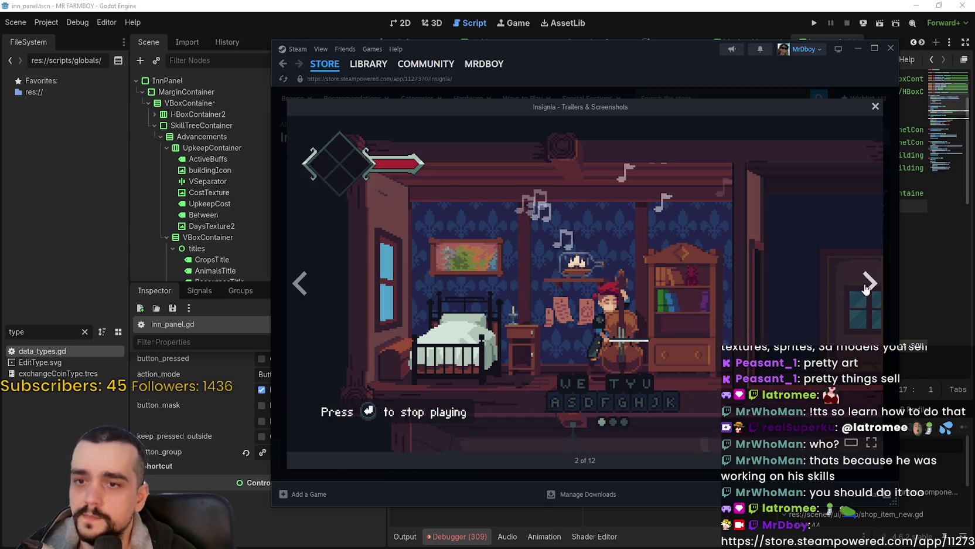
# Page through all twelve Insignia screenshots until the viewer wraps back to the first.
pyautogui.click(867, 286)
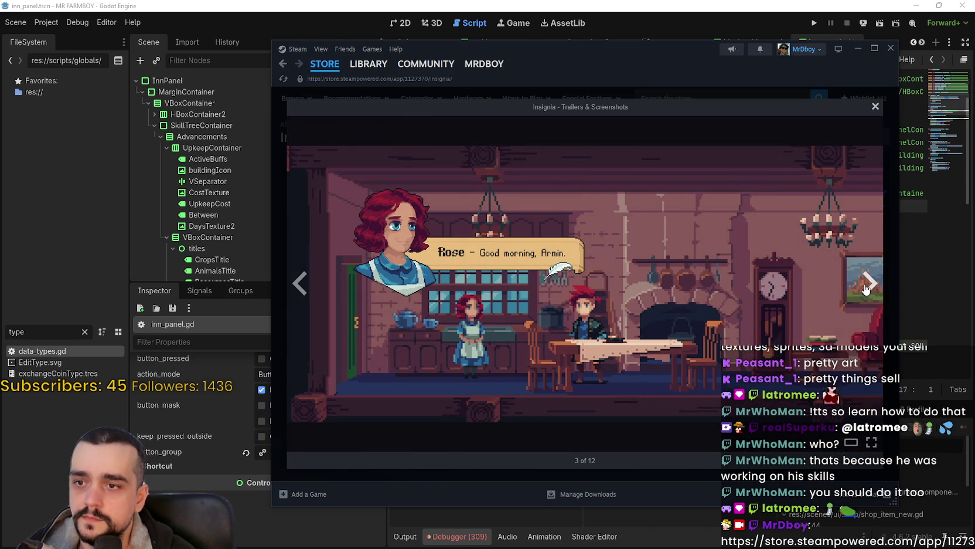
pyautogui.click(866, 286)
pyautogui.click(866, 286)
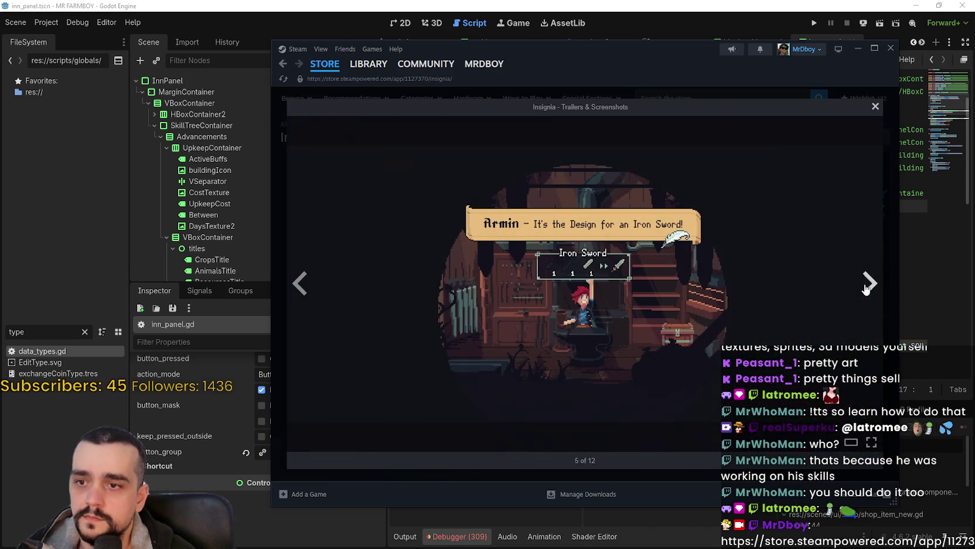
pyautogui.click(887, 293)
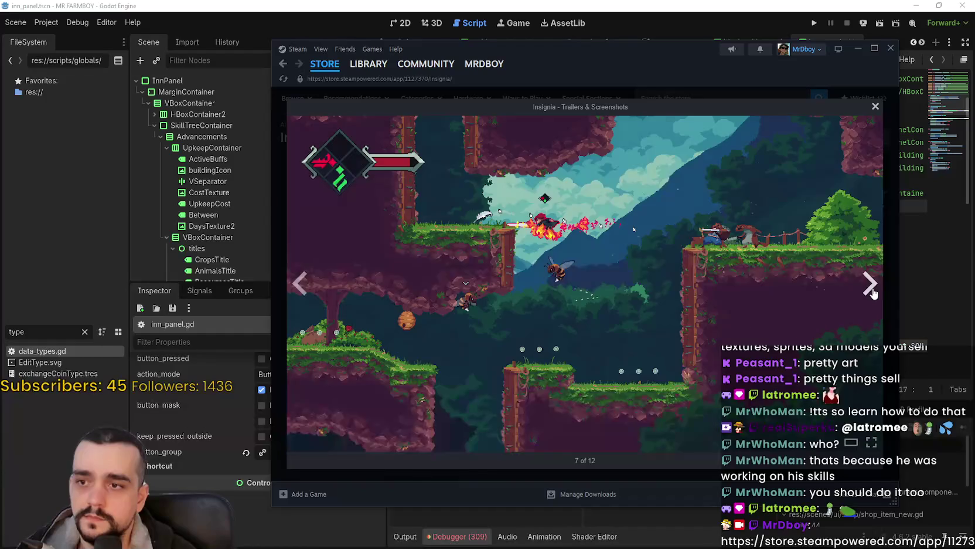
pyautogui.click(887, 294)
pyautogui.click(887, 293)
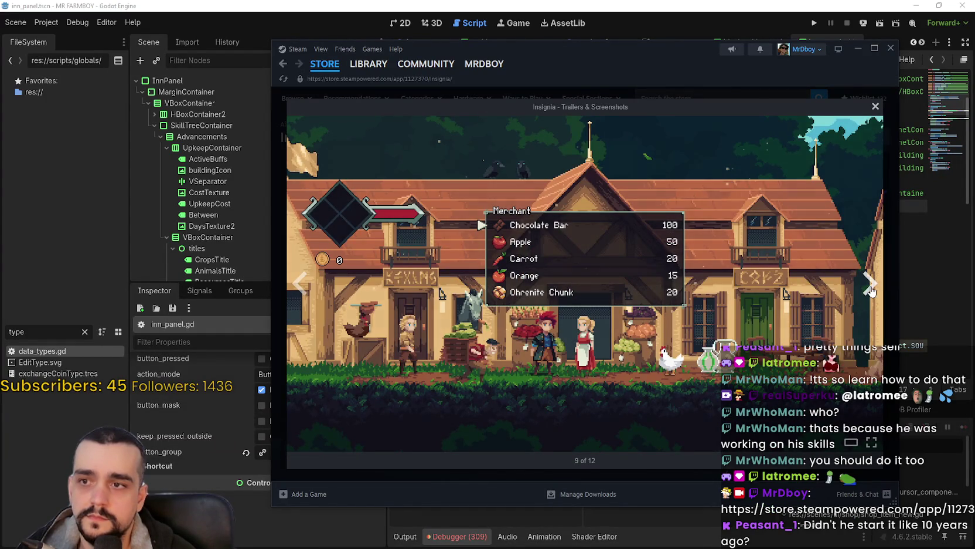
pyautogui.click(871, 290)
pyautogui.click(871, 291)
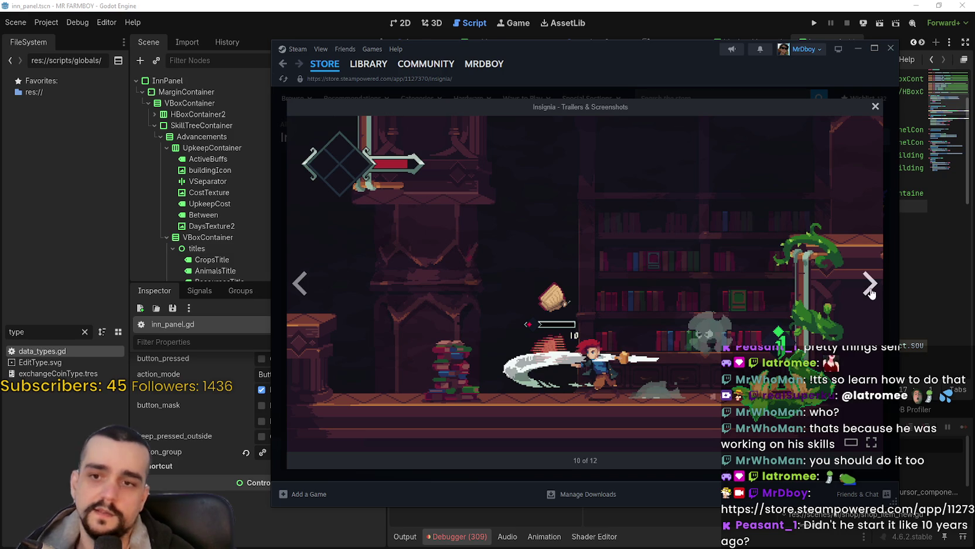
pyautogui.click(871, 291)
pyautogui.click(870, 287)
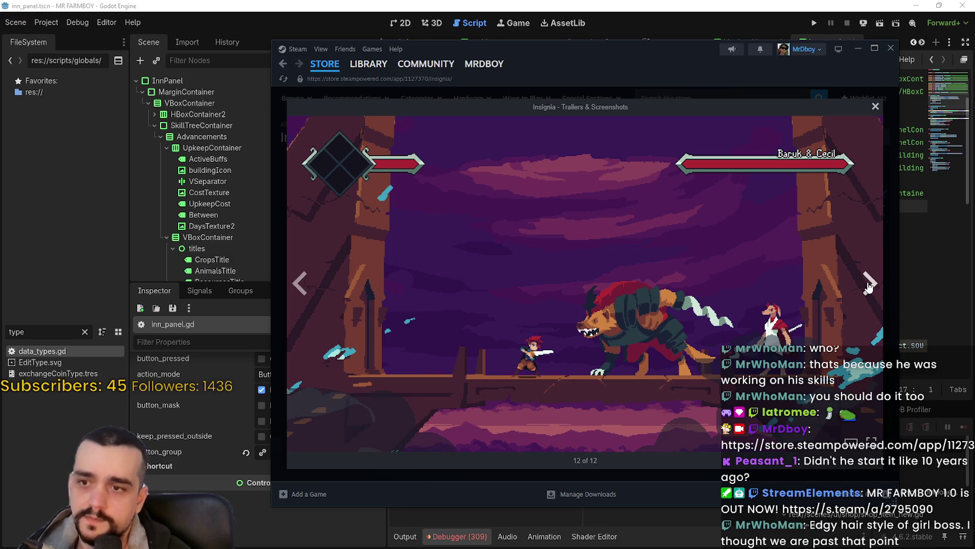
pyautogui.click(868, 286)
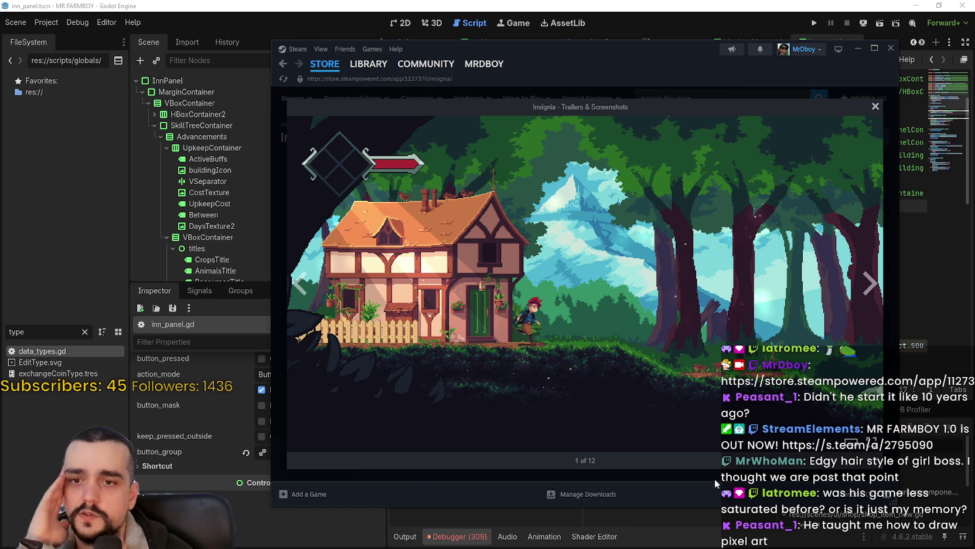
# Close the screenshot viewer, return to the store front page and close Steam.
pyautogui.click(875, 109)
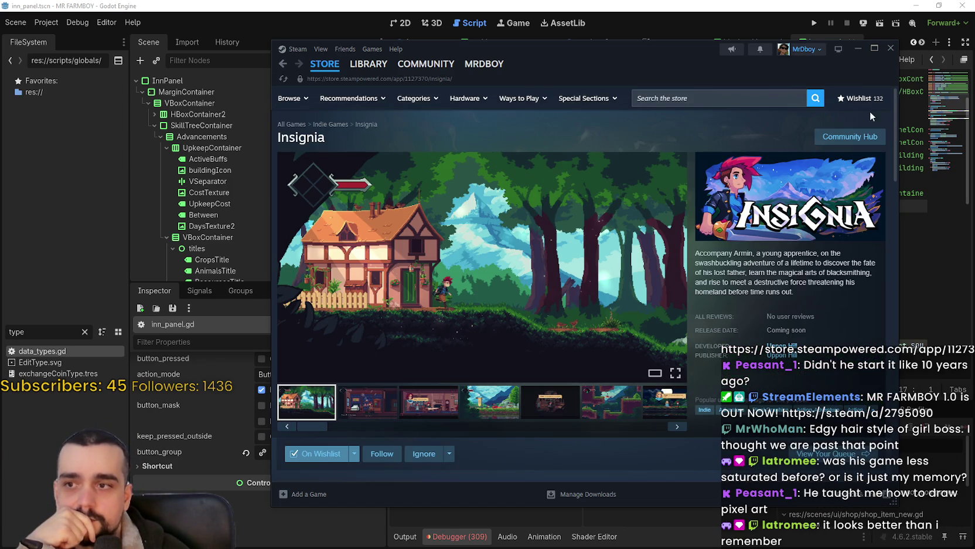
pyautogui.click(327, 67)
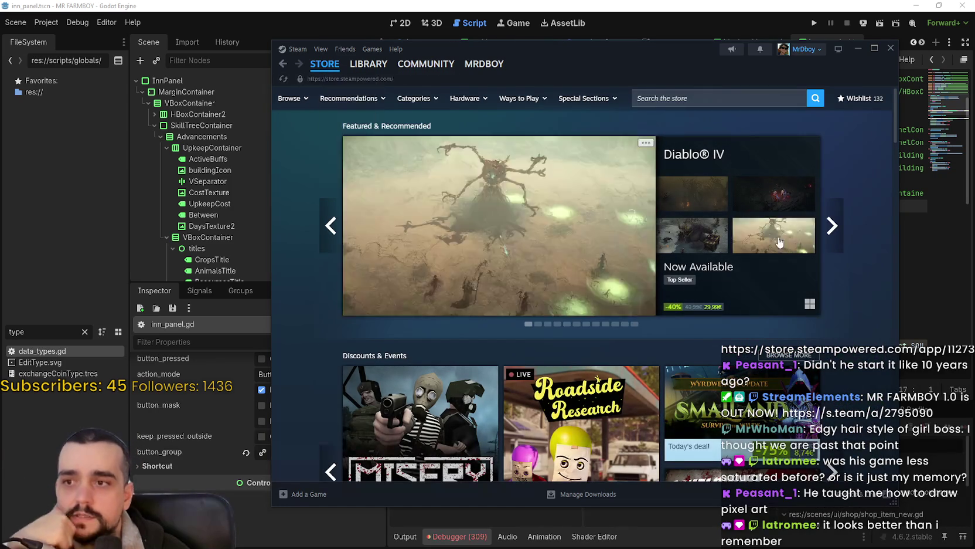
pyautogui.click(890, 47)
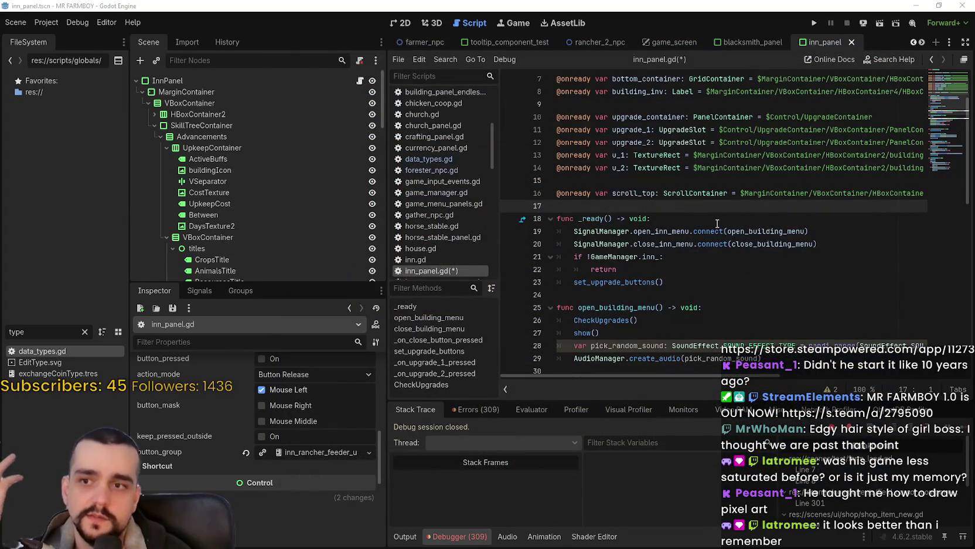
# Look over the scroll_top variable and _ready function lines in inn_panel.gd.
pyautogui.moveTo(680, 206); pyautogui.dragTo(561, 179)
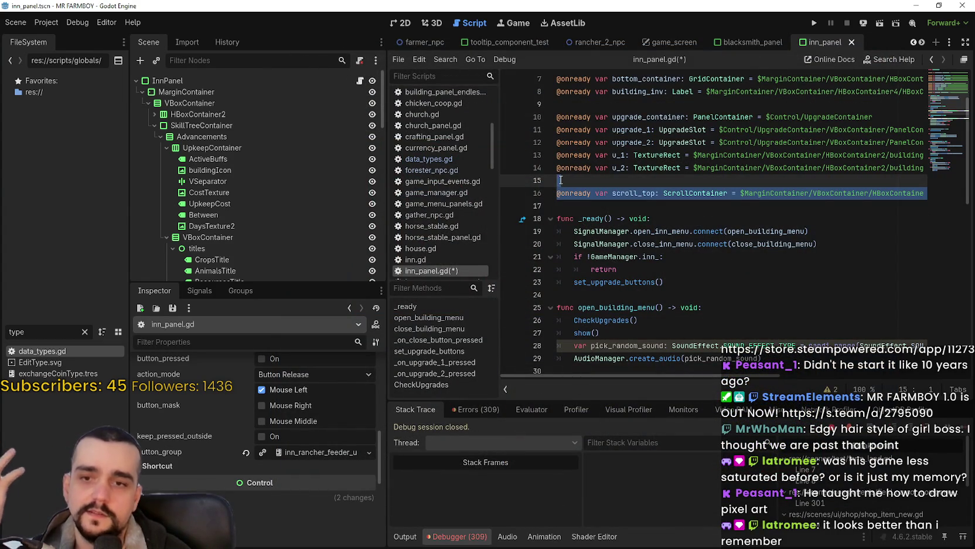
pyautogui.click(676, 334)
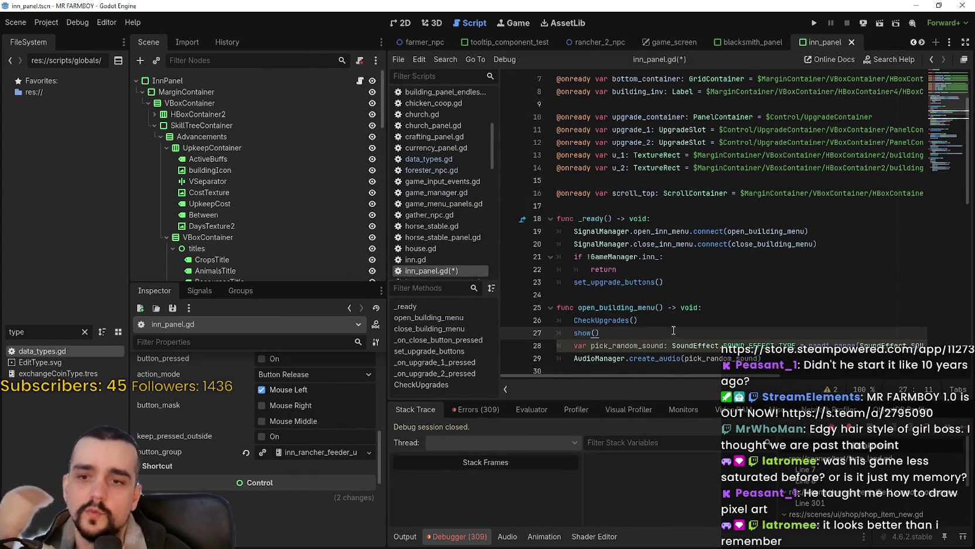
pyautogui.click(659, 303)
pyautogui.click(654, 295)
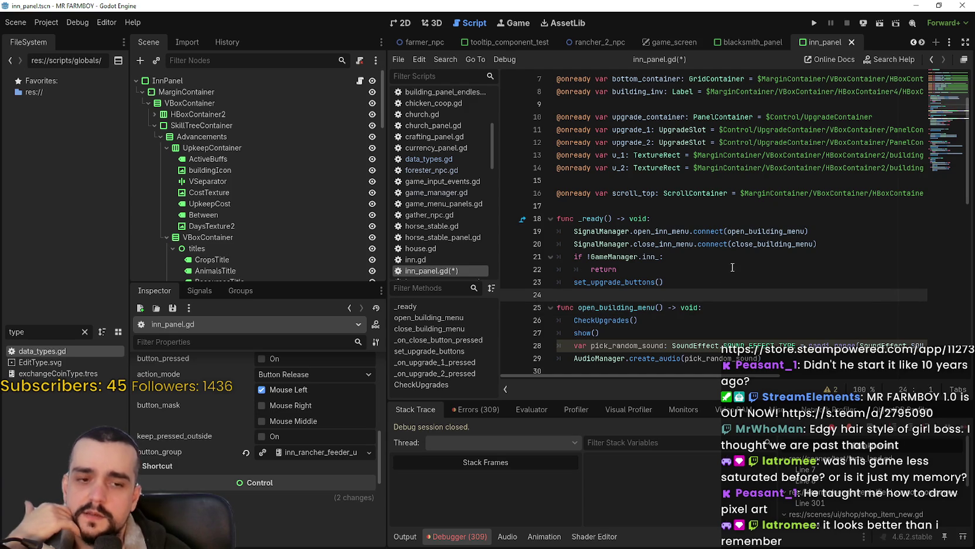
pyautogui.click(675, 280)
pyautogui.moveTo(668, 272)
pyautogui.mouseDown()
pyautogui.moveTo(586, 232)
pyautogui.moveTo(570, 194)
pyautogui.moveTo(548, 180)
pyautogui.mouseUp()
pyautogui.click(569, 193)
pyautogui.click(577, 206)
pyautogui.scroll(1, 614, 250)
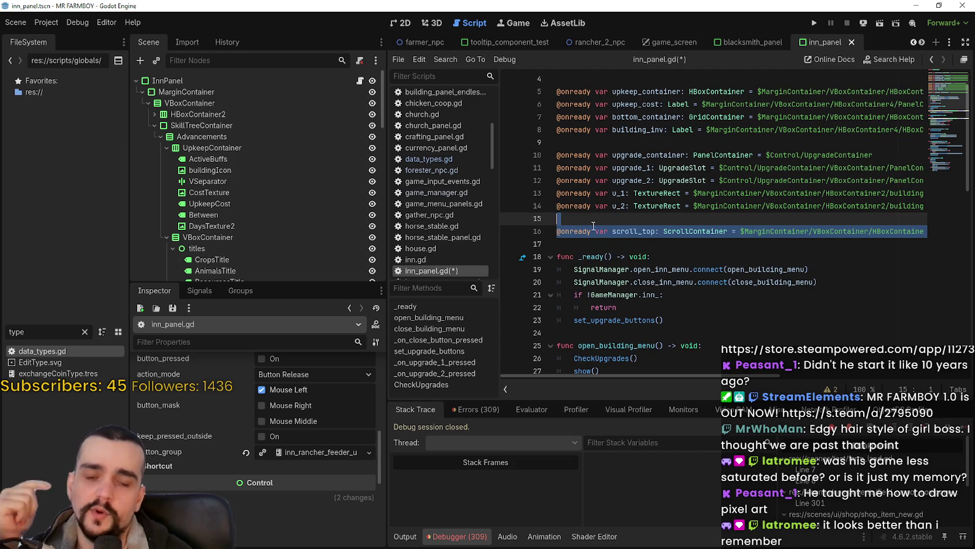
pyautogui.press('Delete')
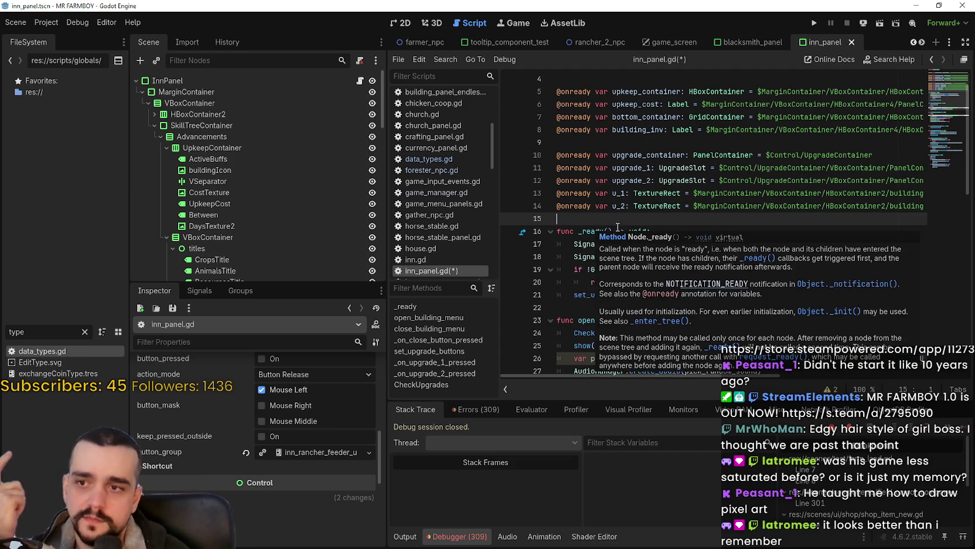
pyautogui.scroll(1, 630, 131)
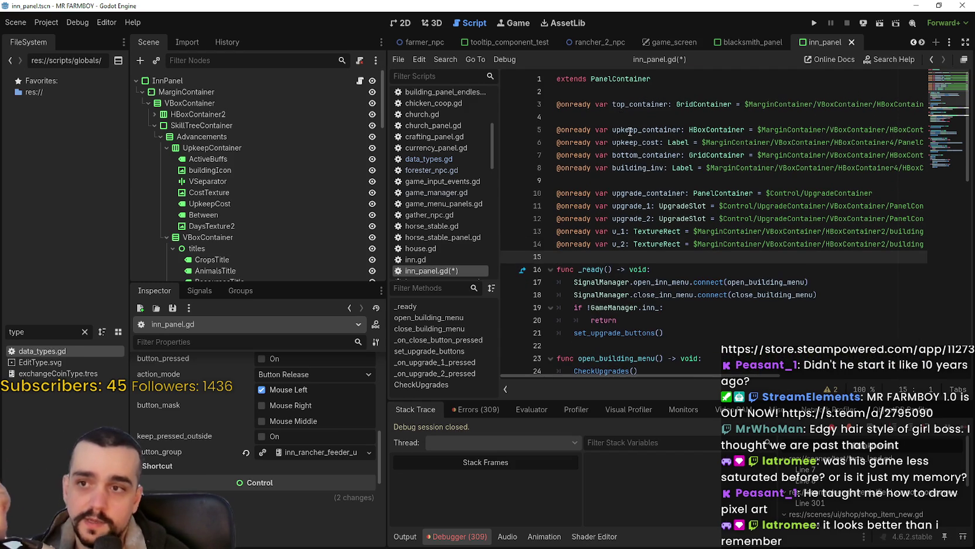
pyautogui.click(639, 175)
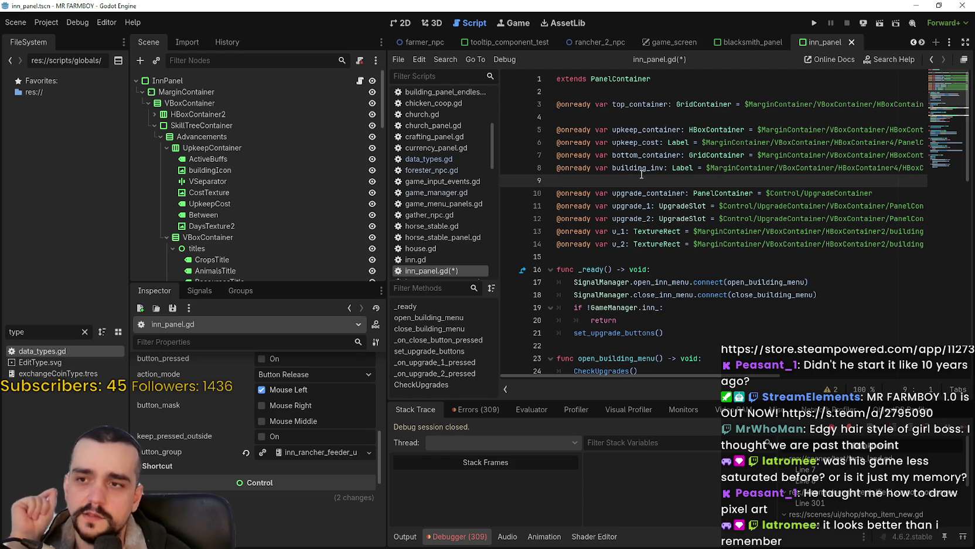
pyautogui.click(402, 24)
pyautogui.scroll(2, 707, 215)
pyautogui.scroll(1, 706, 214)
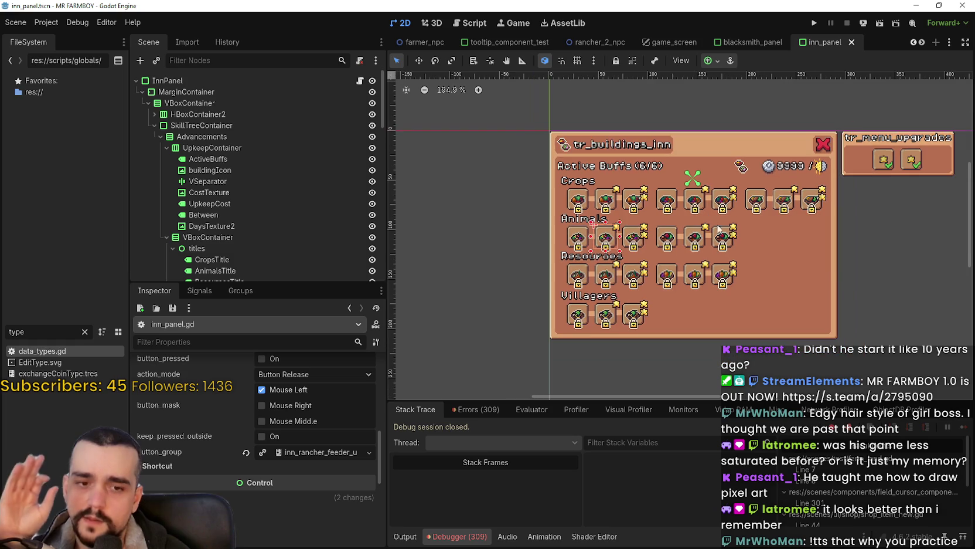
pyautogui.scroll(1, 754, 244)
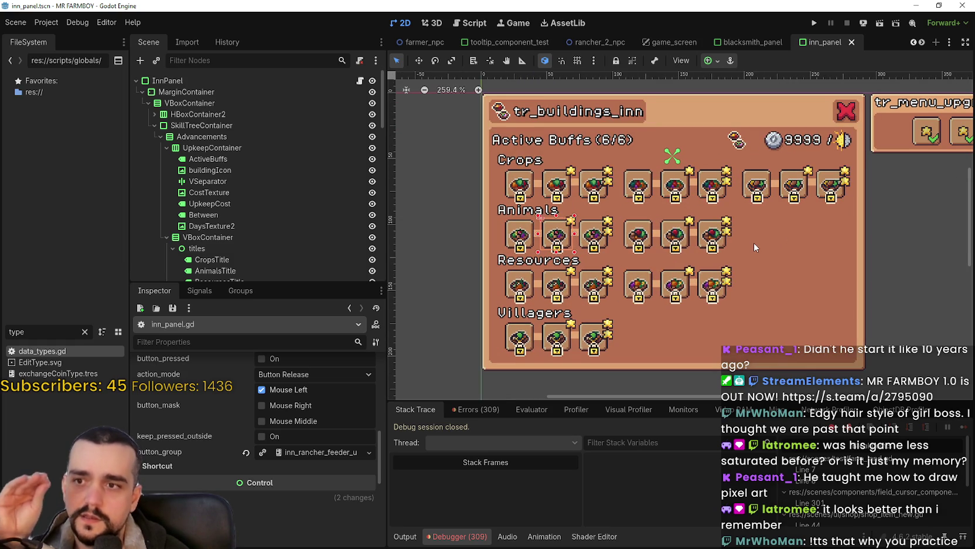
pyautogui.scroll(-2, 753, 246)
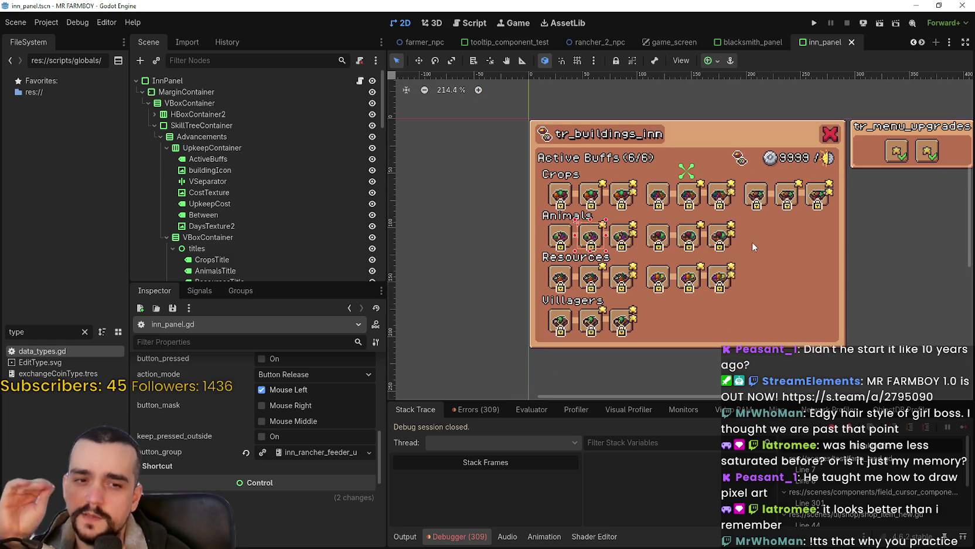
pyautogui.scroll(1, 752, 241)
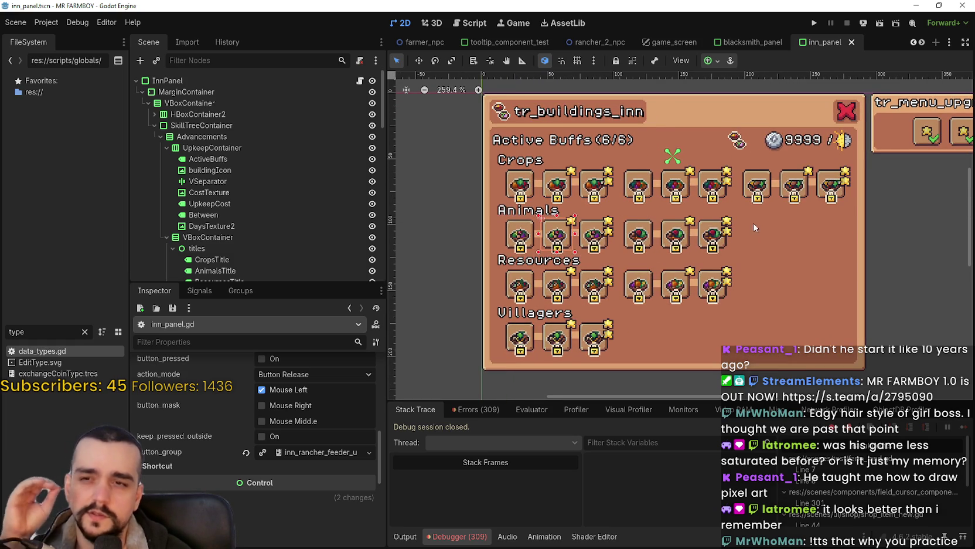
pyautogui.scroll(-1, 762, 208)
pyautogui.scroll(3, 751, 219)
pyautogui.rightClick(751, 218)
pyautogui.scroll(-3, 750, 223)
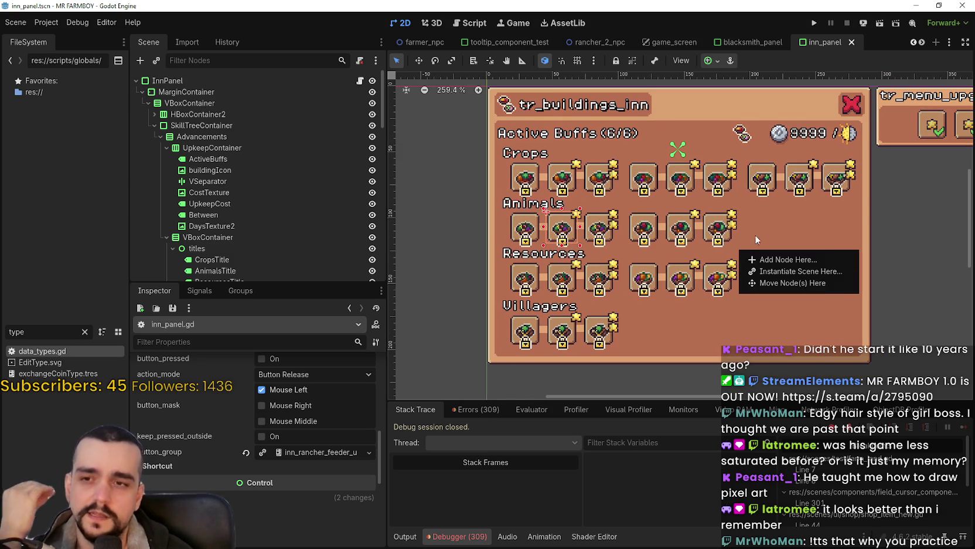
pyautogui.click(804, 127)
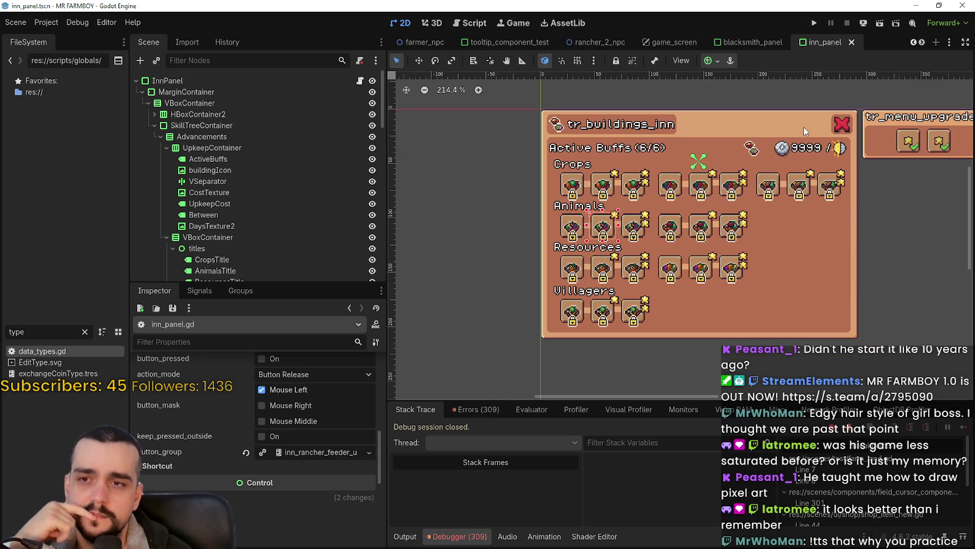
pyautogui.scroll(3, 711, 246)
pyautogui.scroll(-2, 711, 247)
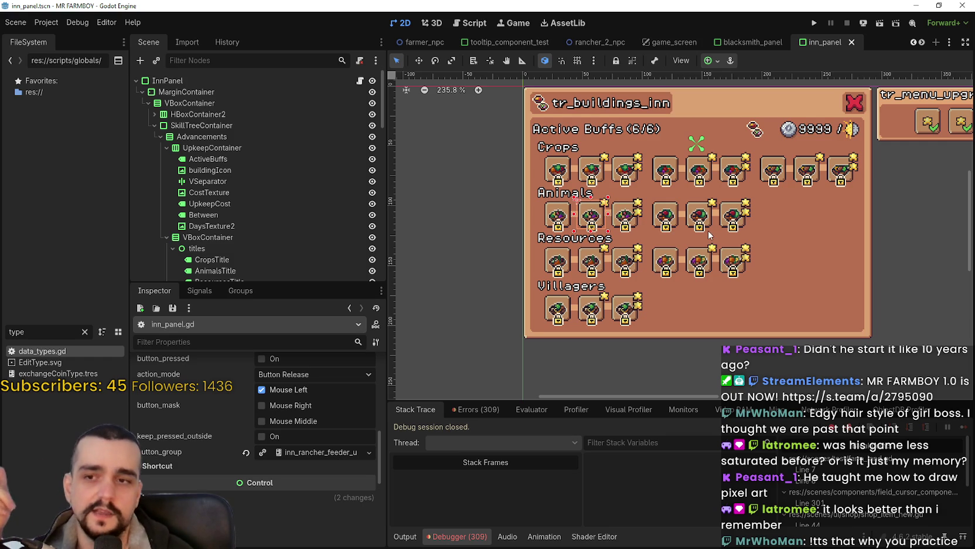
pyautogui.scroll(1, 709, 234)
pyautogui.scroll(-2, 709, 377)
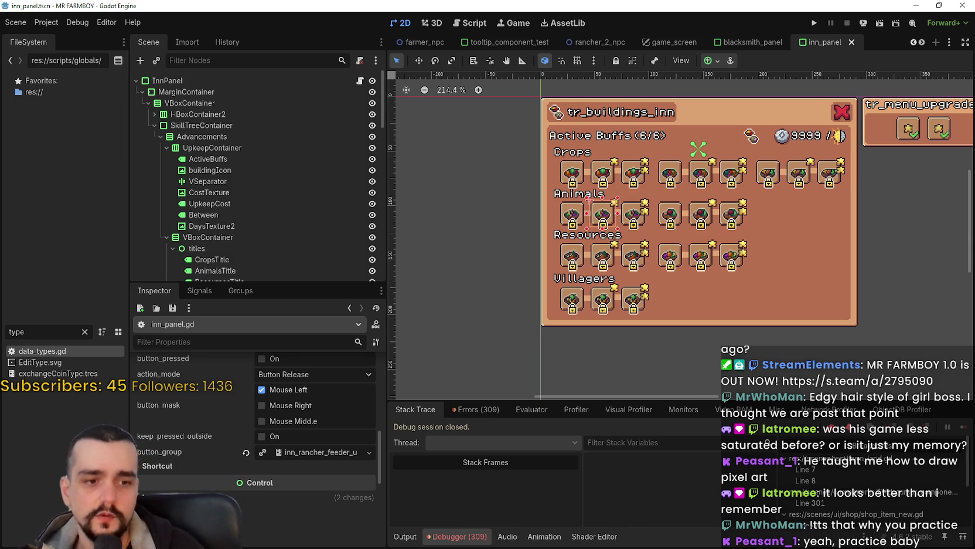
# Return Steam to the Insignia game page and highlight its playtest invitation text.
pyautogui.hotkey('alt', 'Tab')
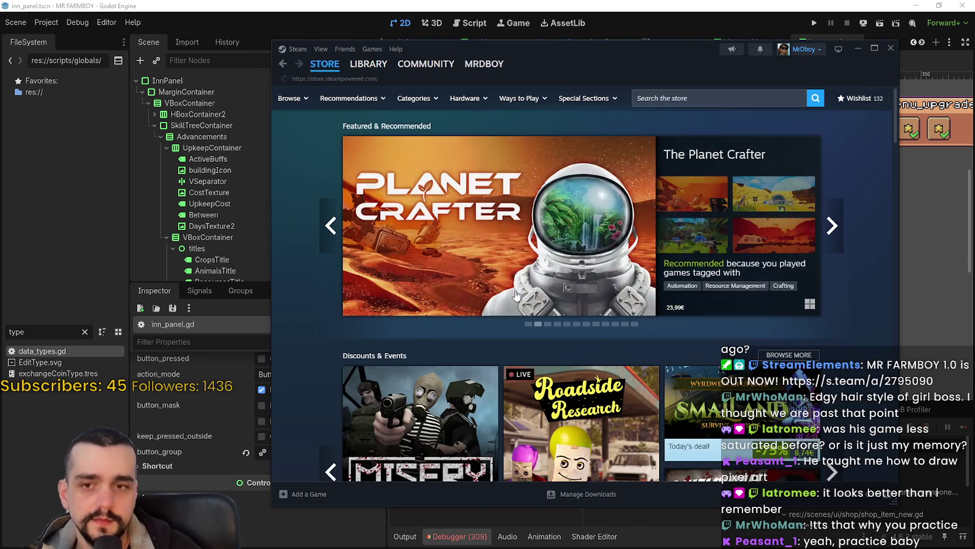
pyautogui.click(283, 65)
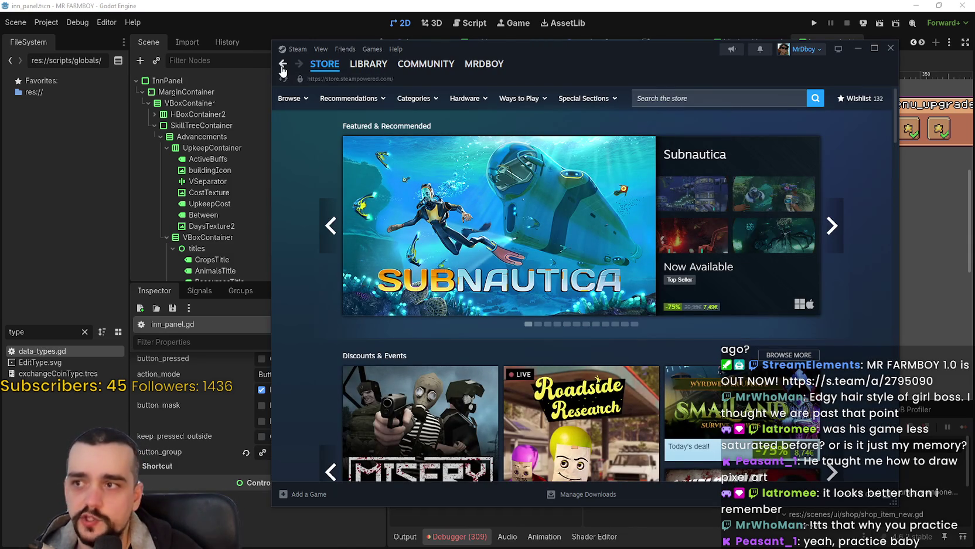
pyautogui.click(283, 64)
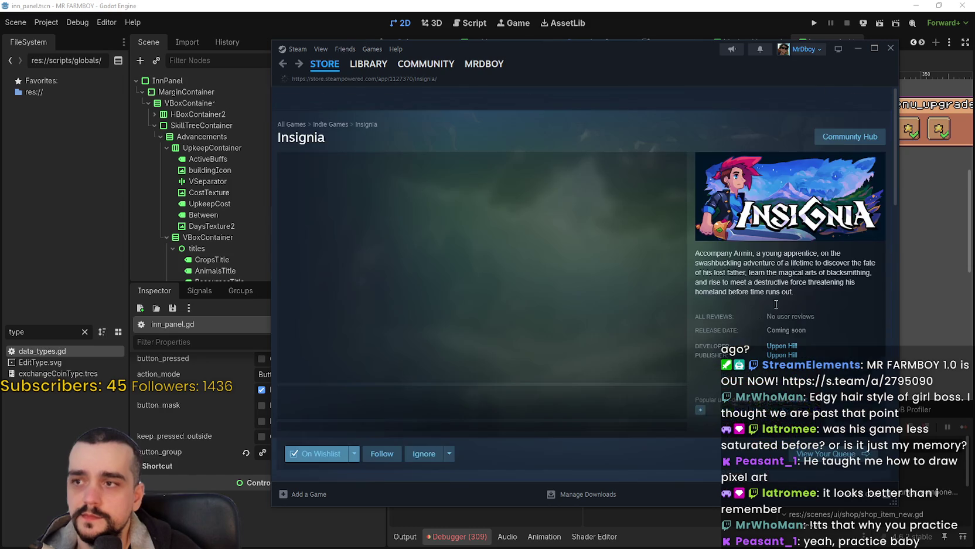
pyautogui.scroll(-5, 602, 335)
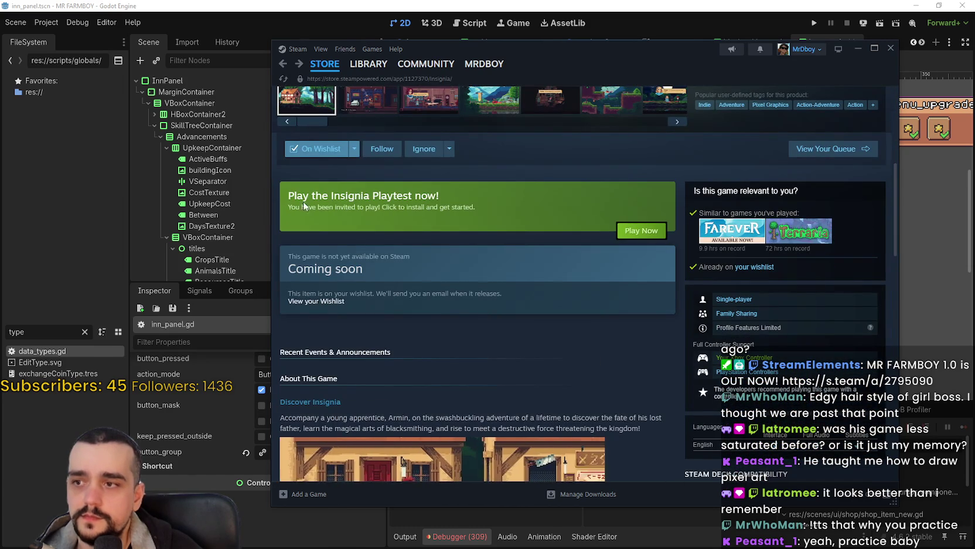
pyautogui.moveTo(287, 195); pyautogui.dragTo(527, 221)
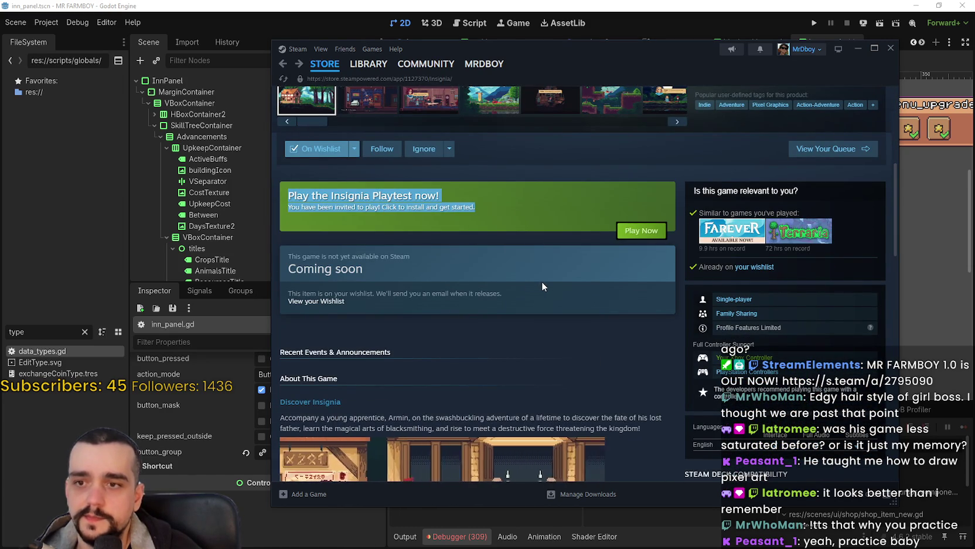
pyautogui.scroll(3, 527, 284)
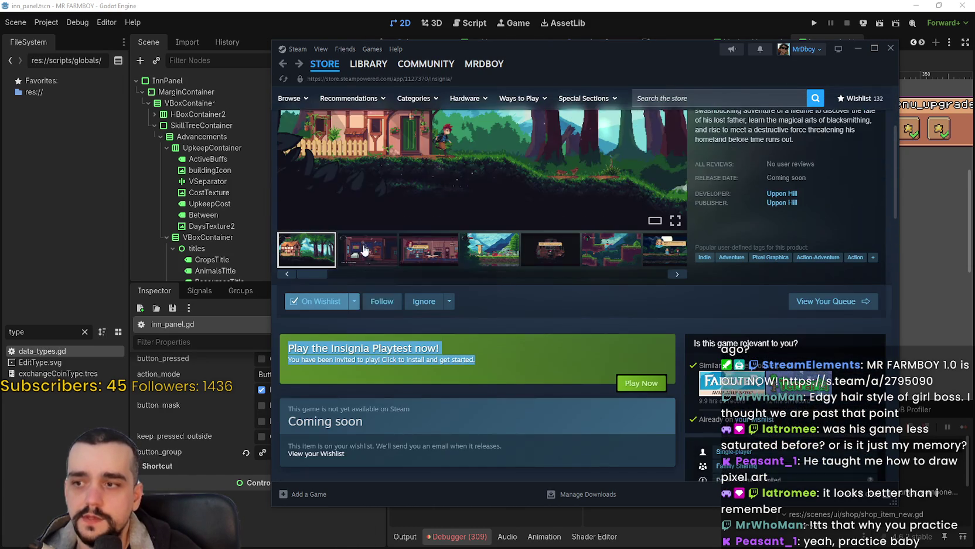
# Open the Insignia screenshots full size, step through to the last one, and close the viewer.
pyautogui.click(364, 251)
pyautogui.click(492, 249)
pyautogui.click(516, 176)
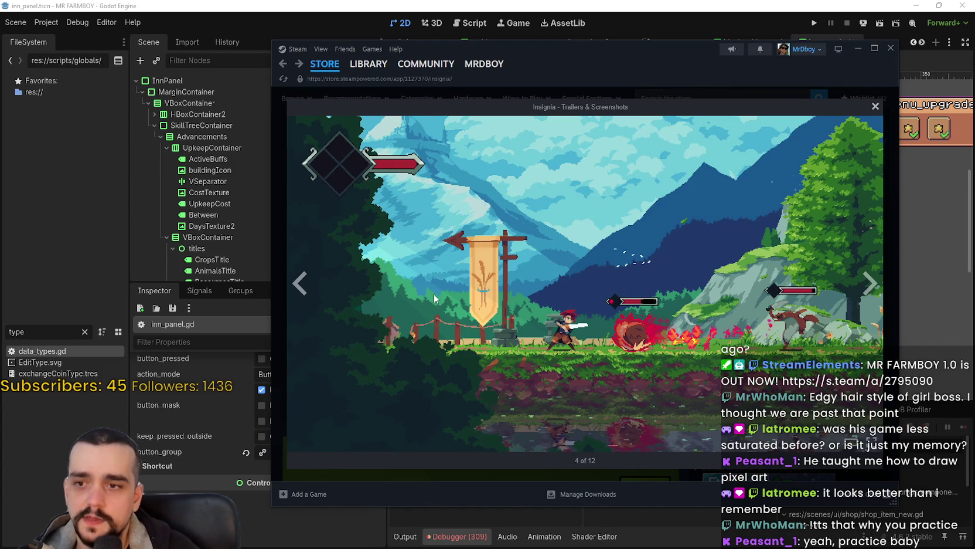
pyautogui.click(873, 292)
pyautogui.click(874, 294)
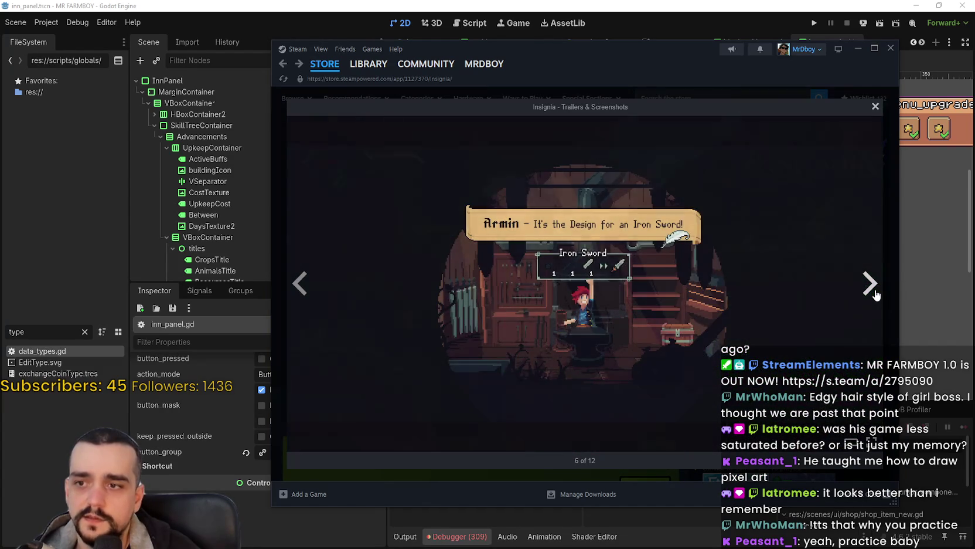
pyautogui.click(875, 295)
pyautogui.click(875, 294)
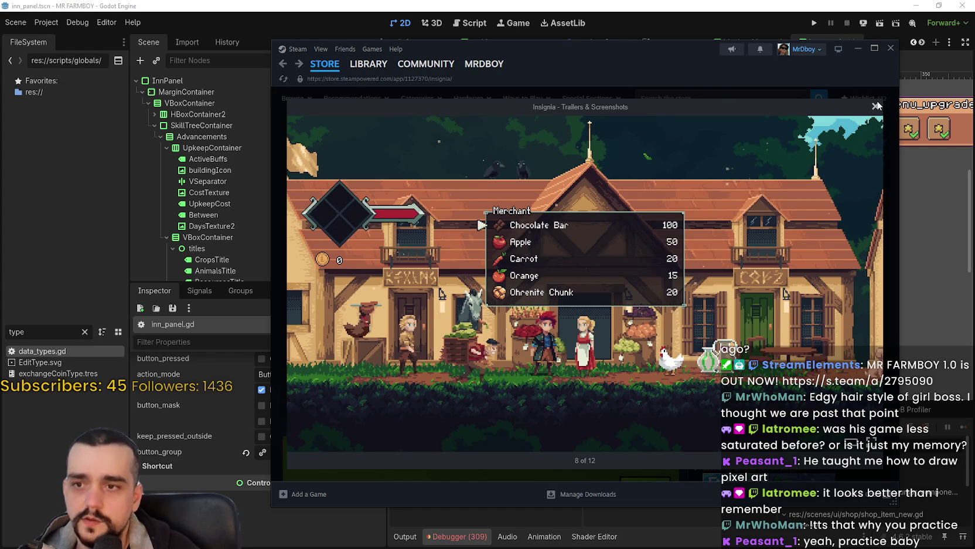
pyautogui.click(875, 282)
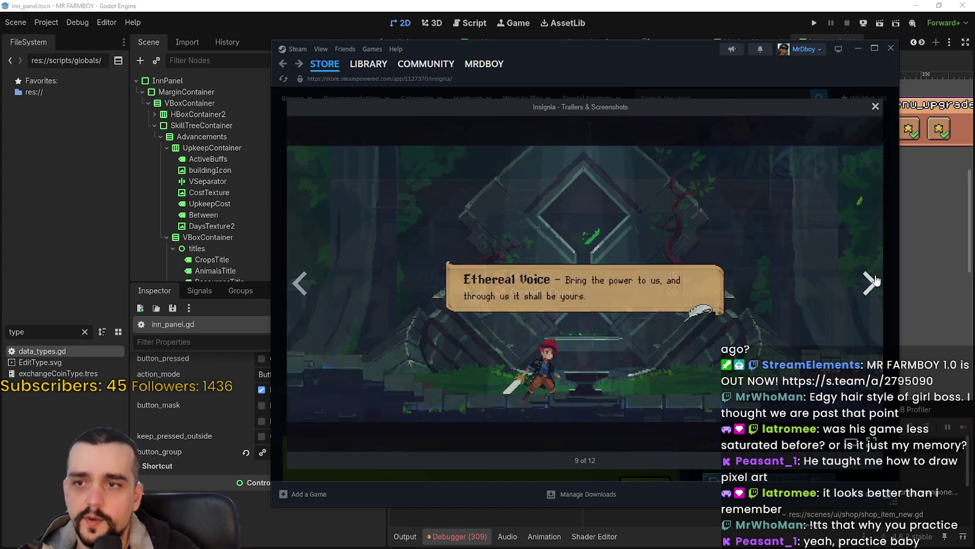
pyautogui.click(871, 284)
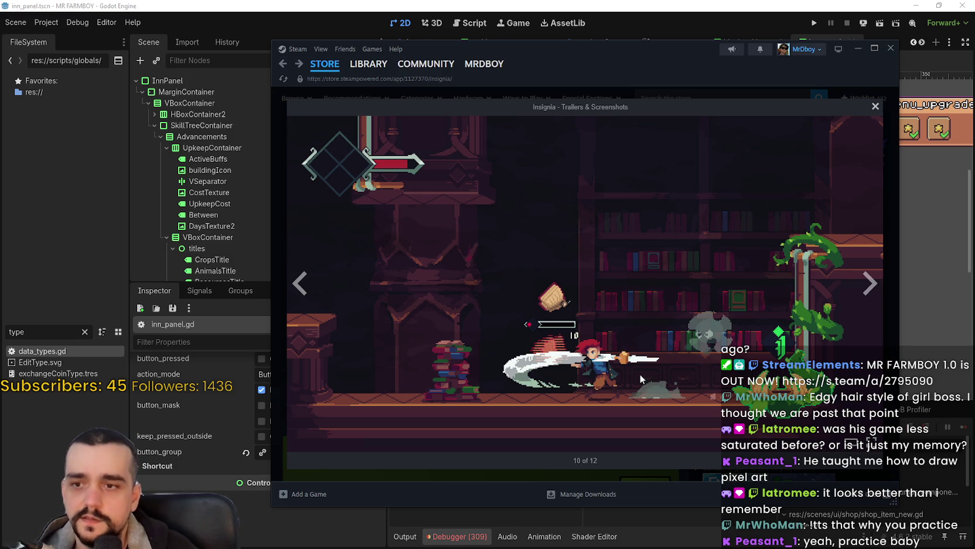
pyautogui.click(871, 283)
pyautogui.click(871, 282)
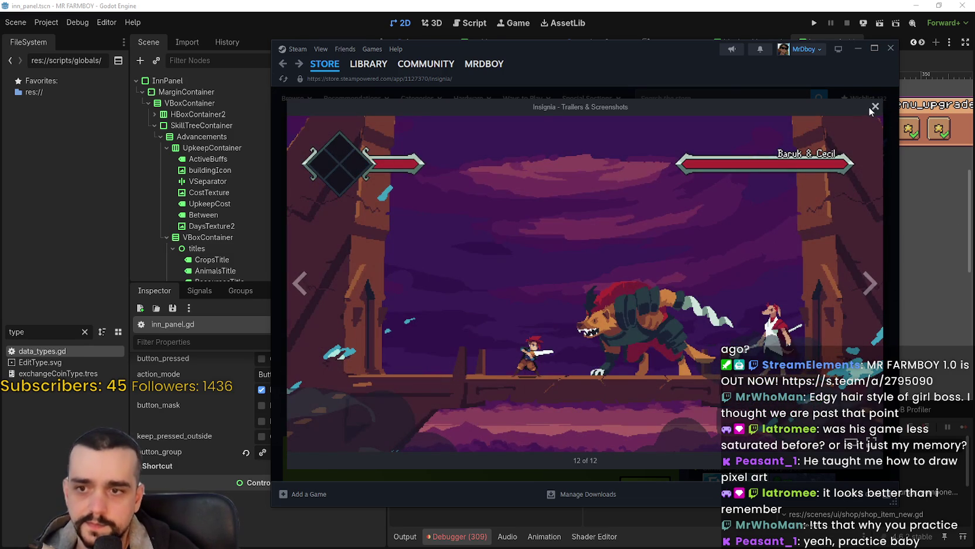
pyautogui.click(875, 108)
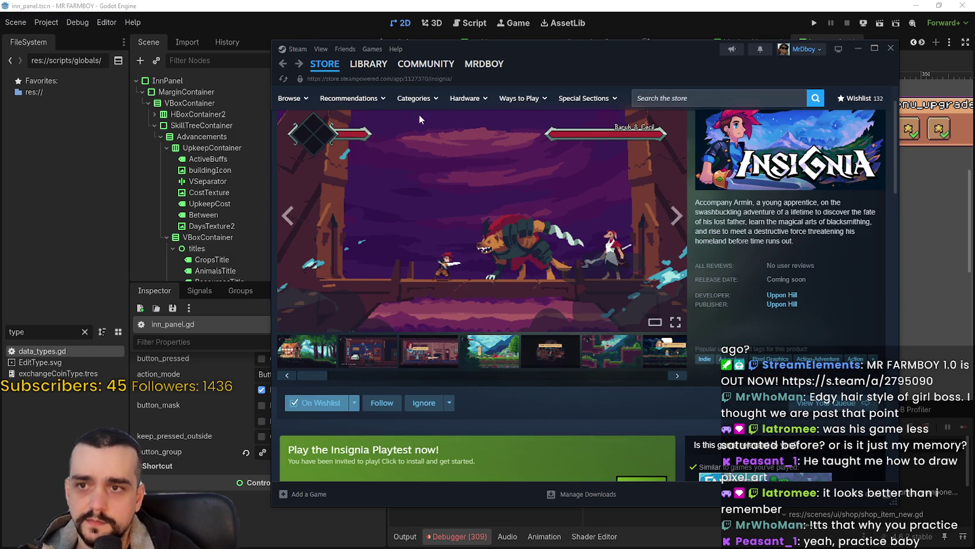
# Go to the Steam store front page and close Steam.
pyautogui.scroll(2, 419, 115)
pyautogui.moveTo(322, 68)
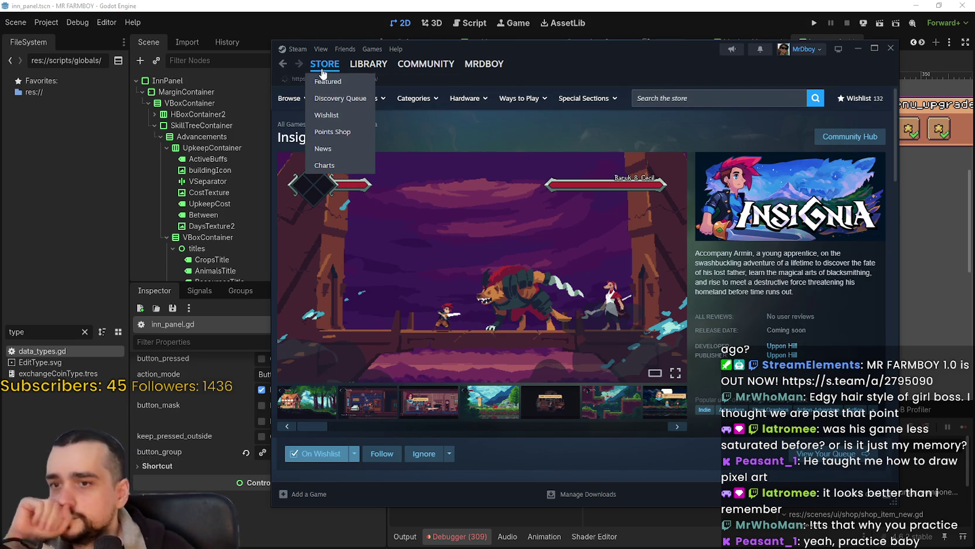
pyautogui.click(321, 68)
pyautogui.click(891, 47)
# Save the inn panel scene and select the third Animals upgrade slot.
pyautogui.scroll(3, 619, 262)
pyautogui.hotkey('ctrl', 's')
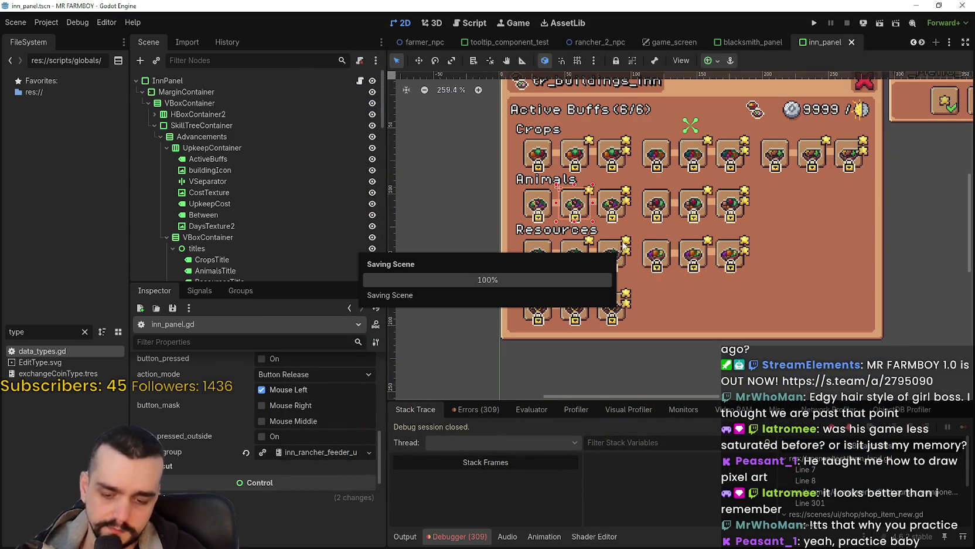
pyautogui.scroll(-1, 698, 239)
pyautogui.scroll(1, 680, 246)
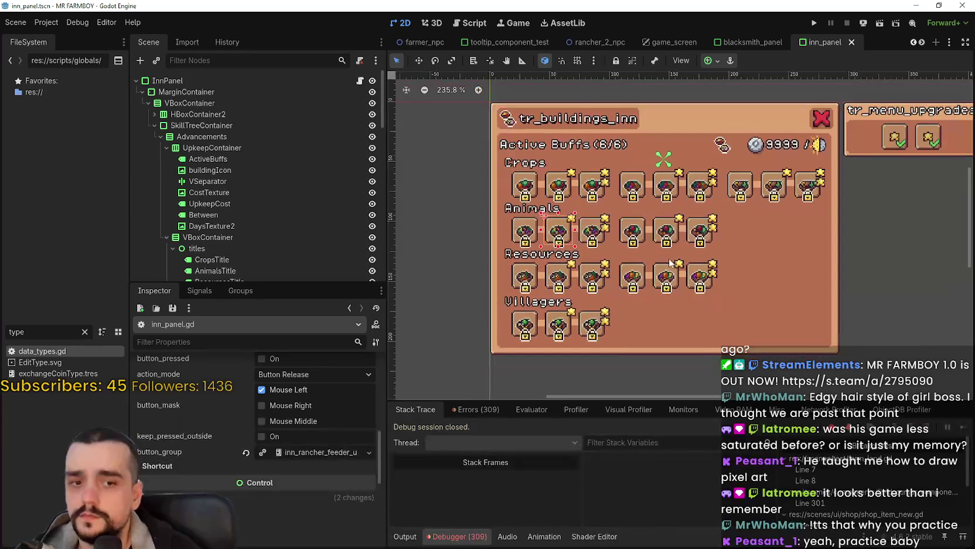
pyautogui.scroll(1, 667, 257)
pyautogui.scroll(1, 662, 246)
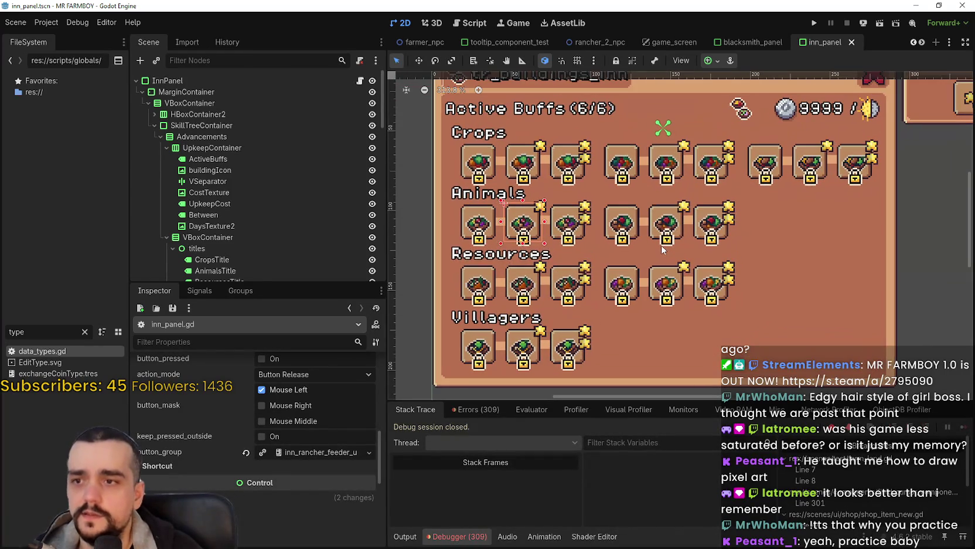
pyautogui.click(578, 225)
pyautogui.scroll(2, 581, 227)
pyautogui.scroll(1, 326, 474)
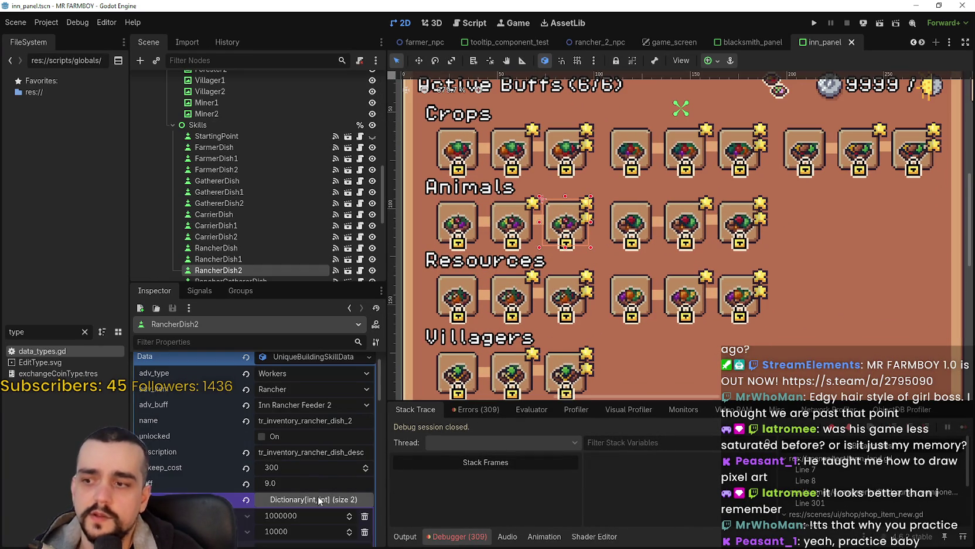
pyautogui.scroll(1, 318, 492)
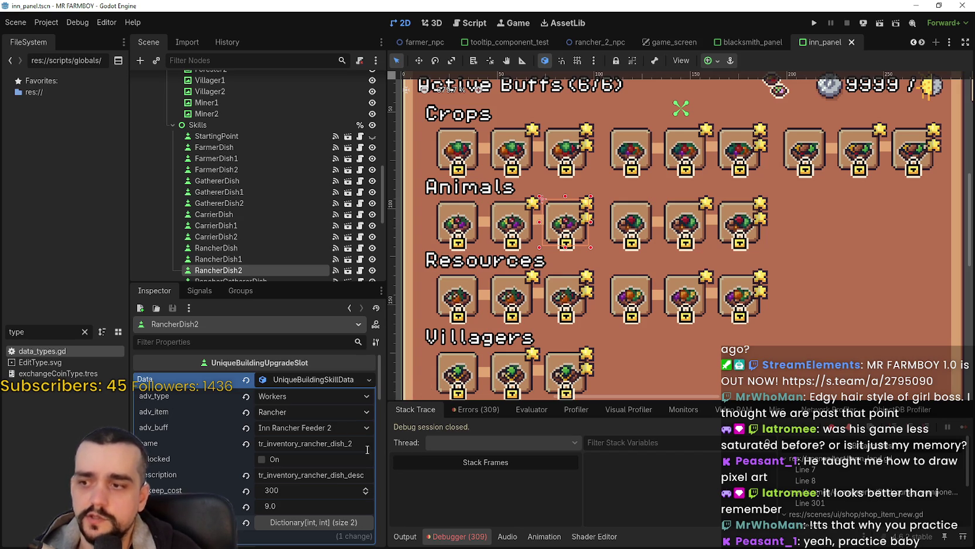
# Zoom the canvas out and review the slot's Data resource in the Inspector.
pyautogui.hotkey('ctrl', '-')
pyautogui.scroll(-3, 173, 203)
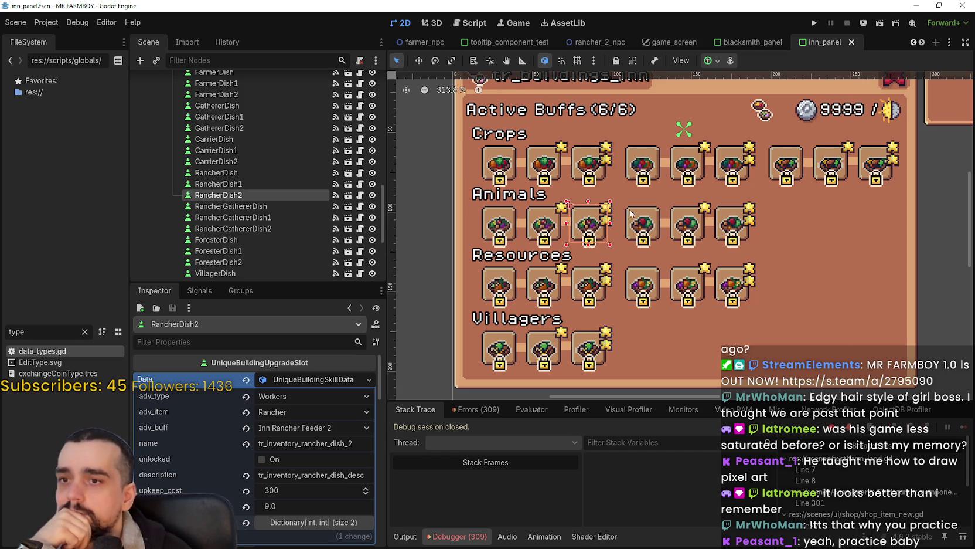
pyautogui.scroll(-2, 624, 216)
pyautogui.click(321, 381)
pyautogui.click(322, 380)
pyautogui.scroll(-1, 355, 464)
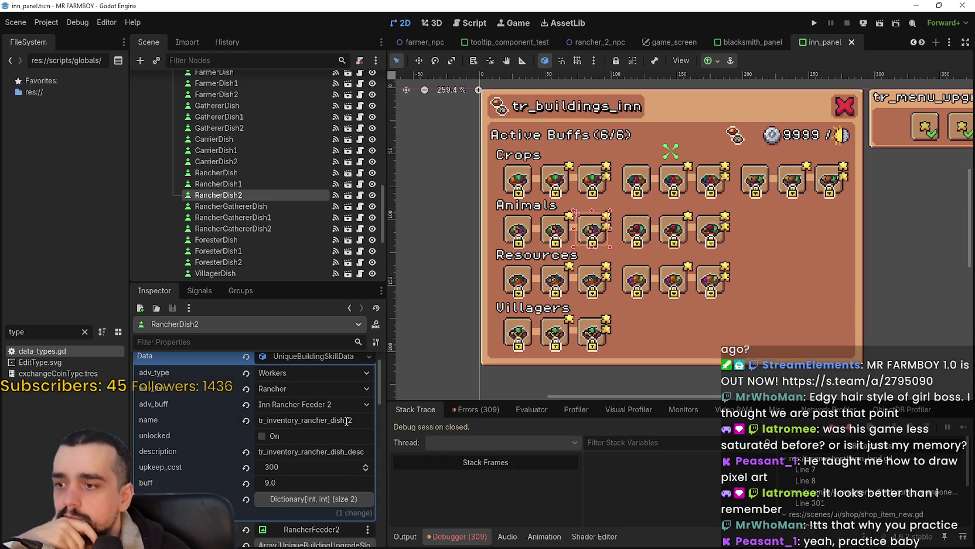
pyautogui.scroll(-1, 346, 434)
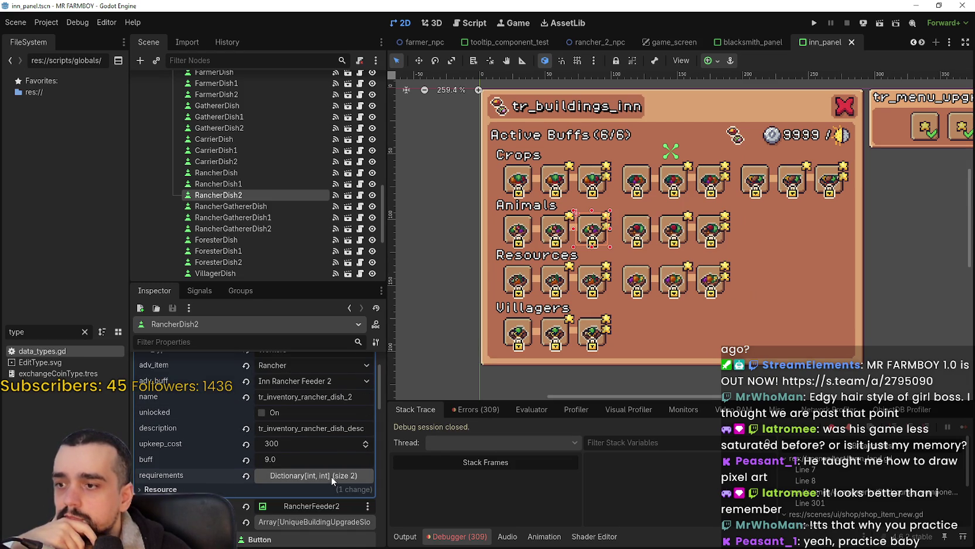
pyautogui.scroll(2, 347, 404)
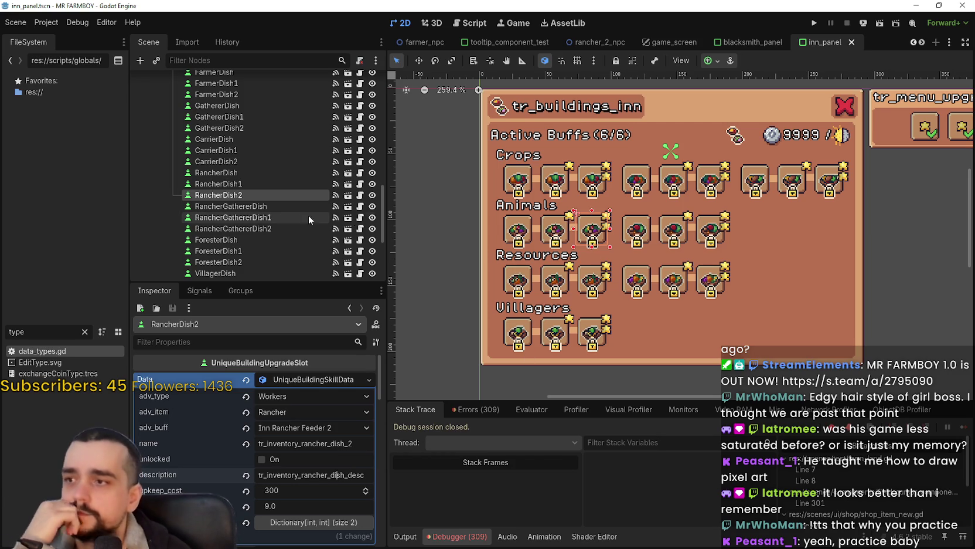
# Inspect the RancherGathererDish upgrade slot.
pyautogui.click(289, 206)
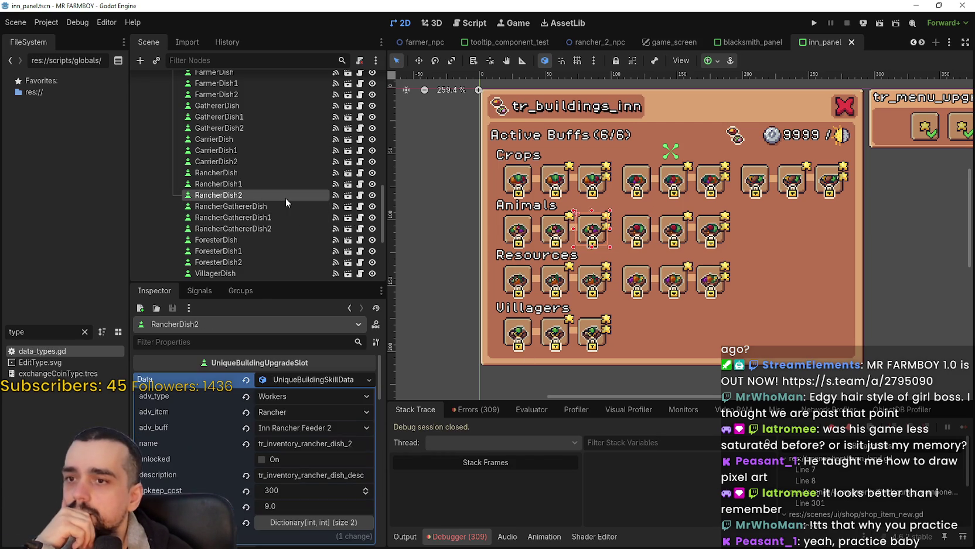
pyautogui.click(276, 207)
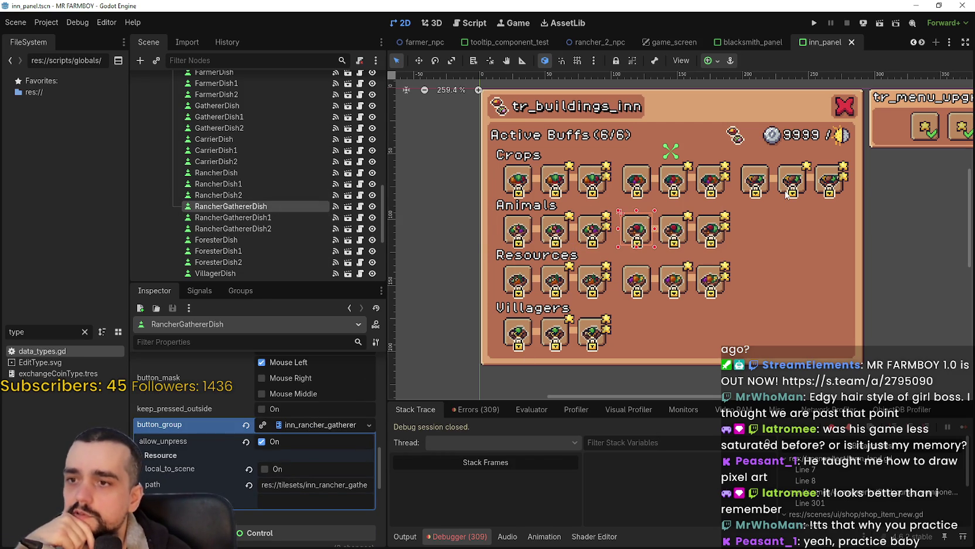
pyautogui.scroll(5, 375, 182)
pyautogui.scroll(10, 365, 208)
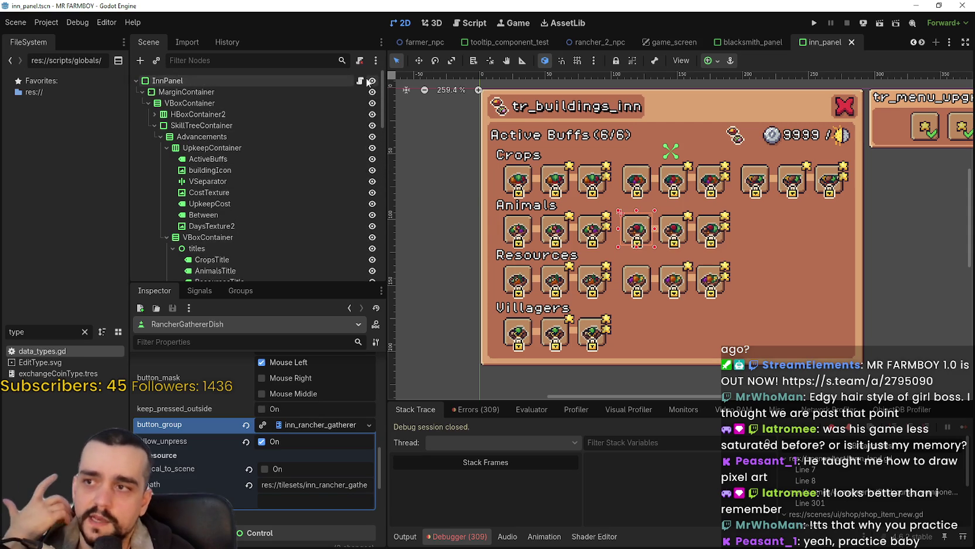
# Open inn_panel.gd and look over the upgrade variable declarations on lines 10–14.
pyautogui.click(360, 80)
pyautogui.moveTo(638, 254)
pyautogui.mouseDown()
pyautogui.moveTo(616, 244)
pyautogui.moveTo(574, 193)
pyautogui.mouseUp()
pyautogui.click(593, 178)
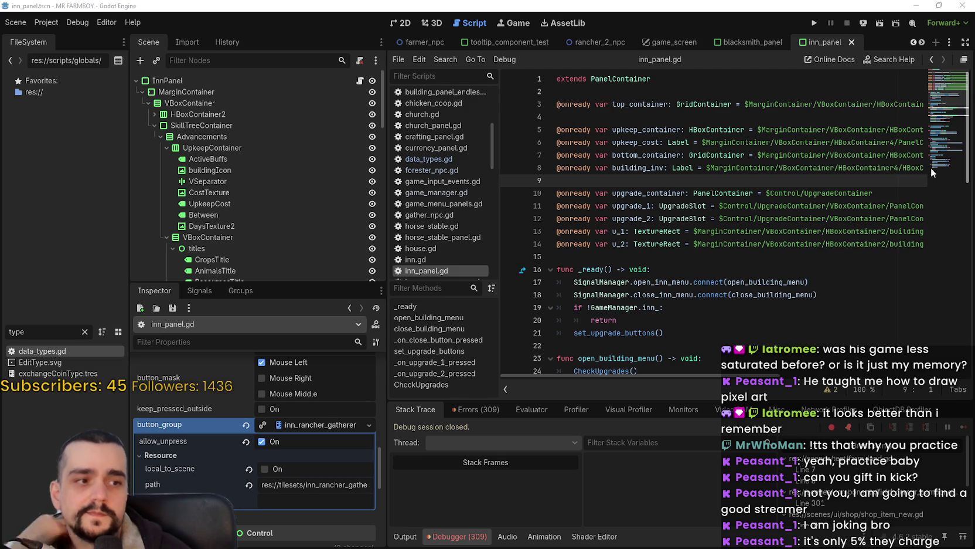
pyautogui.click(551, 244)
# Review inn_panel.gd's upgrade and building_inv declarations and collapse the skill data fields.
pyautogui.press('Down')
pyautogui.keyDown('shift'); pyautogui.click(557, 193); pyautogui.keyUp('shift')
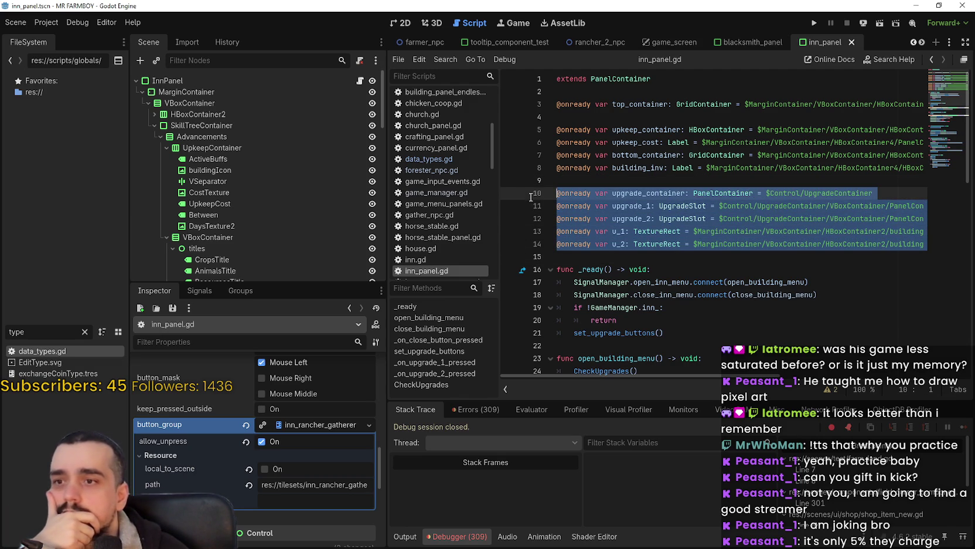
pyautogui.scroll(3, 318, 478)
pyautogui.scroll(5, 317, 478)
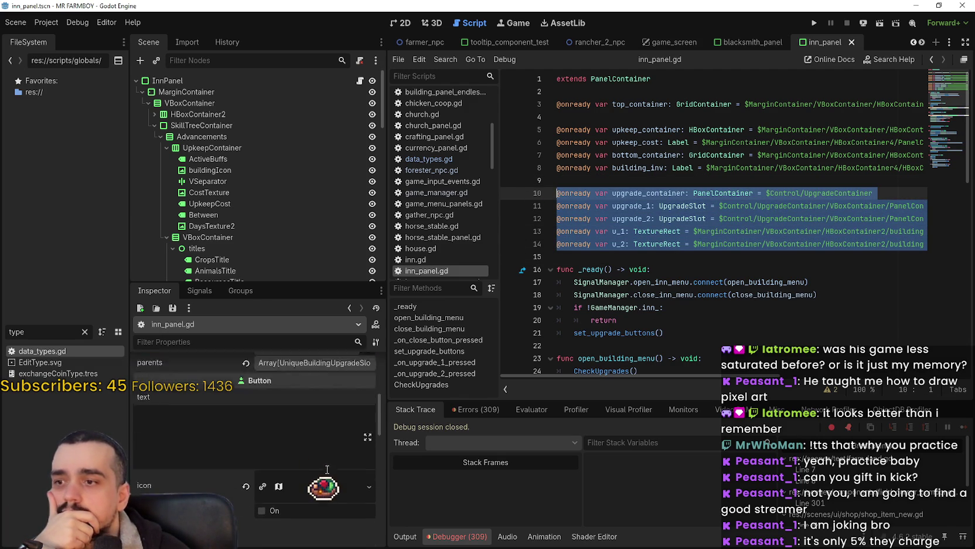
pyautogui.click(314, 380)
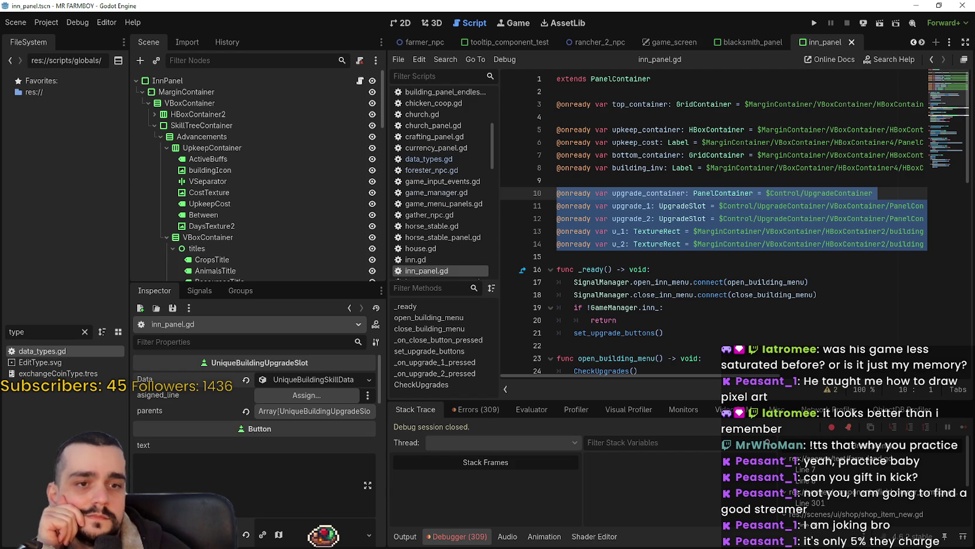
pyautogui.click(692, 270)
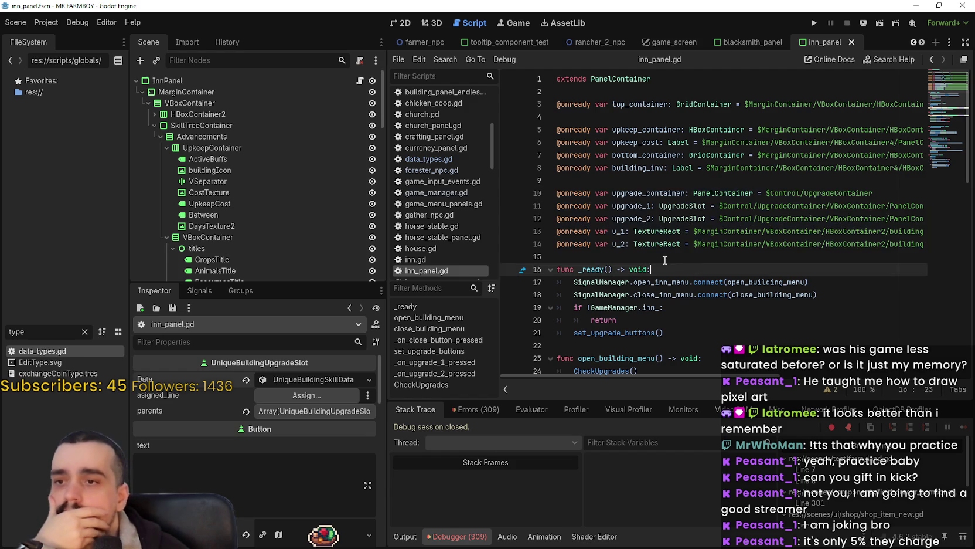
pyautogui.click(666, 260)
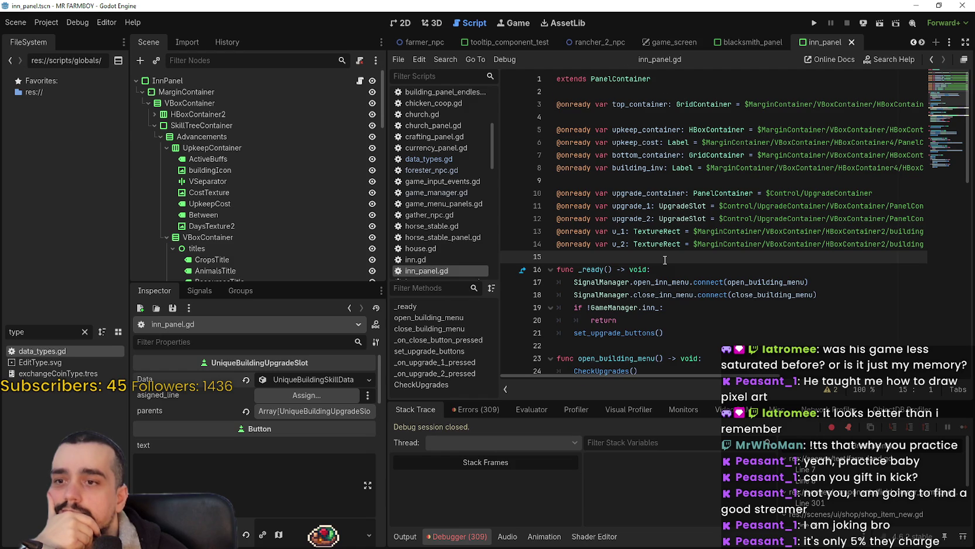
pyautogui.scroll(-3, 651, 252)
pyautogui.click(622, 237)
pyautogui.scroll(3, 623, 242)
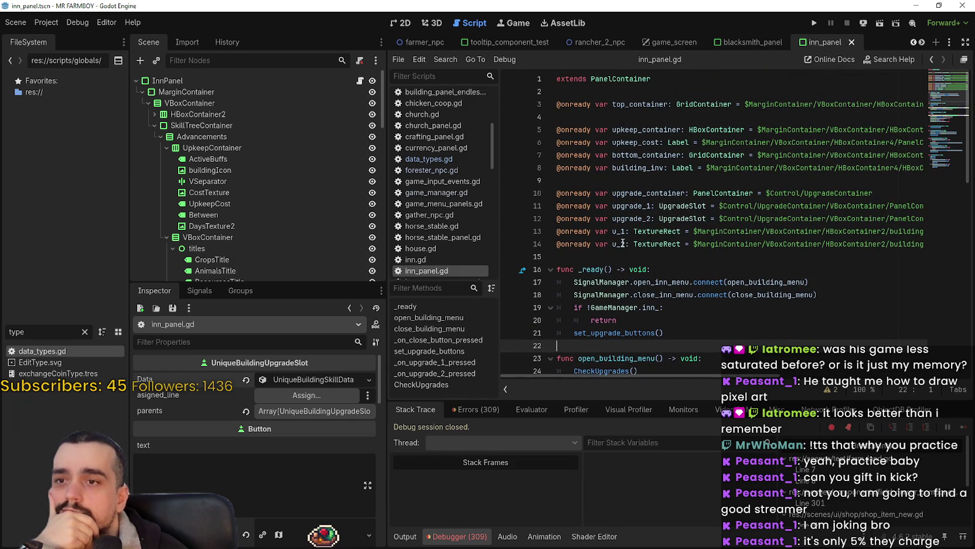
pyautogui.moveTo(609, 181); pyautogui.dragTo(545, 166)
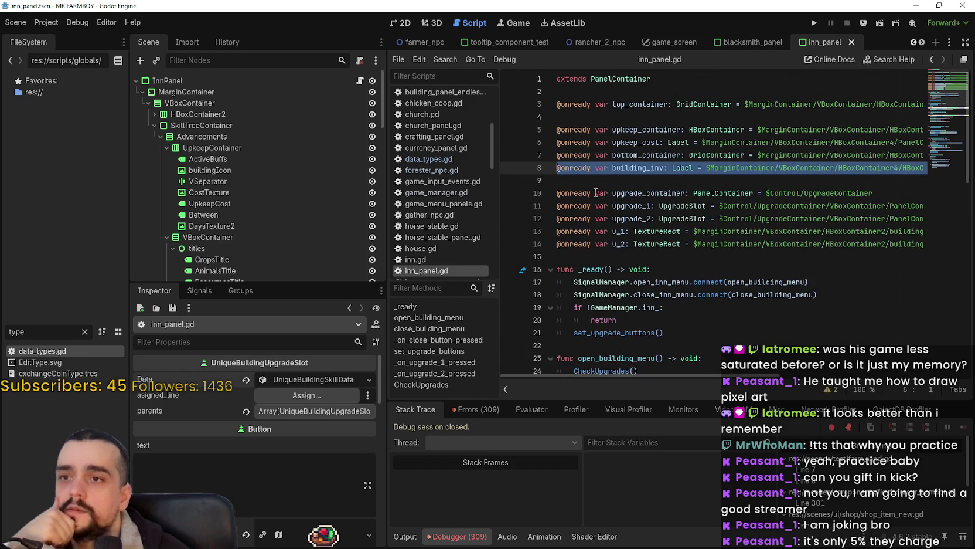
pyautogui.click(597, 168)
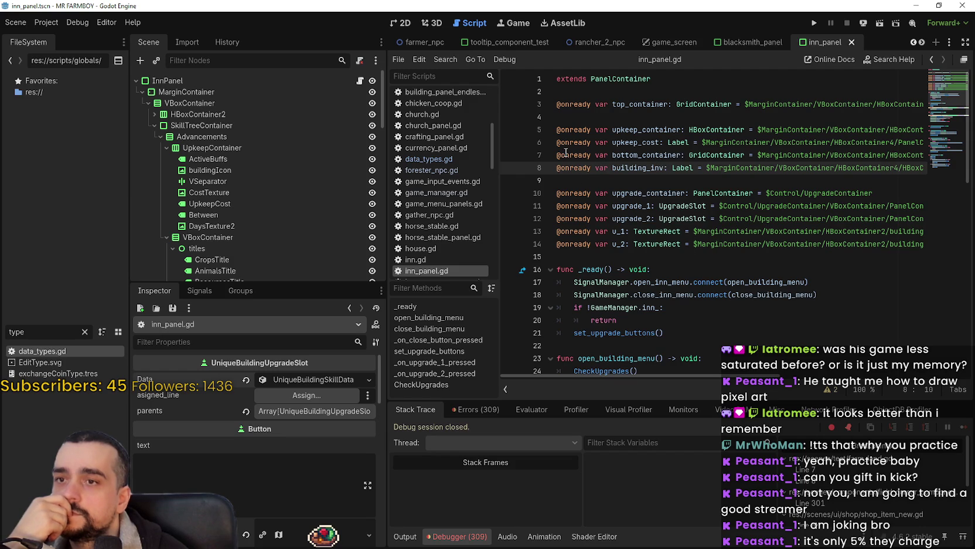
pyautogui.moveTo(558, 155)
pyautogui.mouseDown()
pyautogui.moveTo(925, 169)
pyautogui.moveTo(926, 155)
pyautogui.mouseUp()
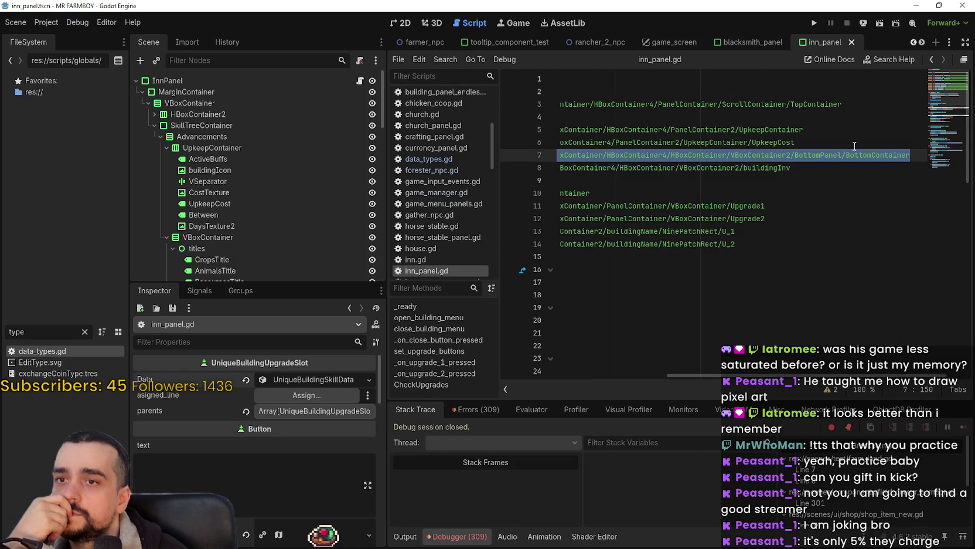
pyautogui.press('BackSpace')
pyautogui.press('BackSpace')
pyautogui.click(757, 167)
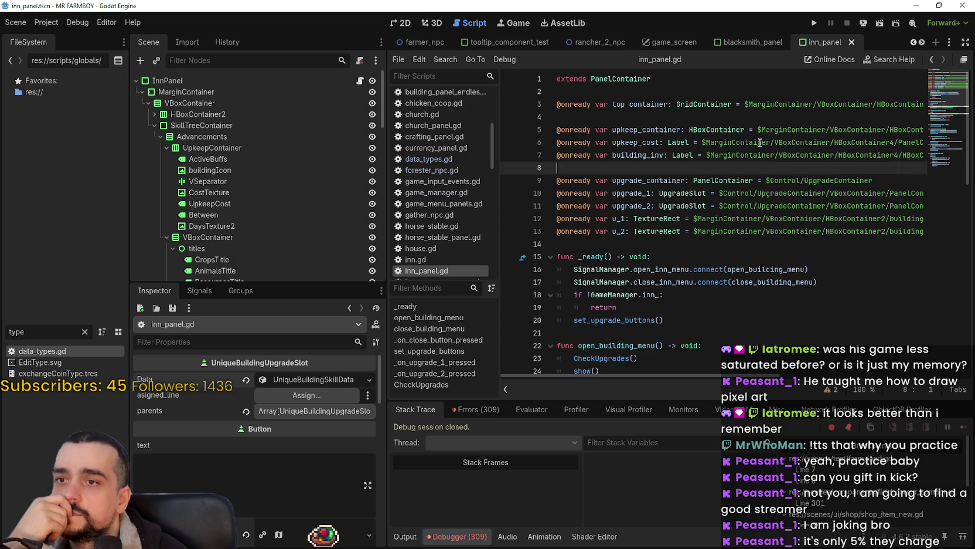
pyautogui.click(759, 42)
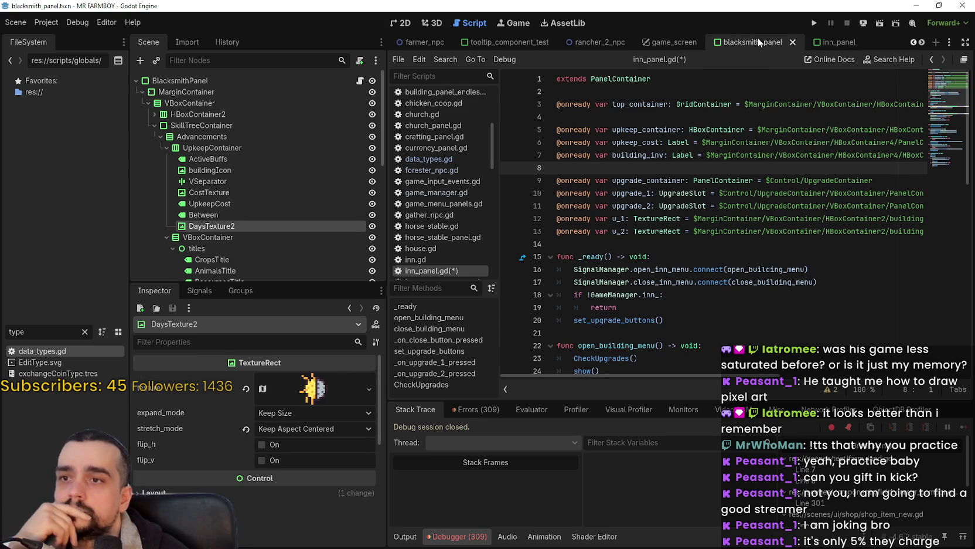
# Open blacksmith_panel.gd and check its upgrade_container, upkeep_cost and active_buffs declarations.
pyautogui.click(360, 81)
pyautogui.scroll(15, 939, 95)
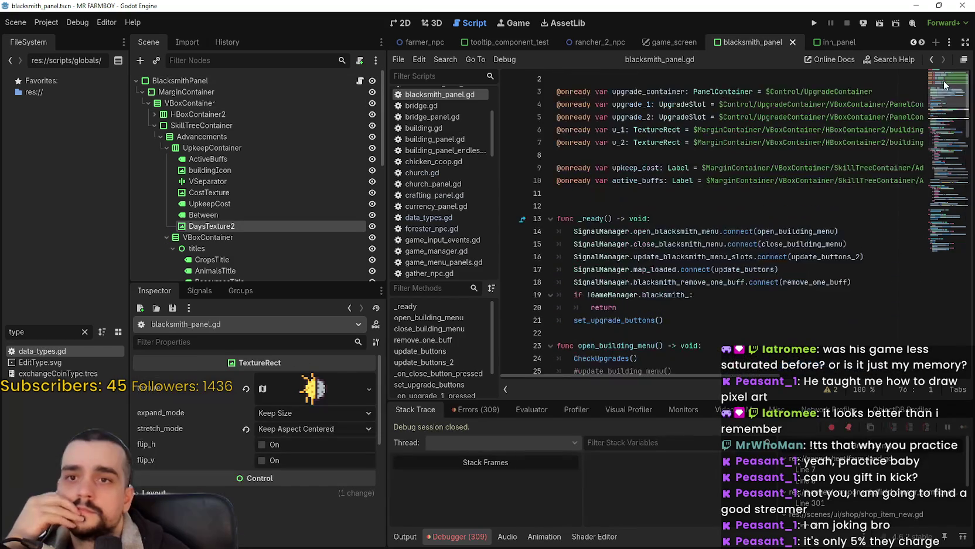
pyautogui.moveTo(875, 104); pyautogui.dragTo(548, 103)
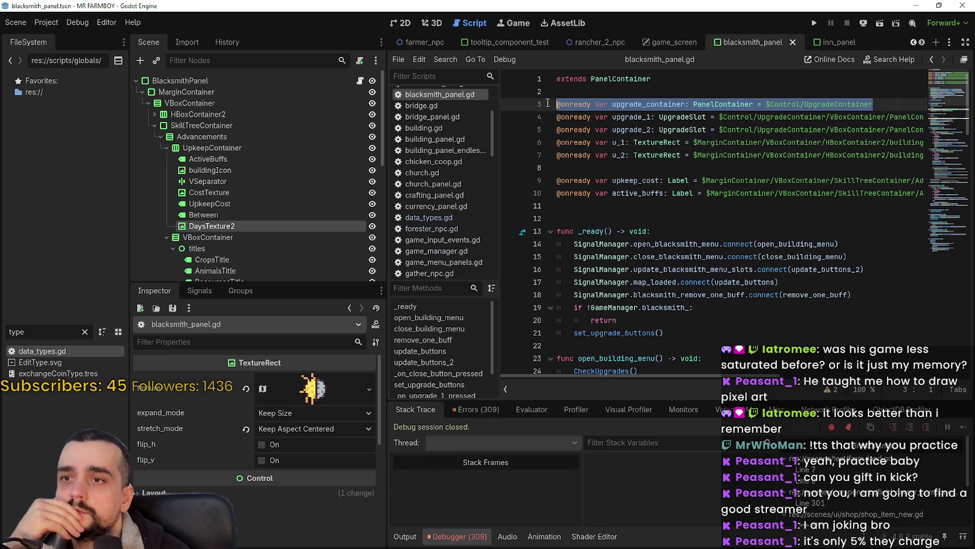
pyautogui.doubleClick(655, 181)
pyautogui.click(654, 193)
pyautogui.doubleClick(654, 194)
pyautogui.press('Down')
pyautogui.press('Down')
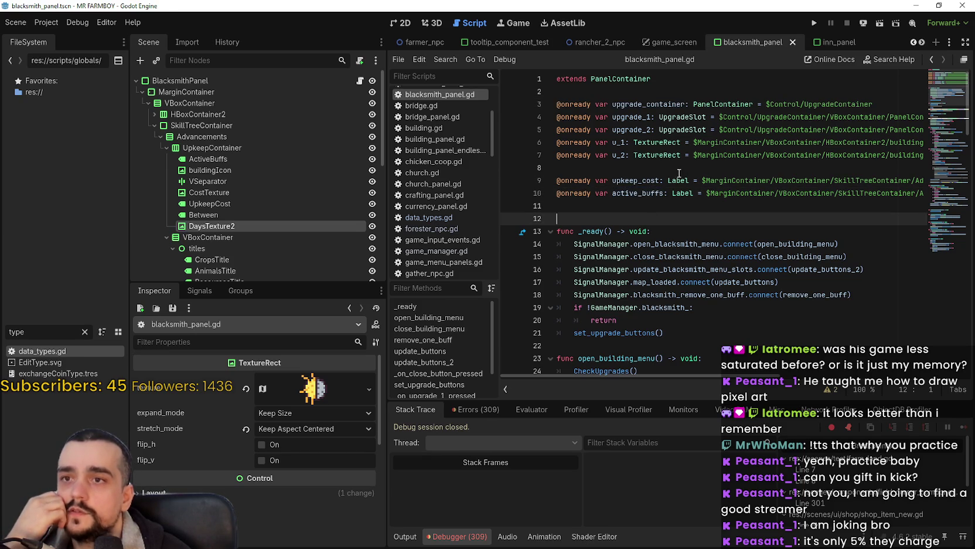
pyautogui.click(838, 42)
pyautogui.scroll(10, 352, 146)
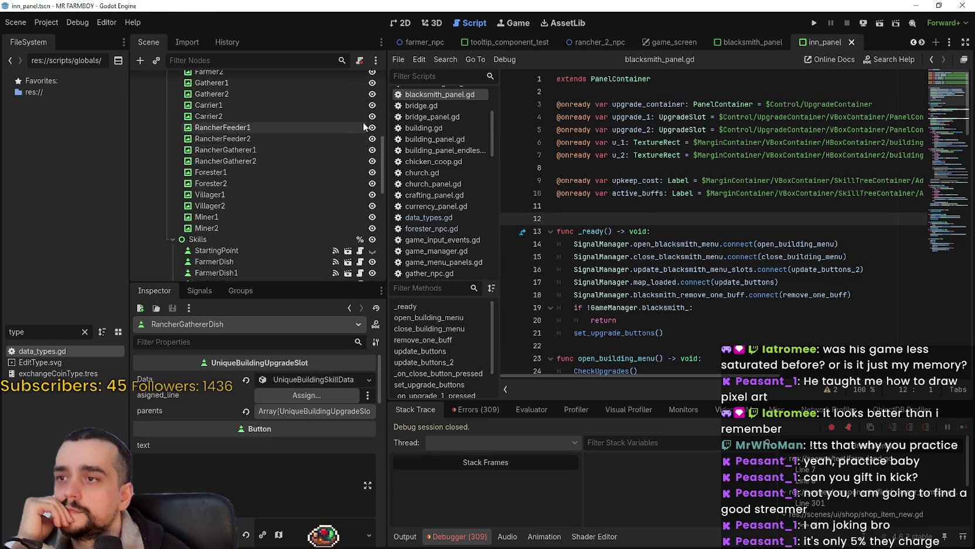
pyautogui.scroll(5, 375, 141)
pyautogui.click(360, 81)
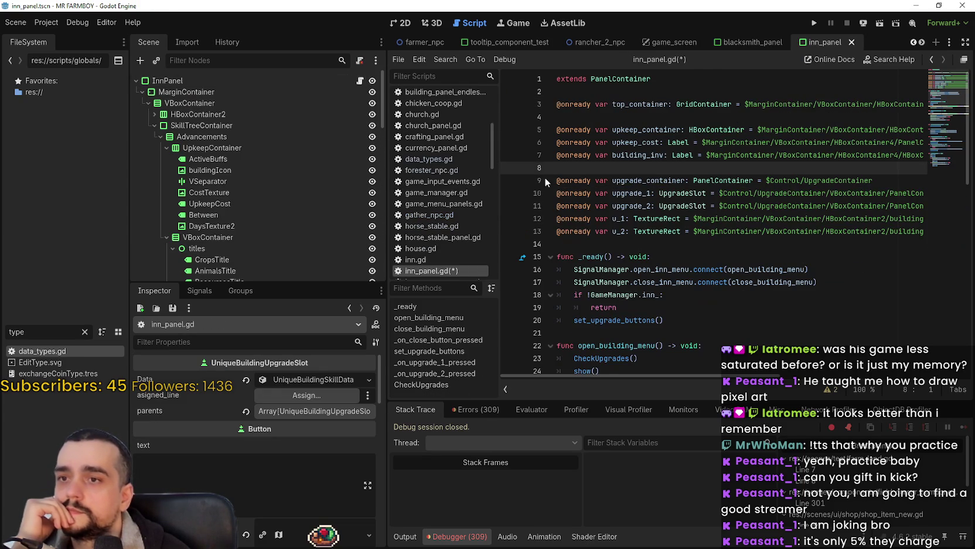
pyautogui.keyDown('shift'); pyautogui.click(559, 128); pyautogui.keyUp('shift')
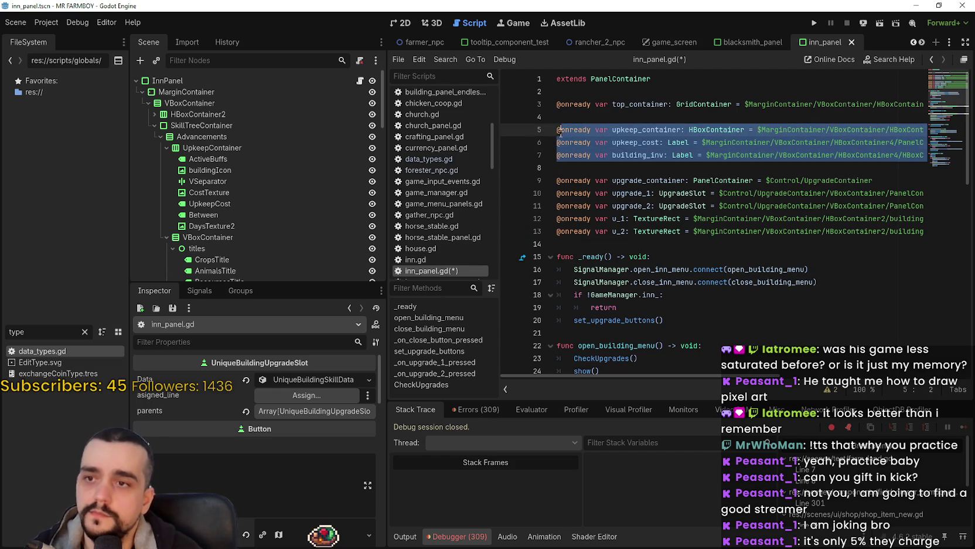
pyautogui.press('BackSpace')
pyautogui.hotkey('shift', 'Up')
pyautogui.hotkey('shift', 'Up')
pyautogui.hotkey('shift', 'Up')
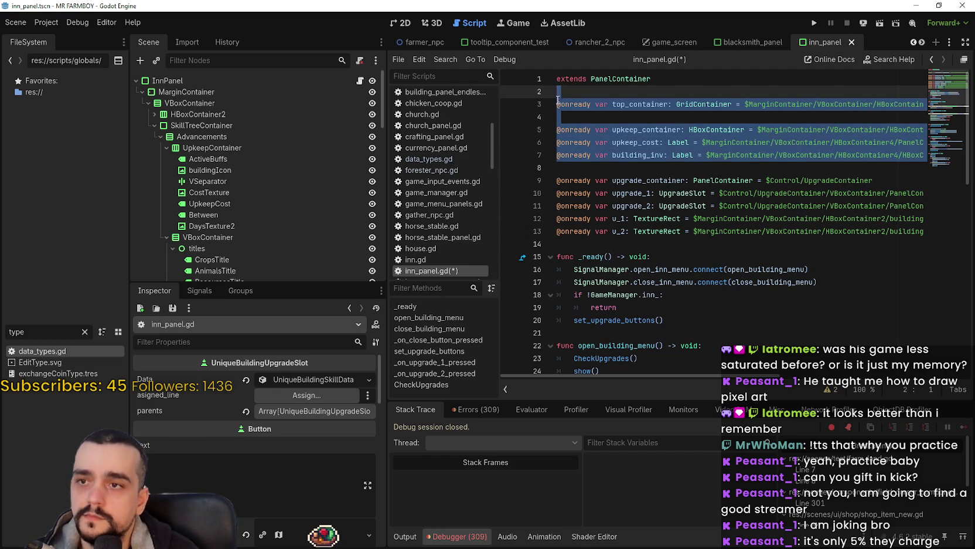
pyautogui.press('BackSpace')
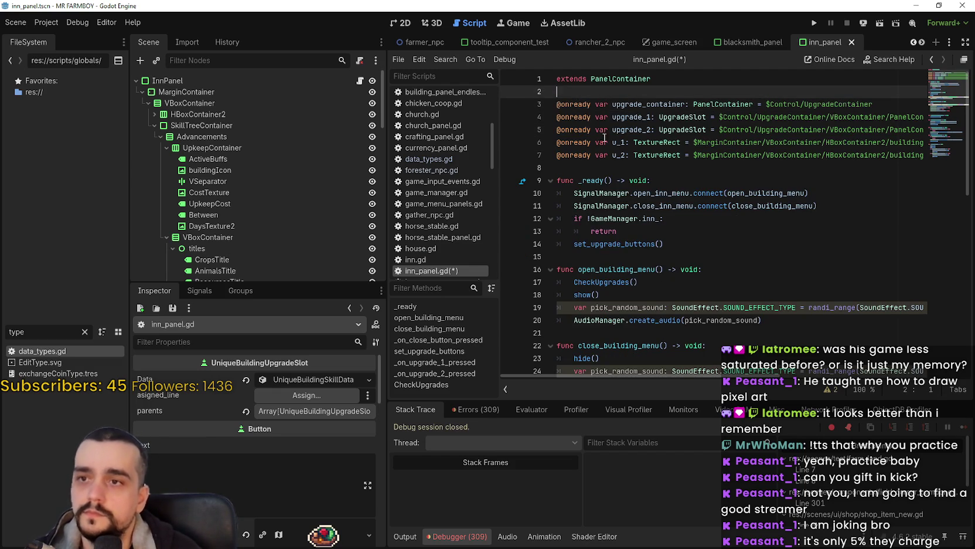
pyautogui.click(607, 180)
pyautogui.hotkey('ctrl', 'shift', 'Return')
pyautogui.hotkey('ctrl', 'shift', 'Return')
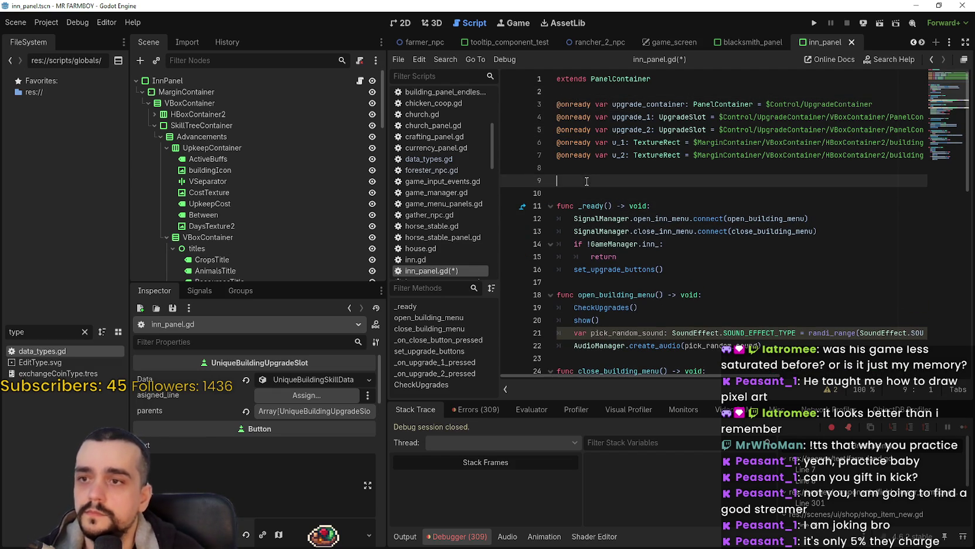
pyautogui.scroll(-3, 296, 201)
pyautogui.moveTo(223, 152)
pyautogui.mouseDown()
pyautogui.moveTo(511, 183)
pyautogui.moveTo(644, 181)
pyautogui.mouseUp()
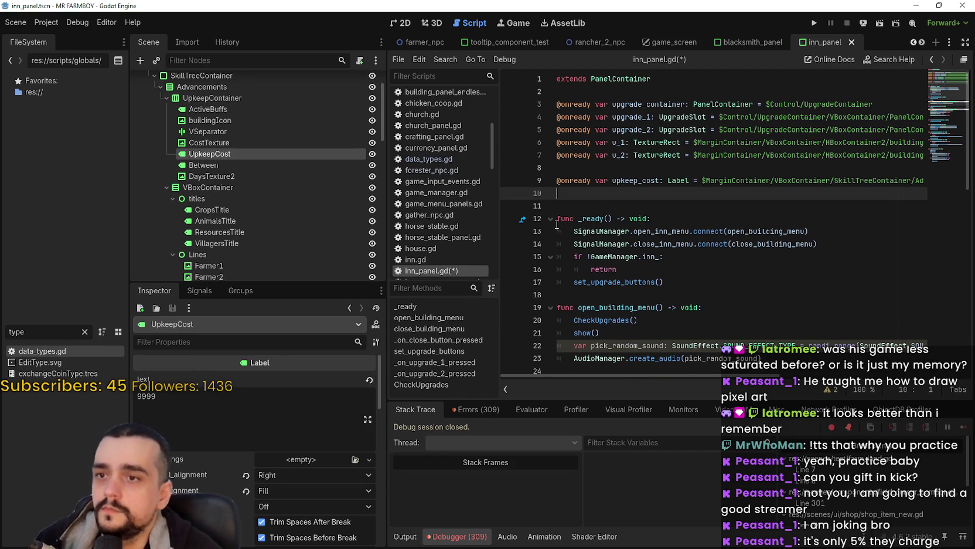
pyautogui.scroll(-5, 269, 186)
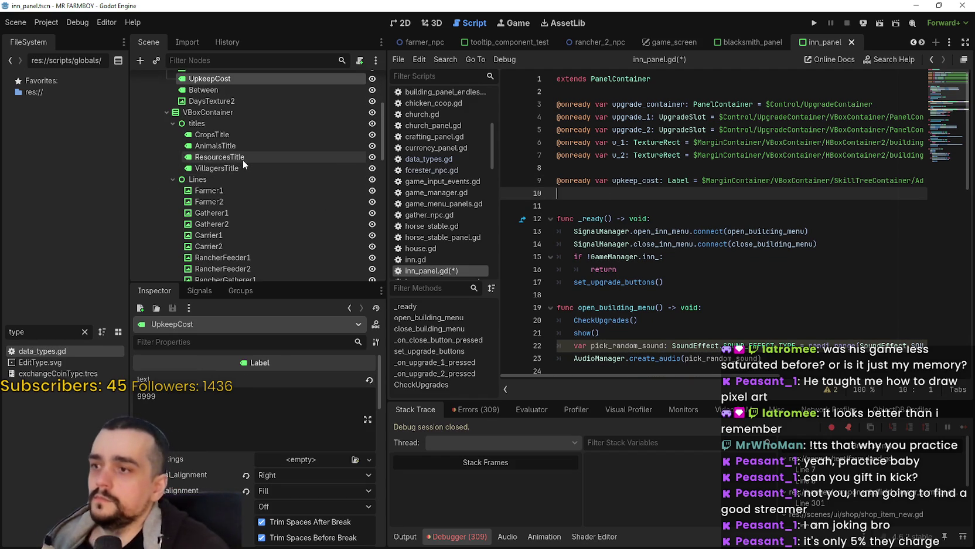
pyautogui.scroll(4, 237, 162)
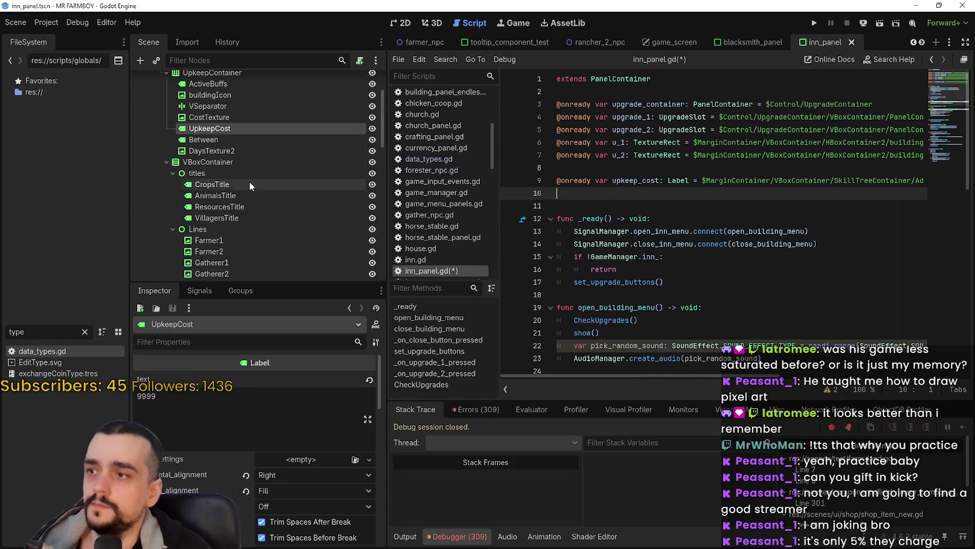
pyautogui.moveTo(216, 88)
pyautogui.mouseDown()
pyautogui.moveTo(528, 208)
pyautogui.moveTo(573, 196)
pyautogui.mouseUp()
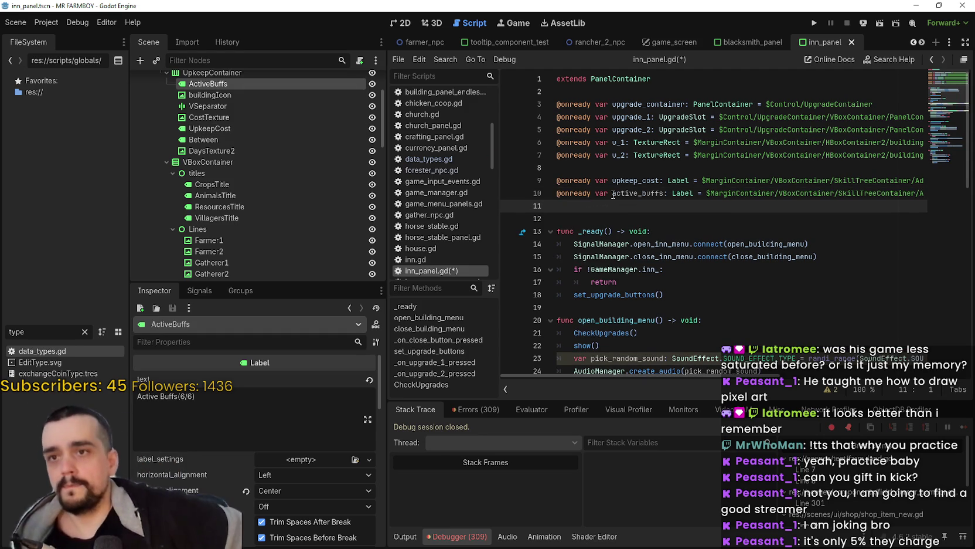
# Save, then copy blacksmith_panel.gd's three extra signal connect lines into inn_panel.gd's _ready.
pyautogui.hotkey('ctrl', 's')
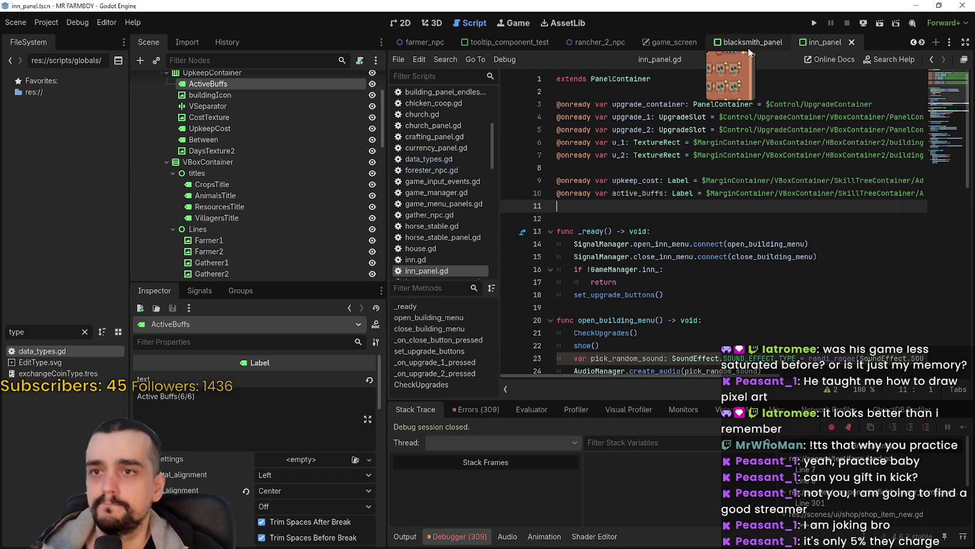
pyautogui.click(750, 42)
pyautogui.click(361, 81)
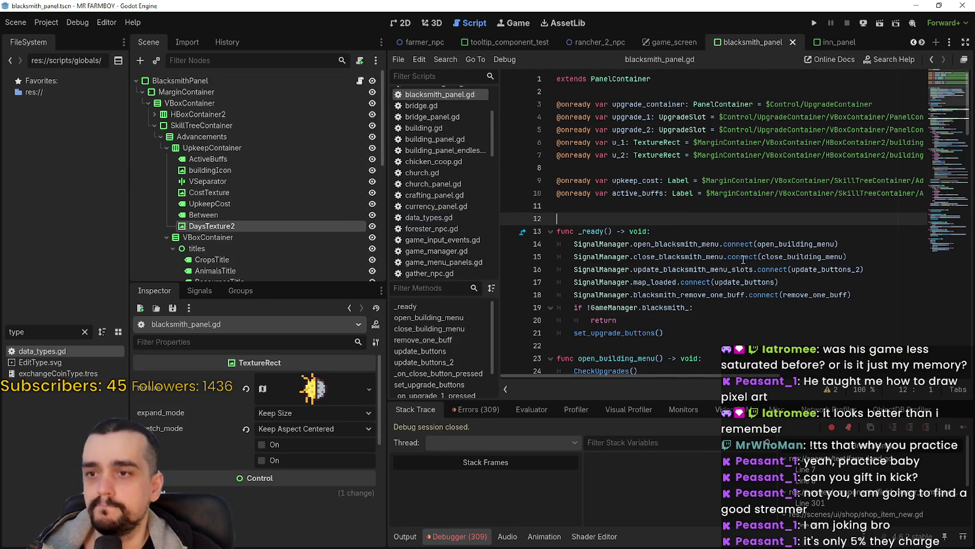
pyautogui.moveTo(862, 293)
pyautogui.mouseDown()
pyautogui.moveTo(563, 295)
pyautogui.moveTo(539, 273)
pyautogui.mouseUp()
pyautogui.hotkey('ctrl', 'c')
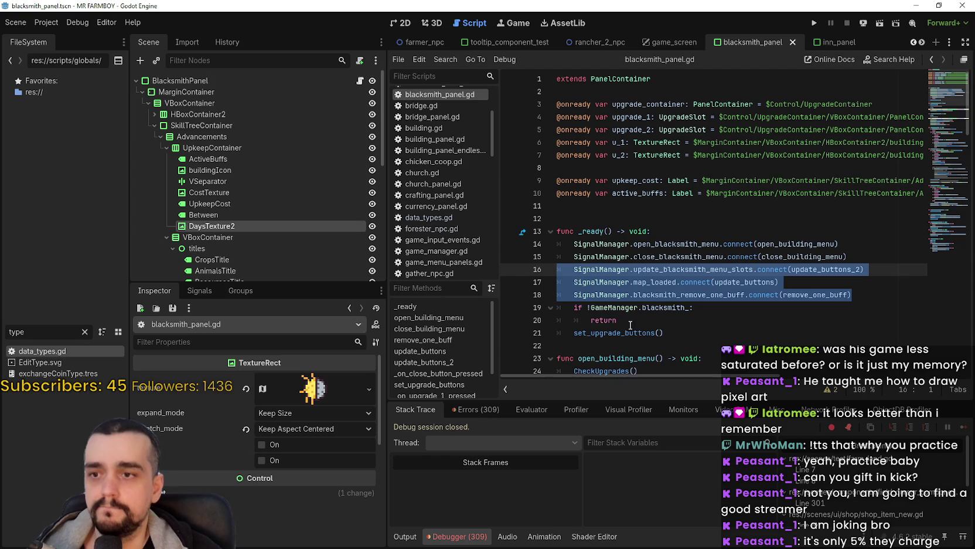
pyautogui.click(833, 41)
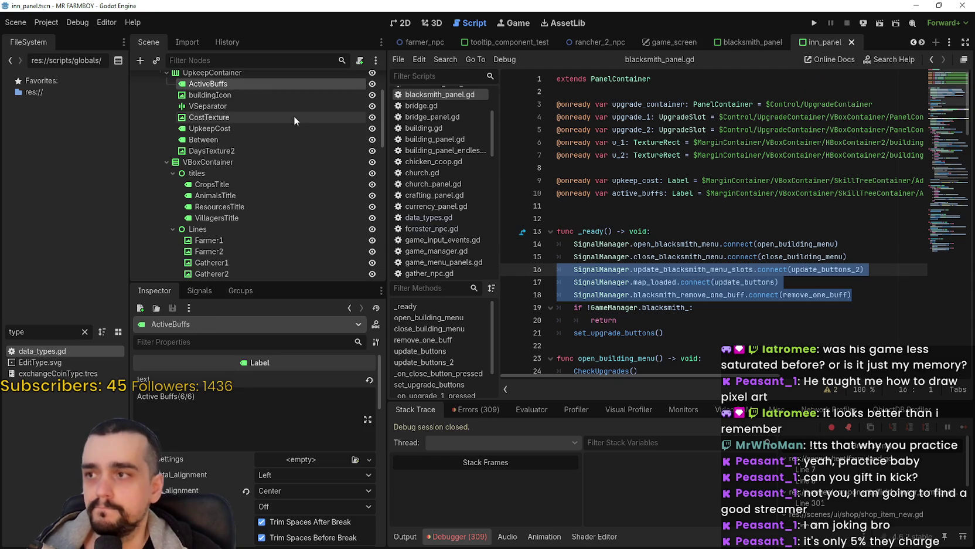
pyautogui.click(359, 81)
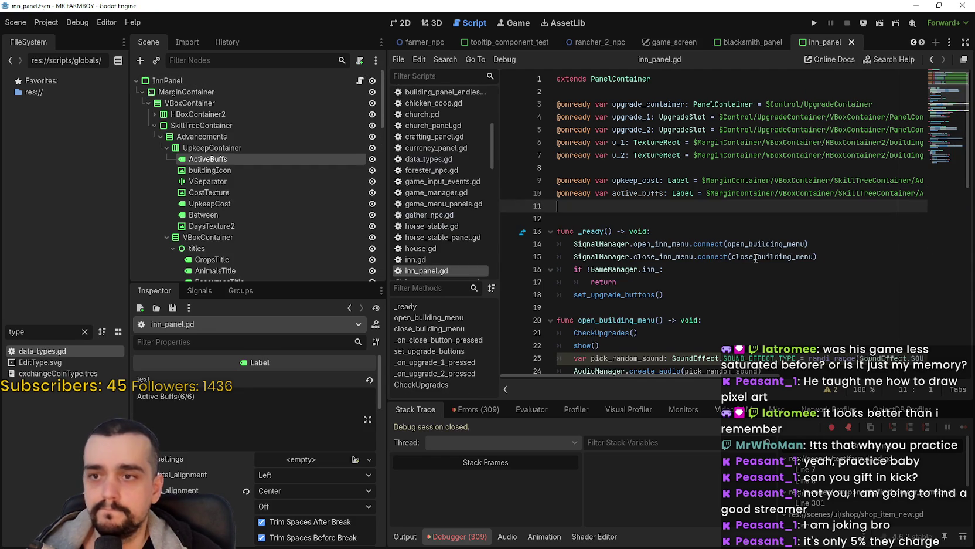
pyautogui.press('Delete')
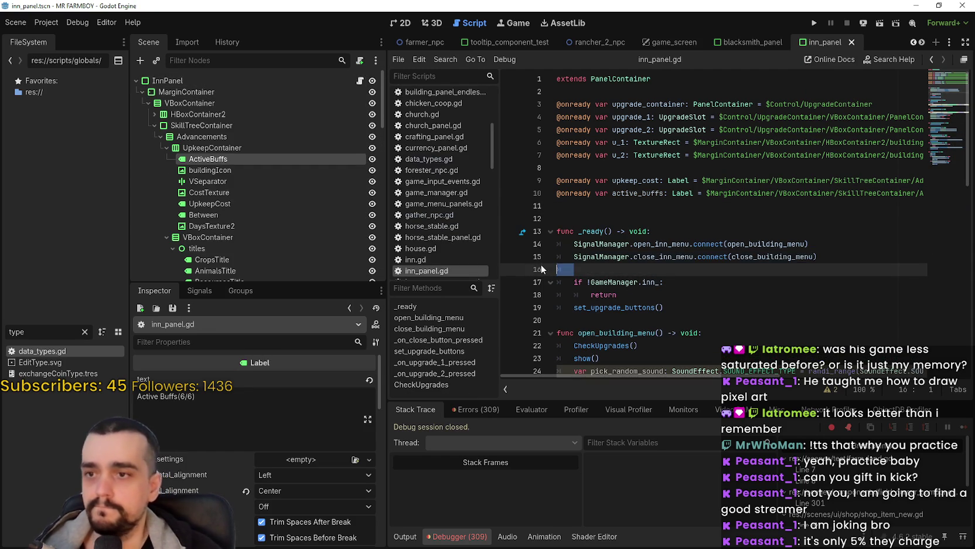
pyautogui.hotkey('ctrl', 'v')
# Rename the pasted signals to update_inn_menu_slots and inn_remove_one_buff.
pyautogui.doubleClick(707, 269)
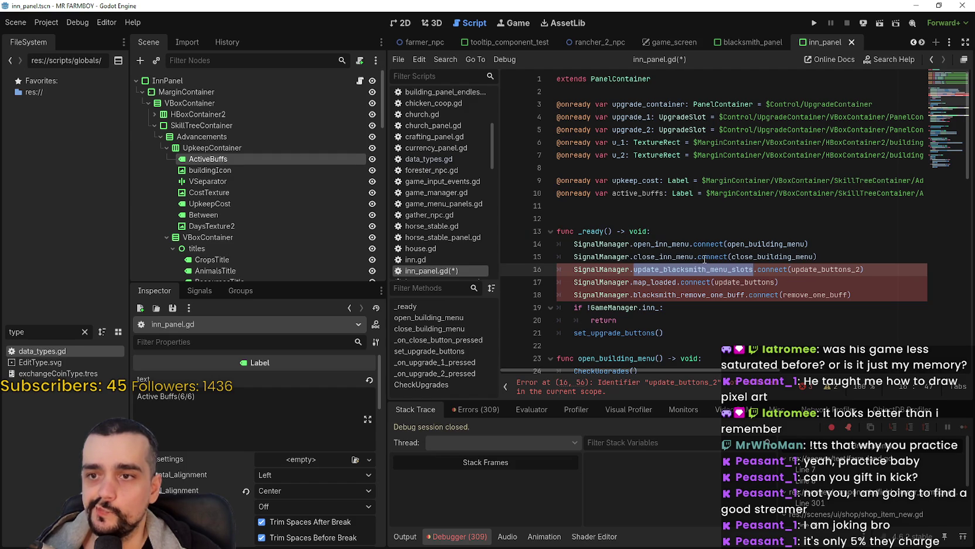
pyautogui.moveTo(707, 269); pyautogui.dragTo(665, 270)
pyautogui.write('inn')
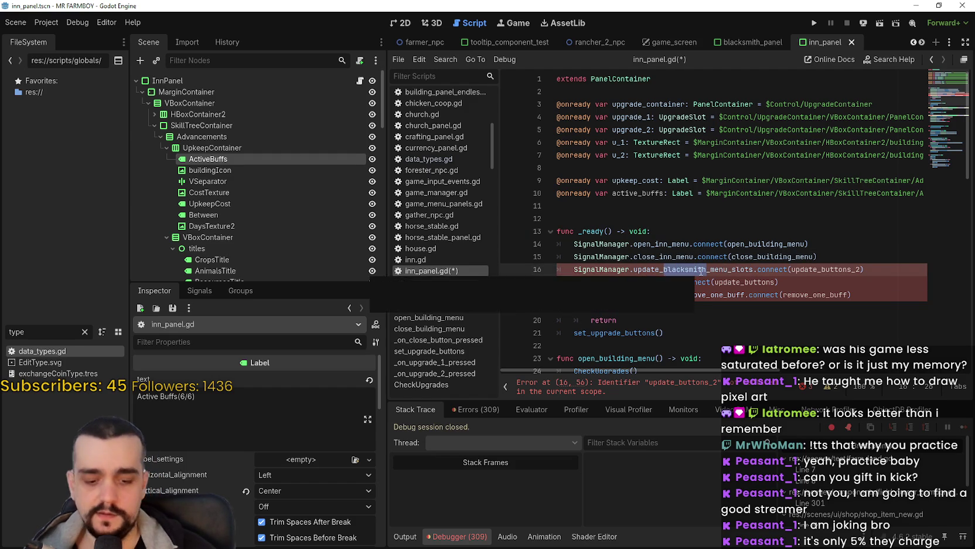
pyautogui.click(818, 269)
pyautogui.scroll(-2, 696, 235)
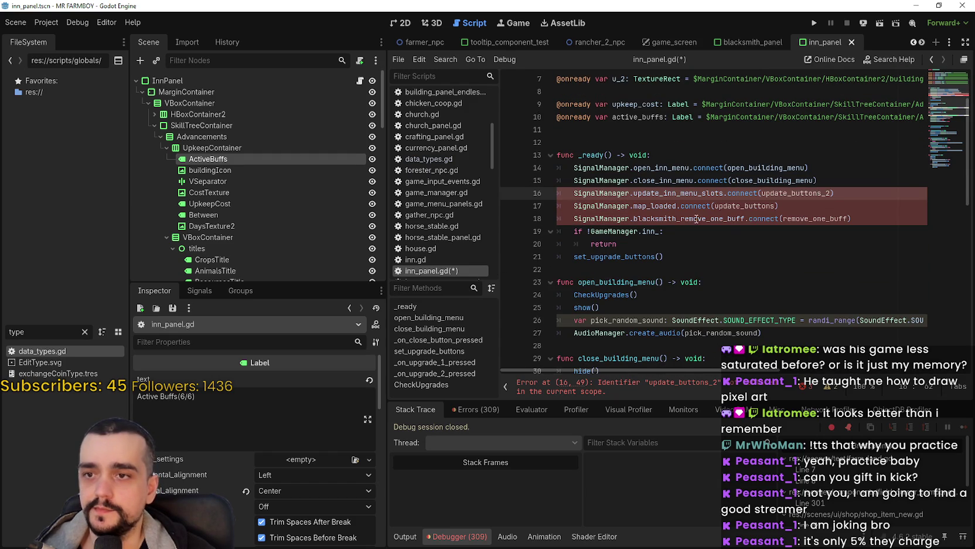
pyautogui.click(707, 218)
pyautogui.moveTo(677, 218); pyautogui.dragTo(631, 218)
pyautogui.write('inn')
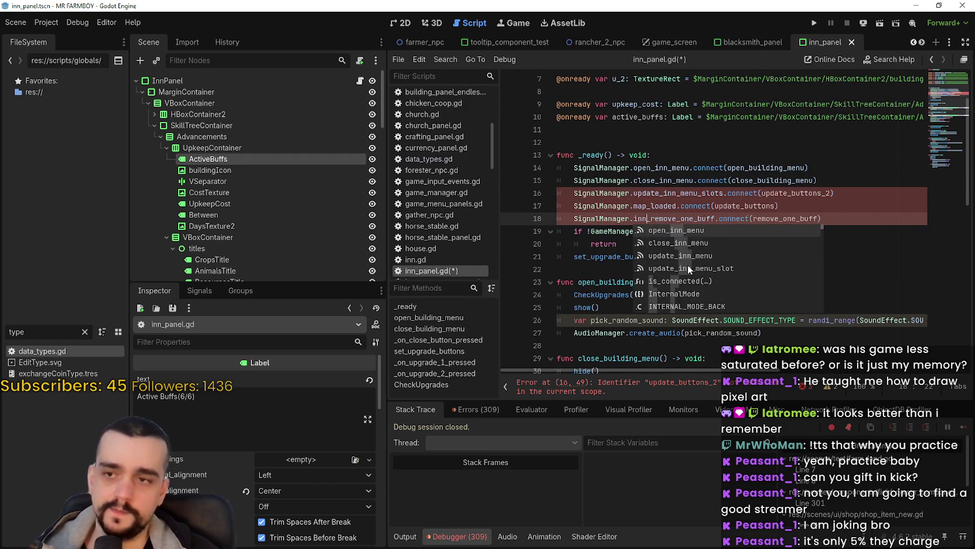
pyautogui.click(699, 209)
pyautogui.moveTo(830, 231)
pyautogui.mouseDown()
pyautogui.moveTo(563, 194)
pyautogui.moveTo(563, 180)
pyautogui.mouseUp()
pyautogui.click(664, 256)
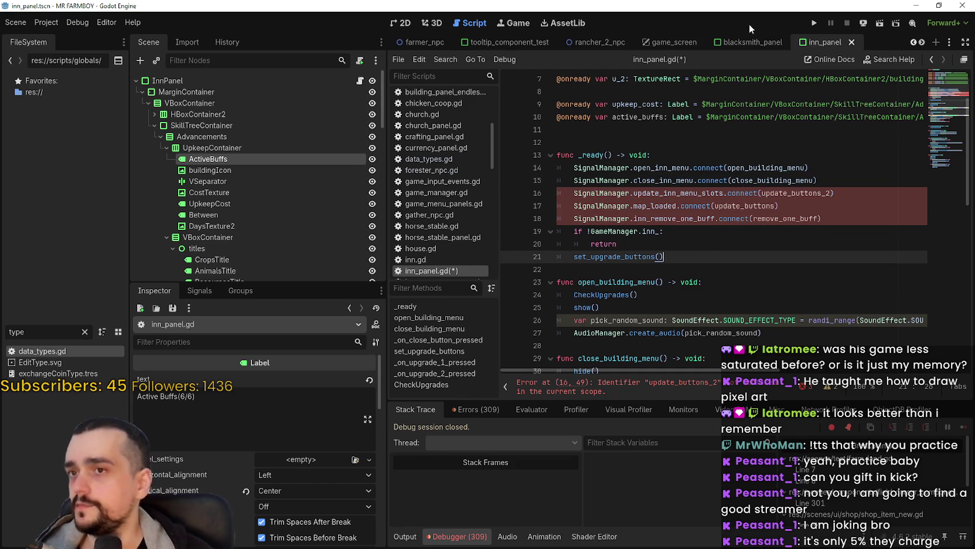
pyautogui.click(741, 38)
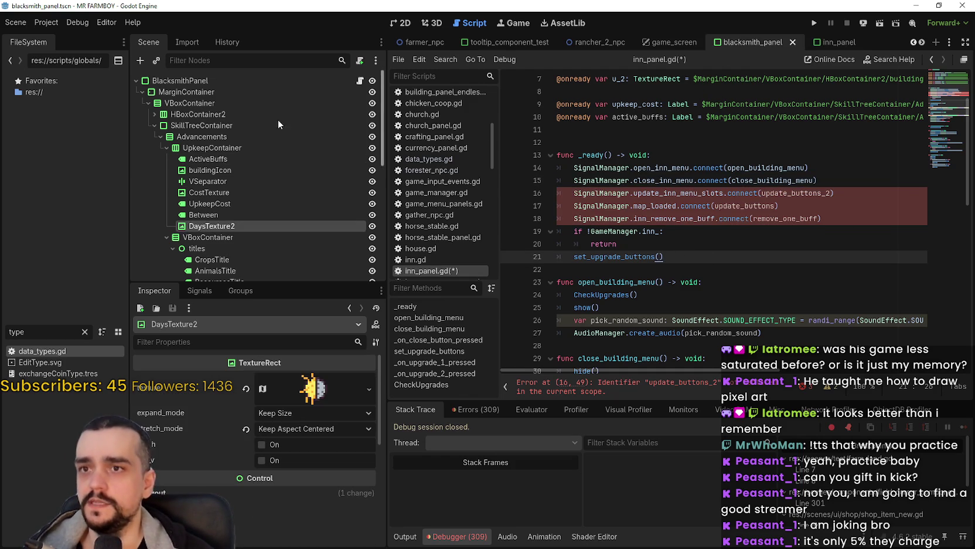
# Open blacksmith_panel.gd and look over its ready code and CheckUpgrades() call.
pyautogui.click(360, 81)
pyautogui.scroll(-1, 703, 235)
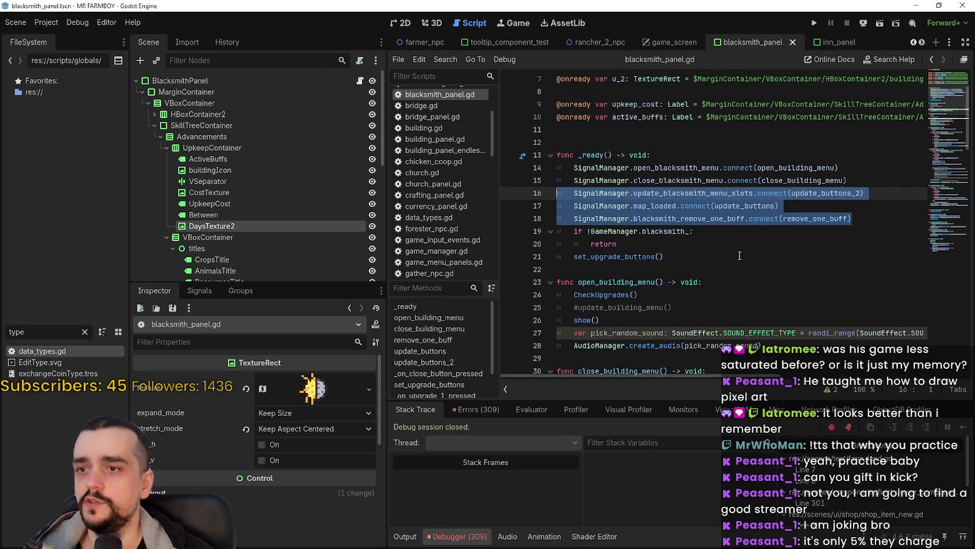
pyautogui.click(774, 206)
pyautogui.scroll(-1, 771, 246)
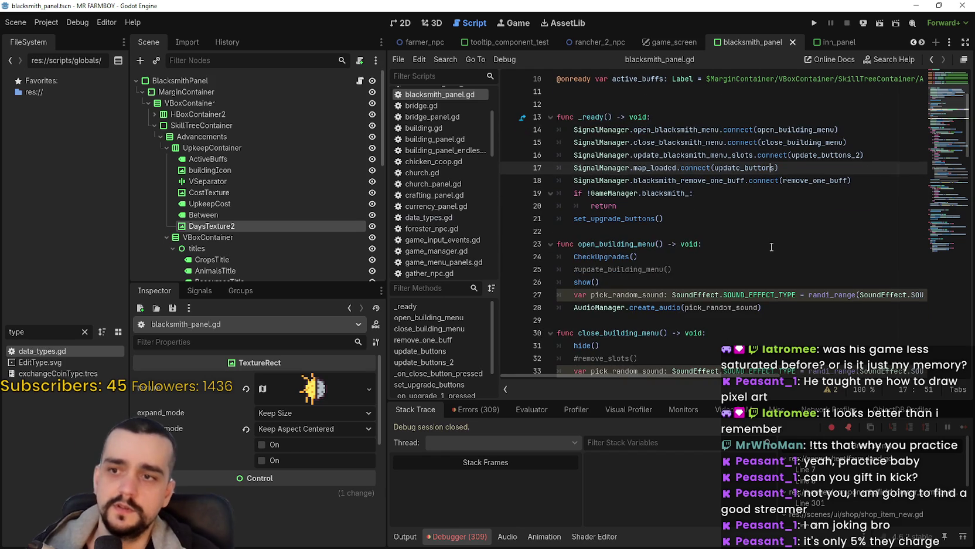
pyautogui.scroll(-1, 771, 246)
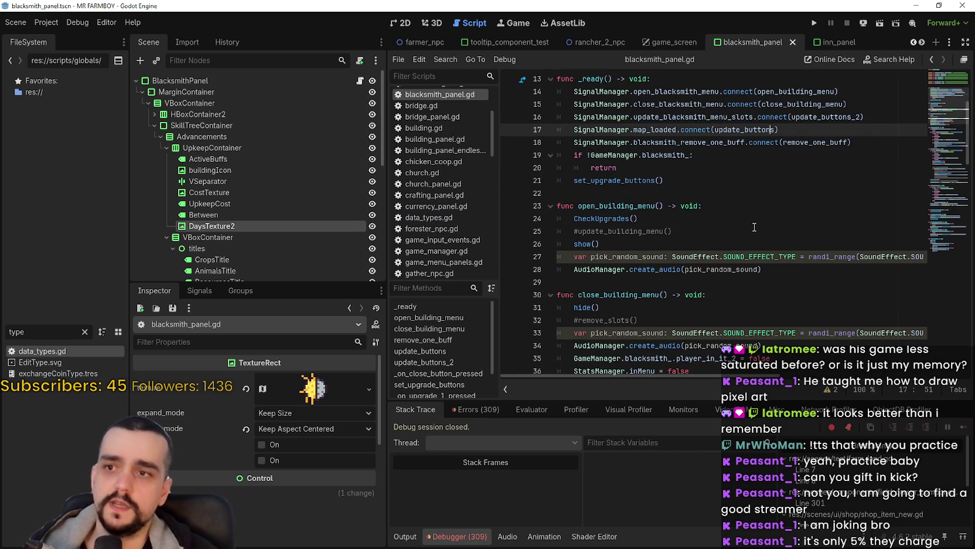
pyautogui.moveTo(708, 234); pyautogui.dragTo(557, 233)
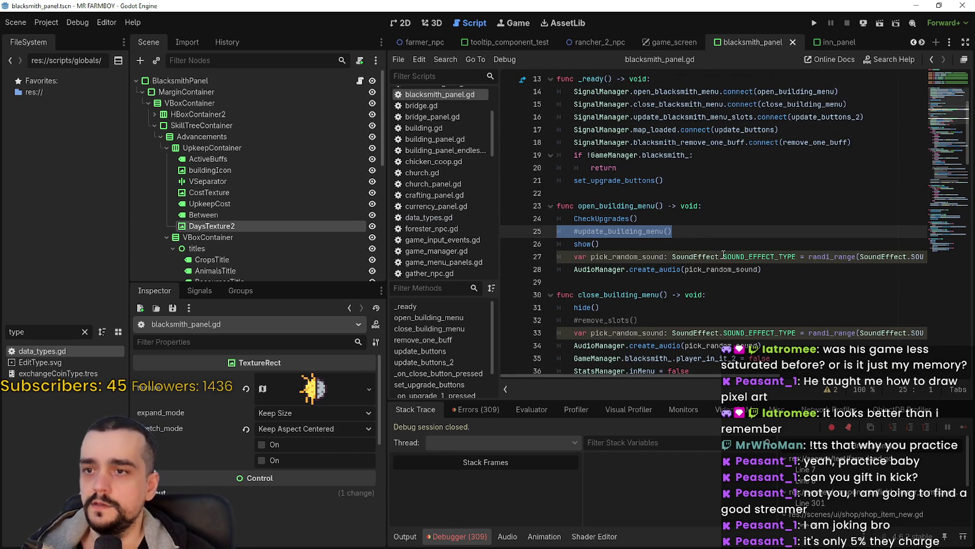
pyautogui.scroll(-2, 723, 254)
pyautogui.click(618, 142)
pyautogui.moveTo(574, 142); pyautogui.dragTo(640, 142)
# Select the 'StatsManager.open_Menu_Uniques = false' line in close_building_menu, then return to inn_panel.
pyautogui.moveTo(831, 41)
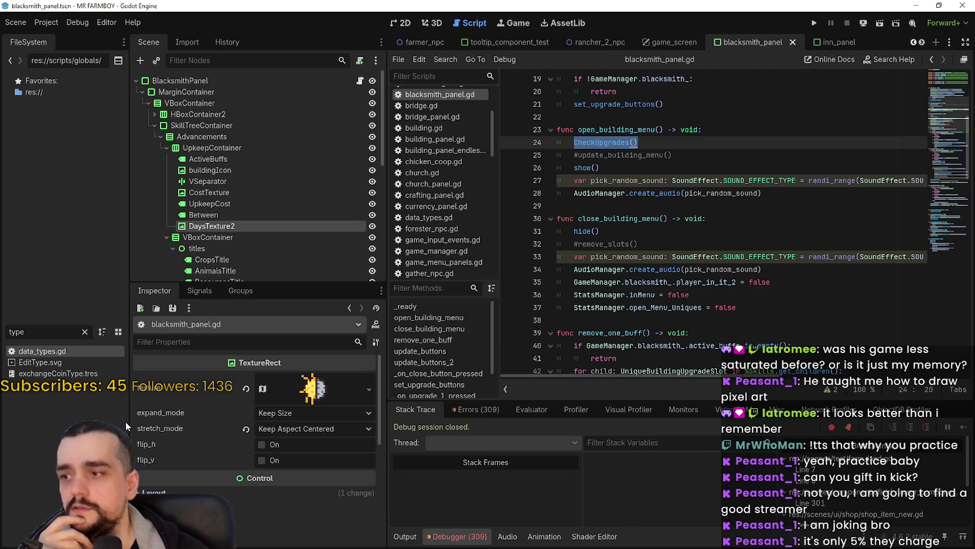
pyautogui.click(724, 201)
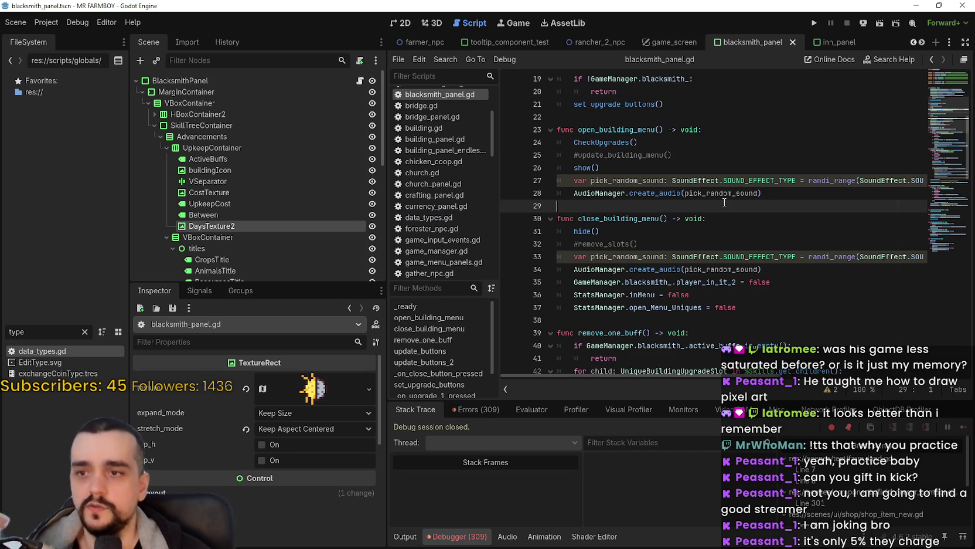
pyautogui.scroll(-1, 723, 201)
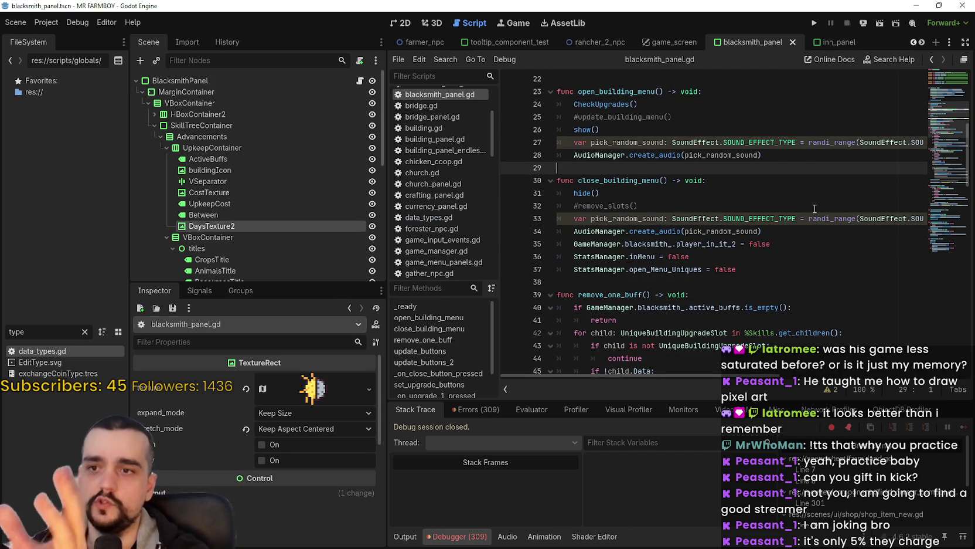
pyautogui.click(809, 244)
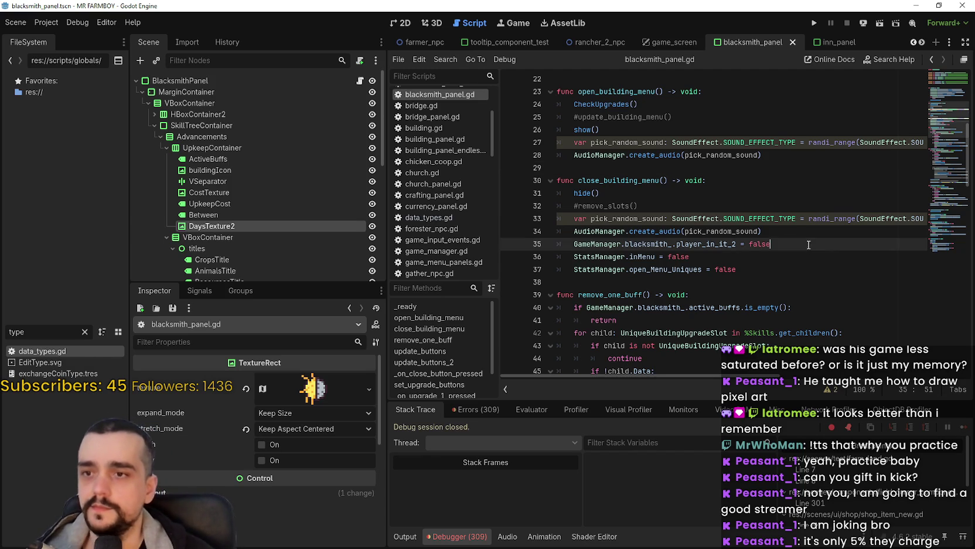
pyautogui.scroll(-1, 794, 232)
pyautogui.click(791, 232)
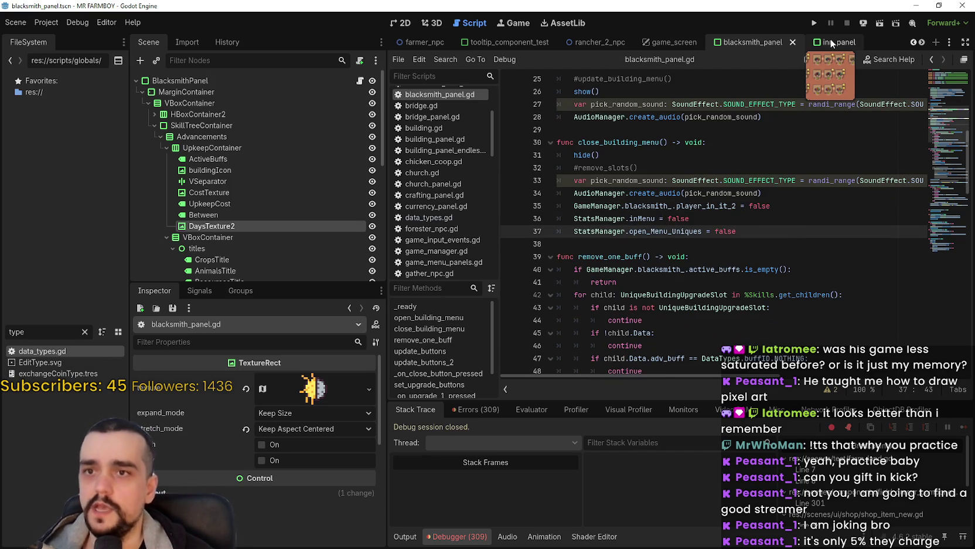
pyautogui.moveTo(793, 231)
pyautogui.mouseDown()
pyautogui.moveTo(566, 220)
pyautogui.moveTo(557, 230)
pyautogui.mouseUp()
pyautogui.hotkey('ctrl', 'c')
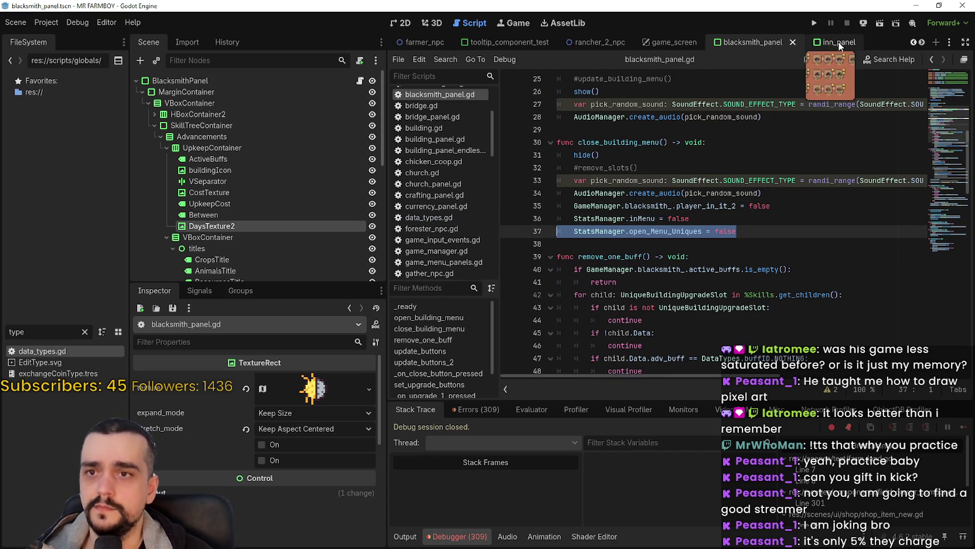
pyautogui.click(847, 41)
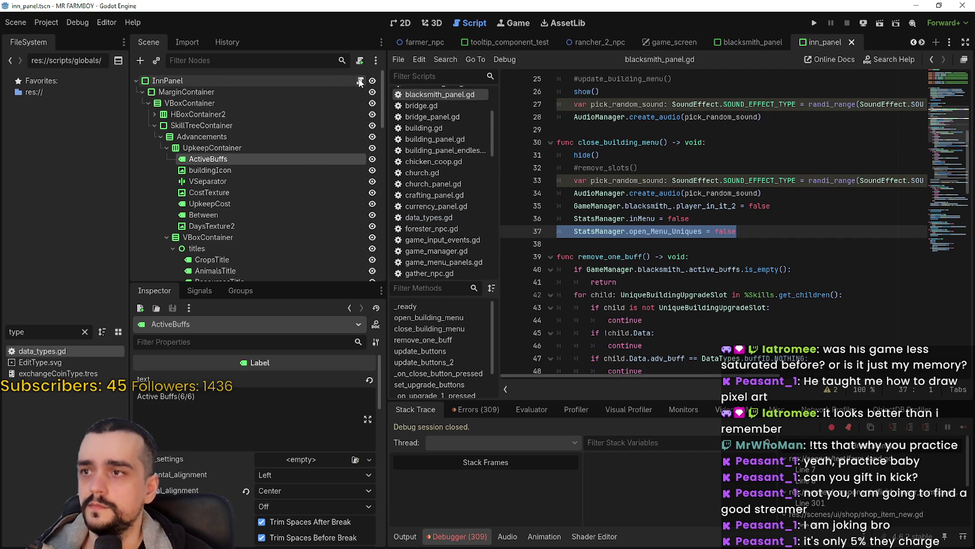
# Paste 'StatsManager.open_Menu_Uniques = false' at the end of inn_panel.gd's close_building_menu.
pyautogui.click(360, 80)
pyautogui.scroll(-4, 684, 242)
pyautogui.click(653, 223)
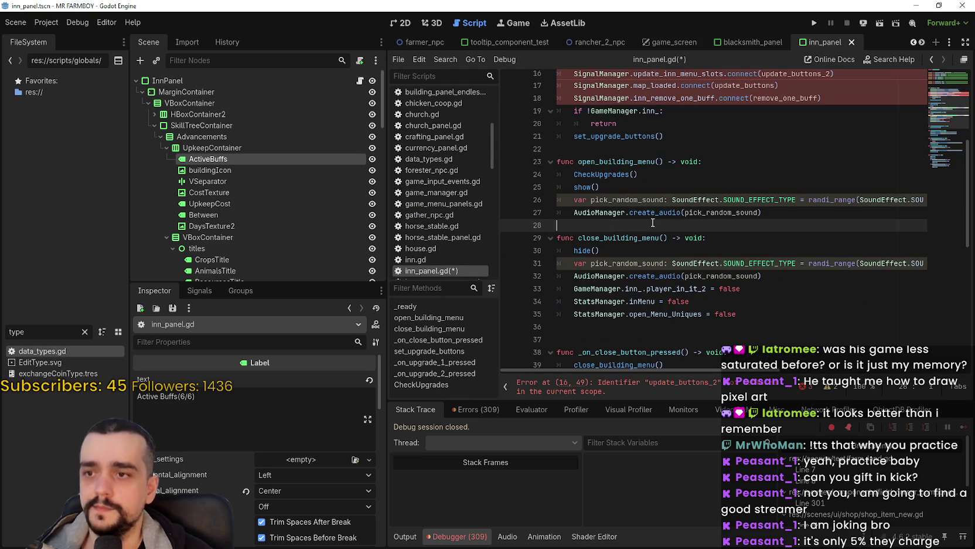
pyautogui.click(676, 326)
pyautogui.hotkey('ctrl', 'v')
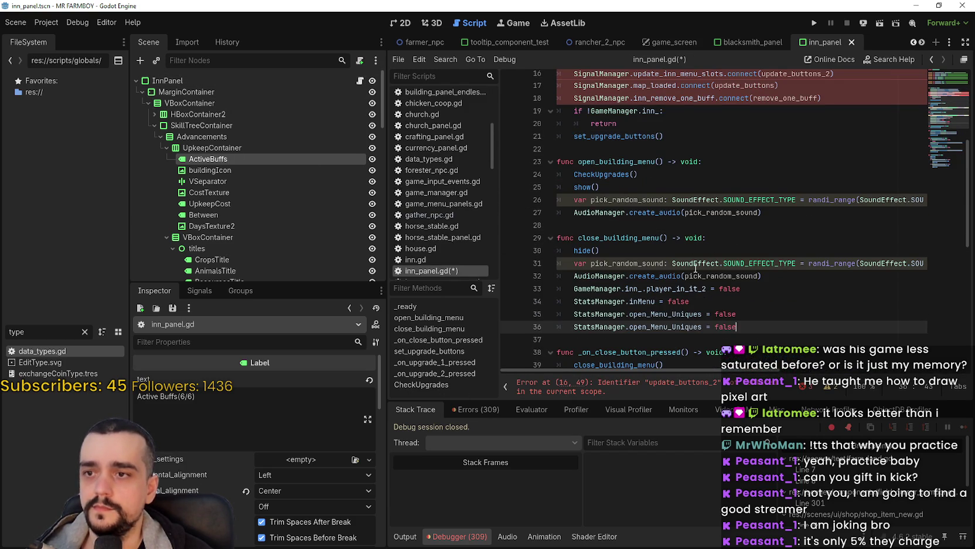
# In blacksmith_panel.gd, select the remove_one_buff and update_buttons functions.
pyautogui.click(754, 41)
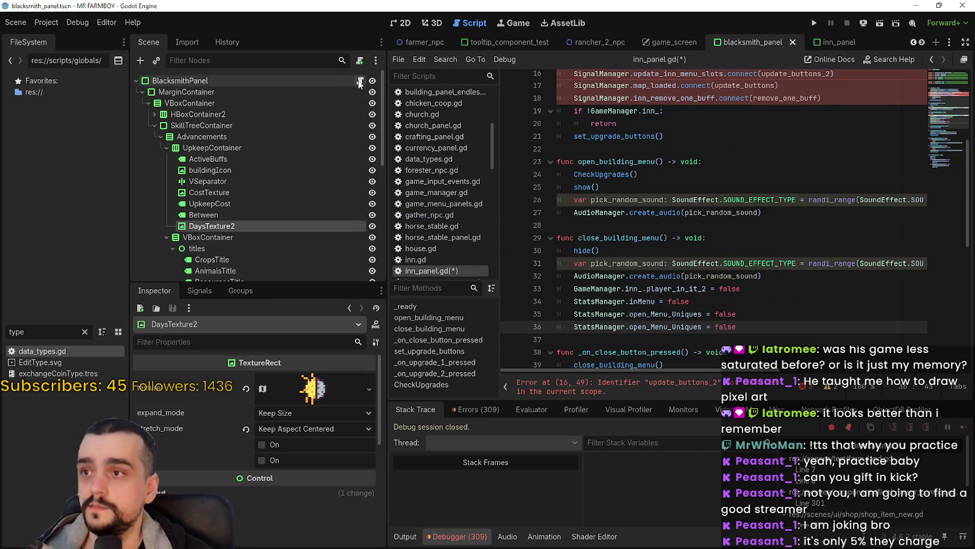
pyautogui.click(360, 82)
pyautogui.scroll(-3, 762, 246)
pyautogui.scroll(-4, 757, 233)
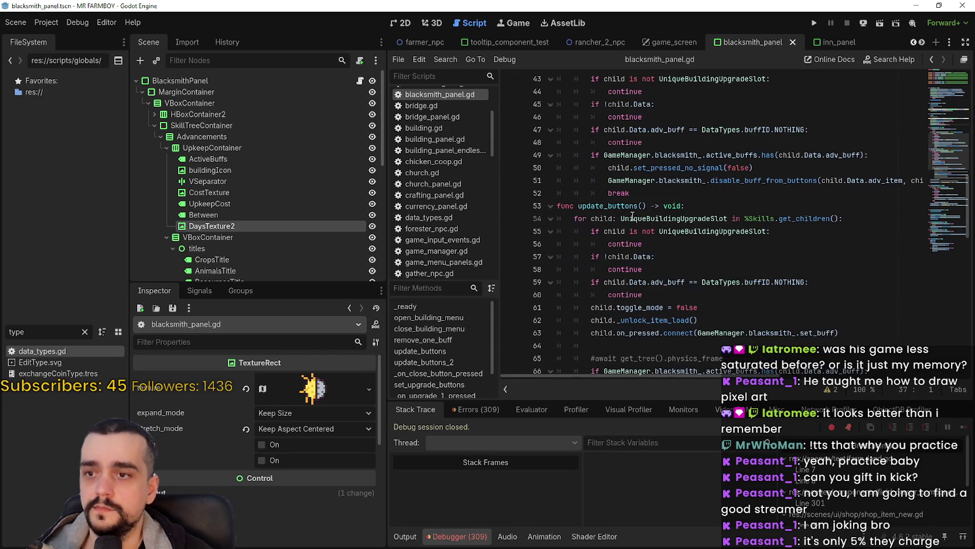
pyautogui.scroll(-11, 632, 217)
pyautogui.scroll(-1, 625, 208)
pyautogui.moveTo(829, 218)
pyautogui.mouseDown()
pyautogui.moveTo(730, 218)
pyautogui.moveTo(665, 190)
pyautogui.moveTo(642, 244)
pyautogui.moveTo(592, 76)
pyautogui.moveTo(568, 214)
pyautogui.moveTo(557, 215)
pyautogui.mouseUp()
# Paste the remove_one_buff and update_buttons functions below close_building_menu in inn_panel.gd.
pyautogui.click(838, 43)
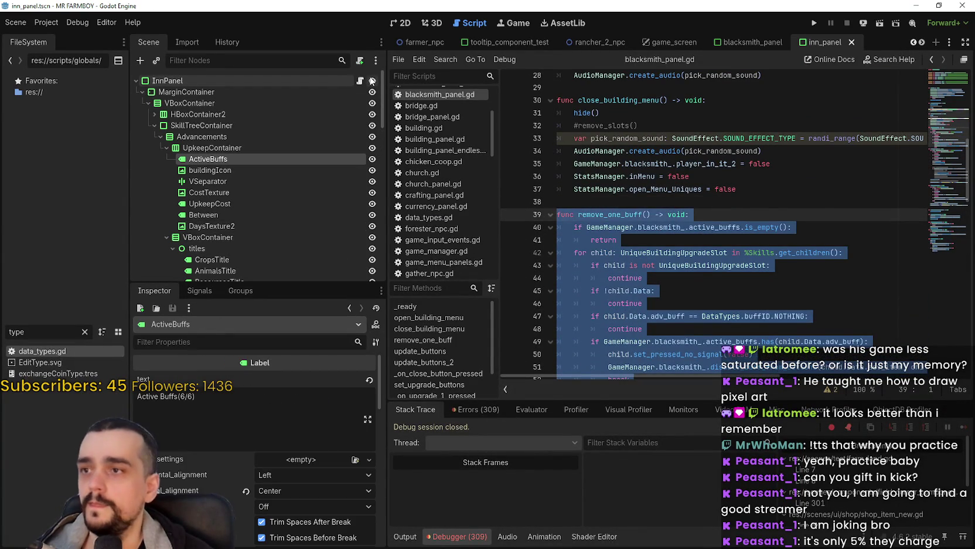
pyautogui.scroll(-1, 675, 253)
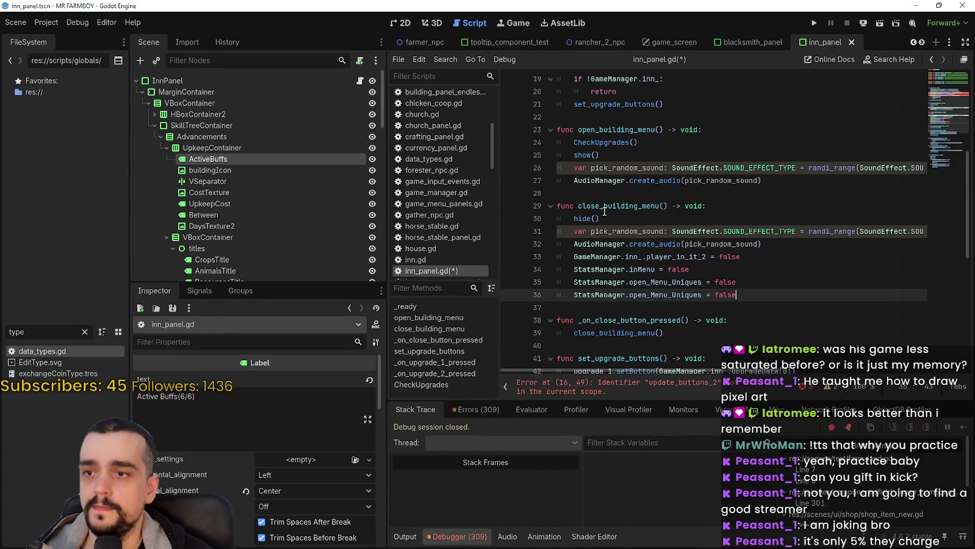
pyautogui.scroll(3, 604, 212)
pyautogui.click(616, 231)
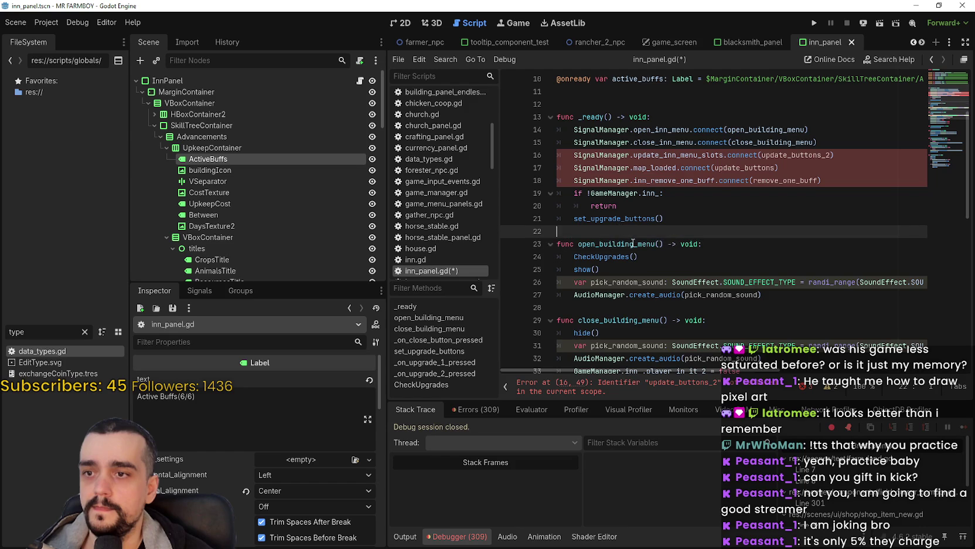
pyautogui.scroll(-2, 633, 246)
pyautogui.click(600, 229)
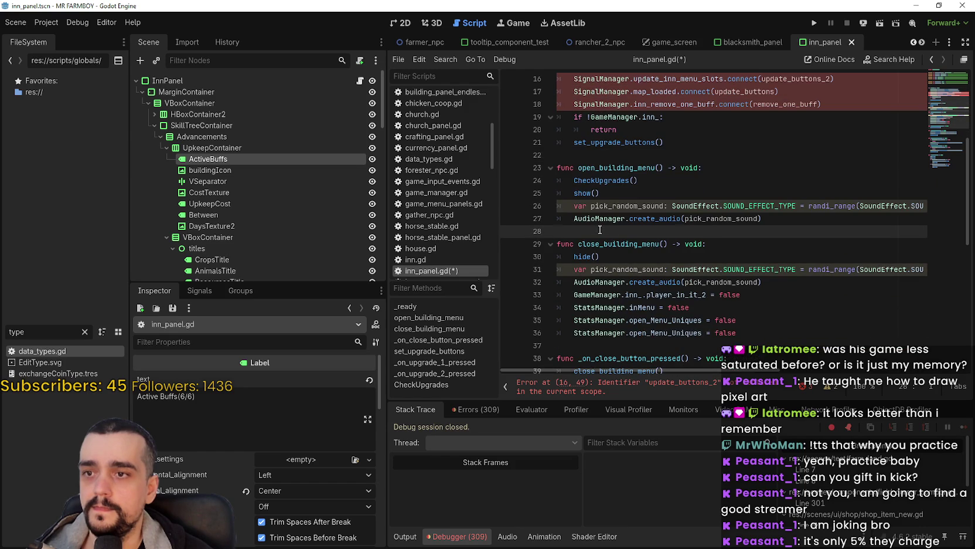
pyautogui.click(753, 43)
pyautogui.scroll(-4, 656, 286)
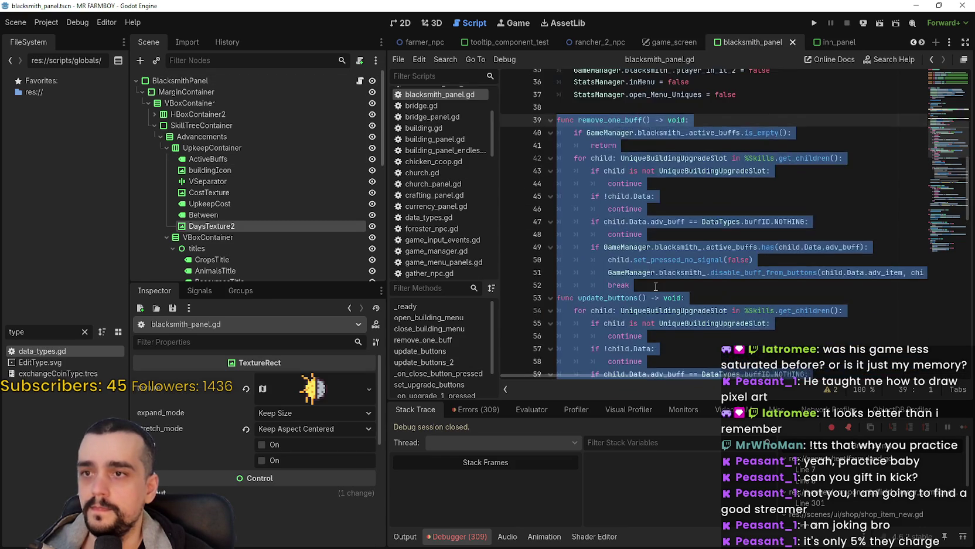
pyautogui.scroll(5, 656, 286)
pyautogui.click(825, 42)
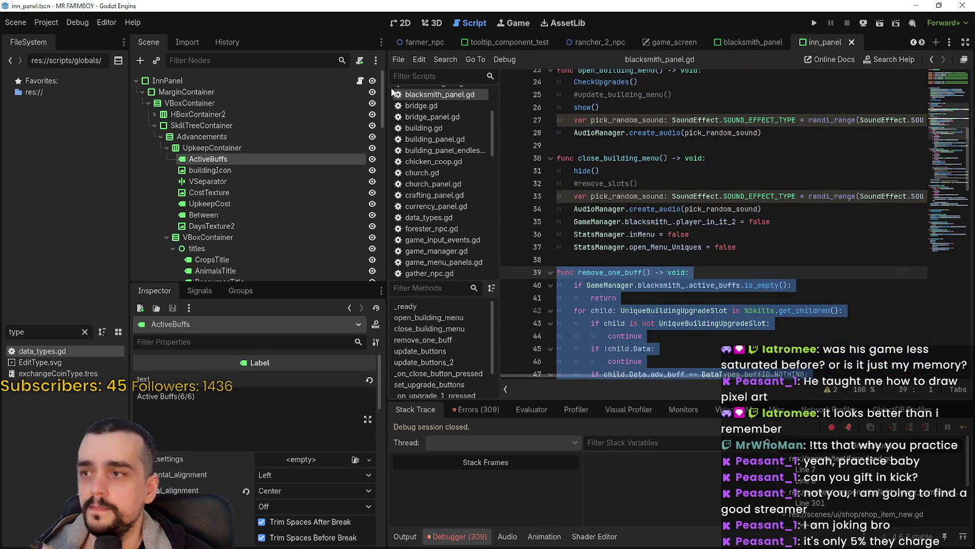
pyautogui.click(355, 80)
pyautogui.click(360, 80)
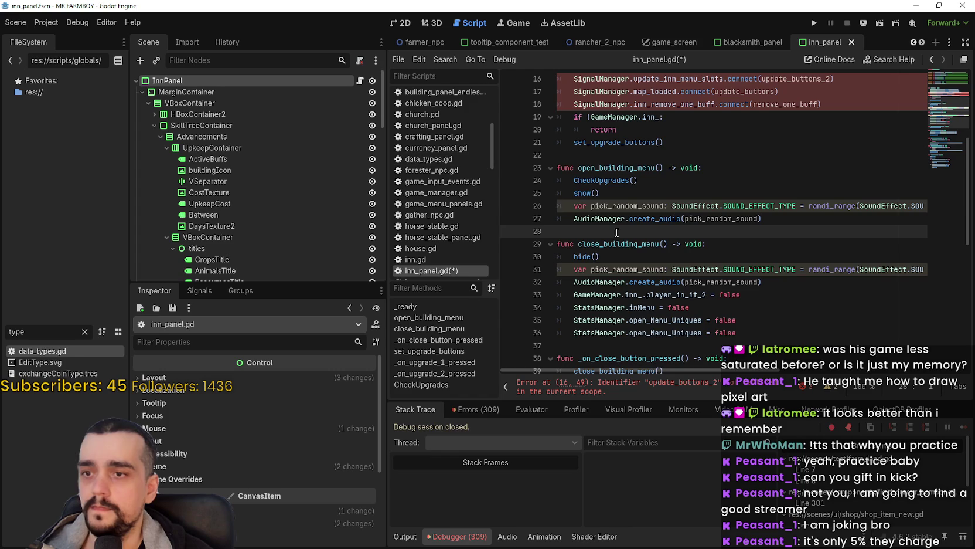
pyautogui.scroll(-4, 597, 274)
pyautogui.click(578, 196)
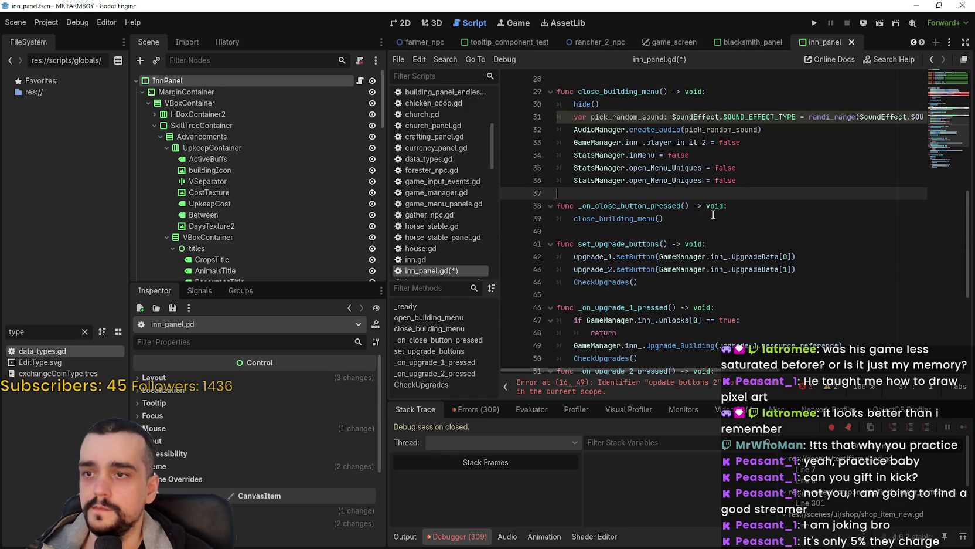
pyautogui.hotkey('ctrl', 'v')
# Add a blank line before remove_one_buff and change blacksmith_ to inn_ on line 39.
pyautogui.scroll(4, 712, 196)
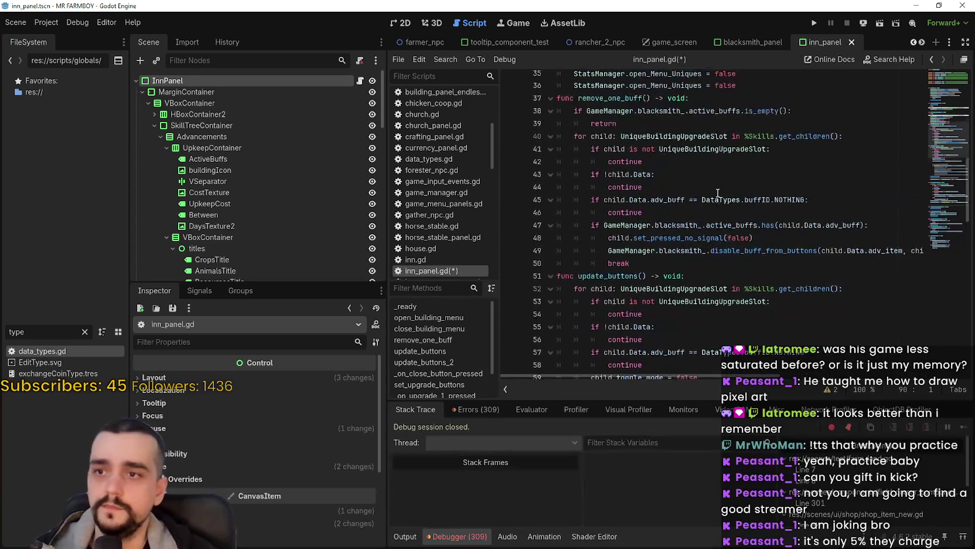
pyautogui.click(738, 120)
pyautogui.hotkey('ctrl', 'v')
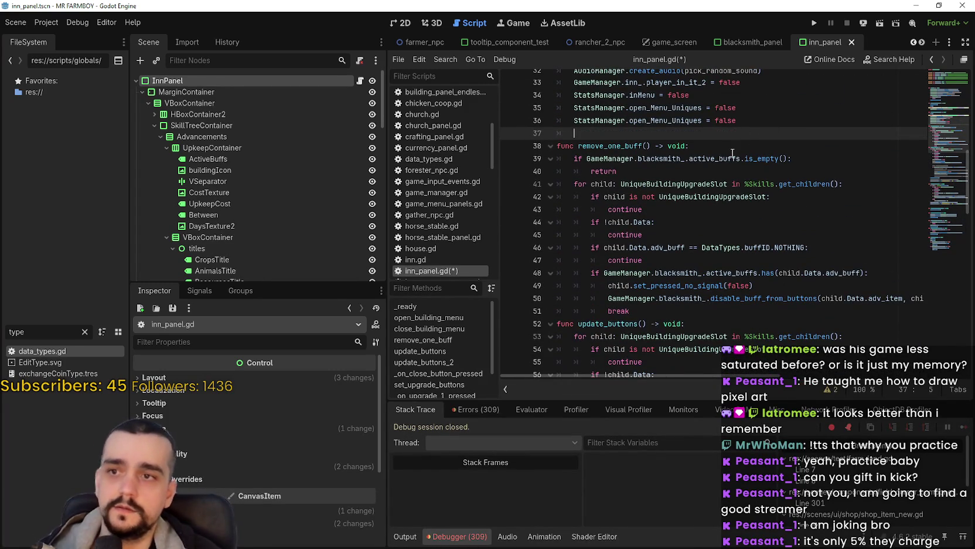
pyautogui.click(707, 162)
pyautogui.doubleClick(674, 157)
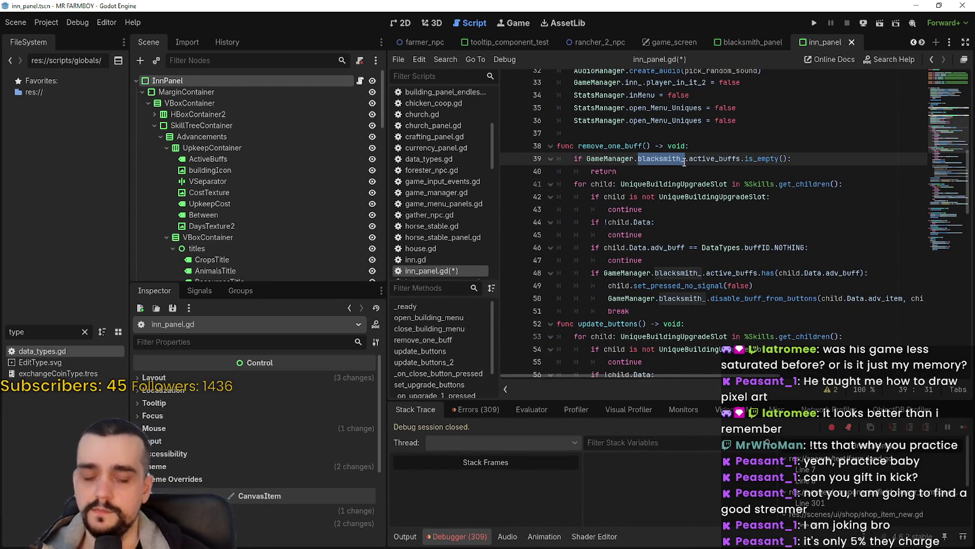
pyautogui.write('inn_')
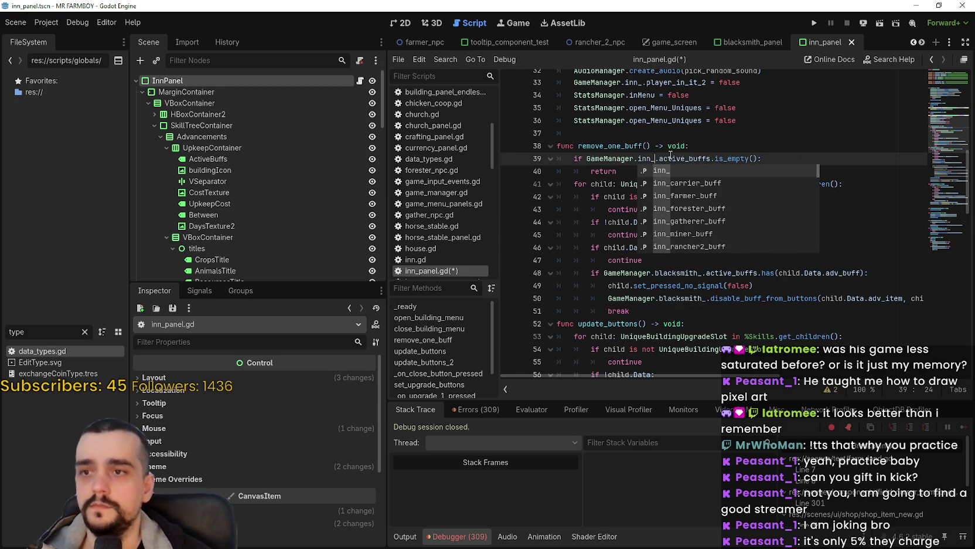
pyautogui.click(669, 159)
# Inspect the UniqueBuildingUpgradeSlot and %Skills references on lines 41–42.
pyautogui.doubleClick(679, 184)
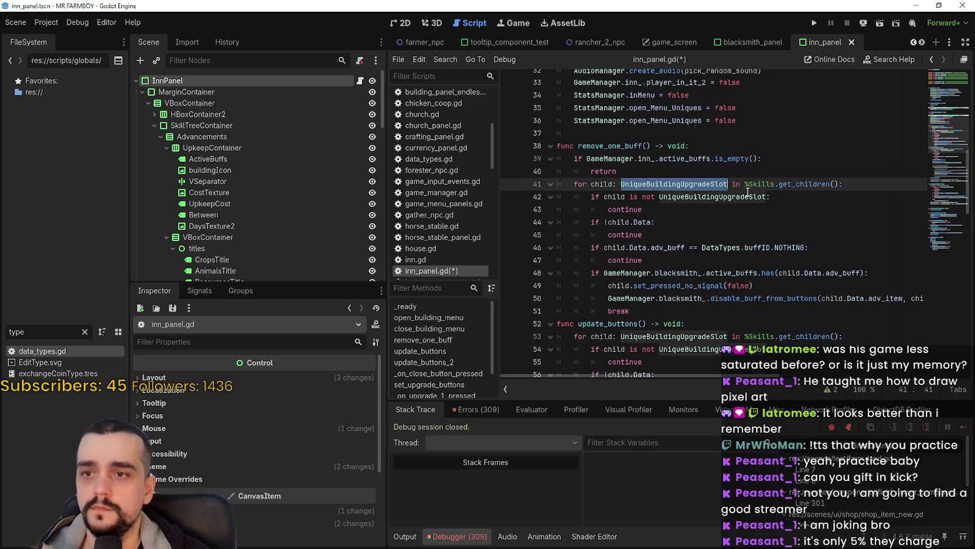
pyautogui.click(738, 197)
pyautogui.doubleClick(743, 198)
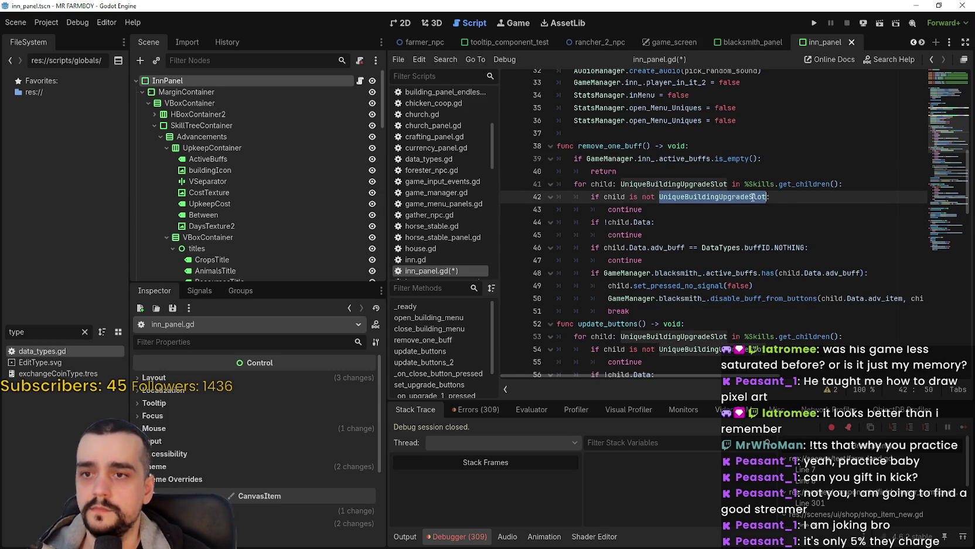
pyautogui.click(766, 183)
pyautogui.doubleClick(759, 184)
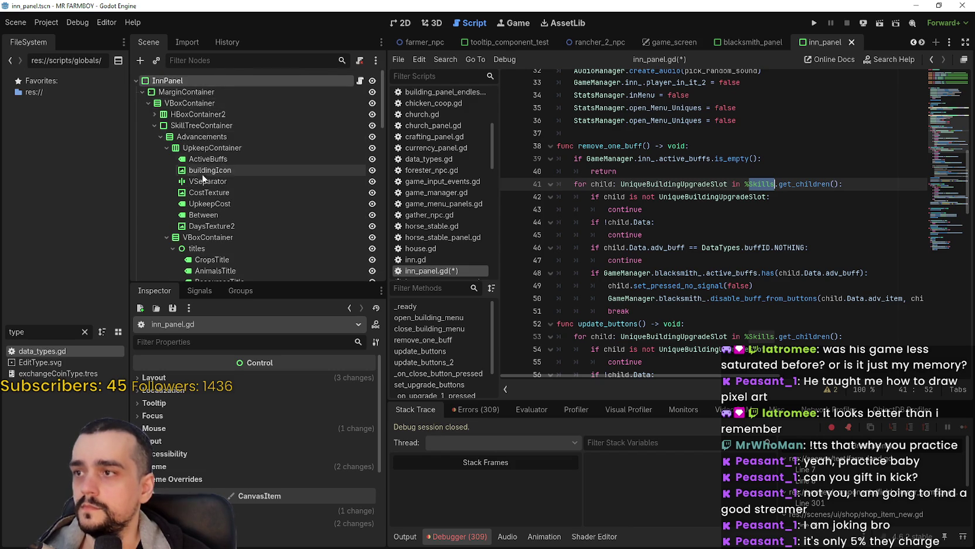
pyautogui.scroll(-3, 200, 172)
pyautogui.scroll(-3, 199, 170)
pyautogui.scroll(-5, 198, 171)
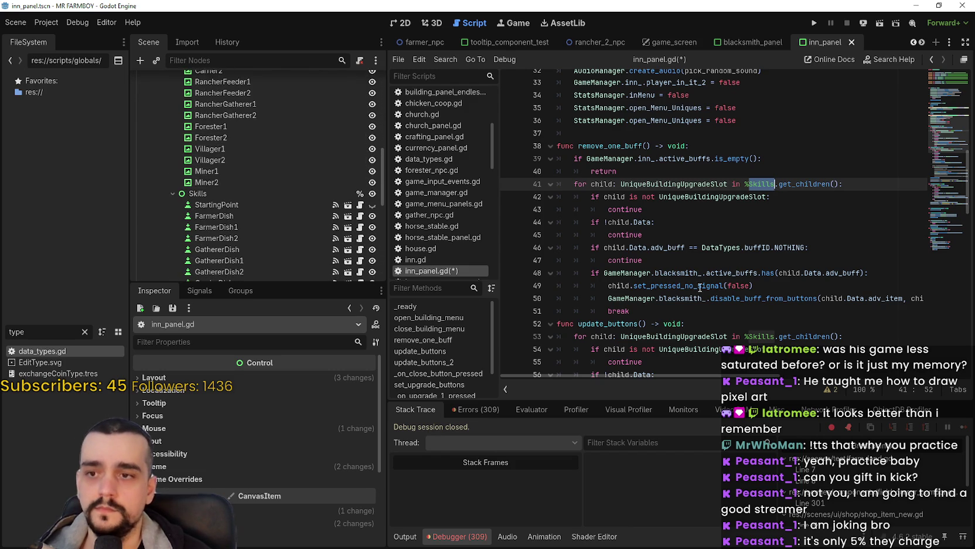
# Replace blacksmith_ with inn_ on lines 48 and 50 of remove_one_buff.
pyautogui.doubleClick(688, 274)
pyautogui.doubleClick(685, 267)
pyautogui.hotkey('ctrl', 'f')
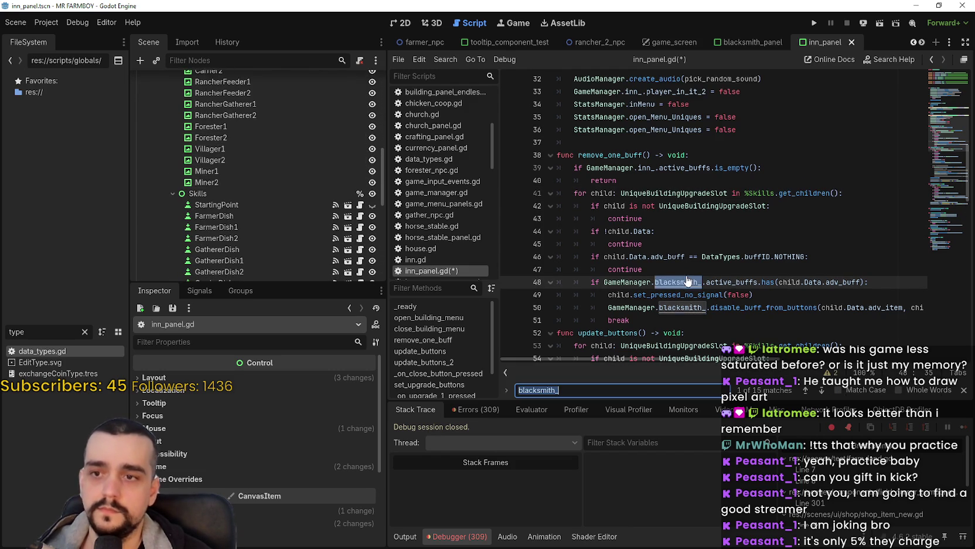
pyautogui.write('inn_')
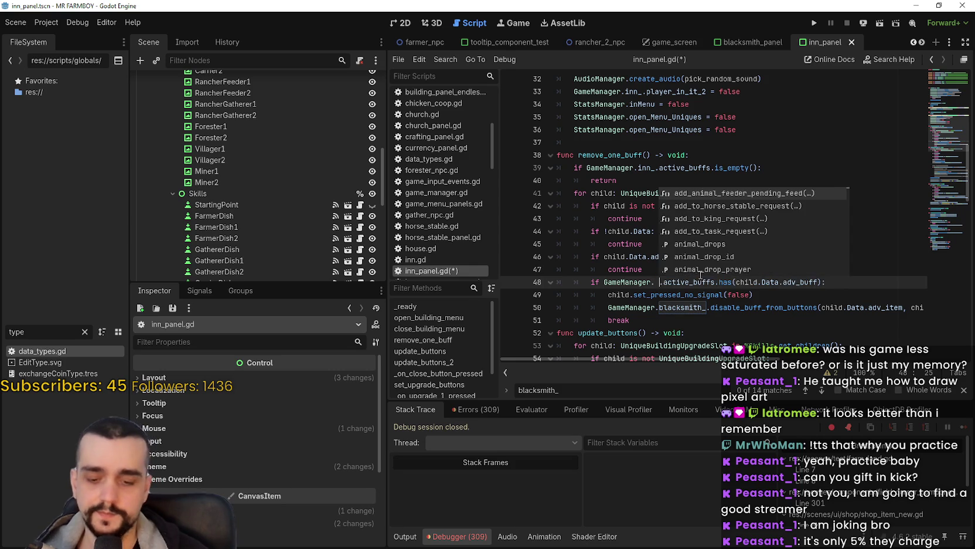
pyautogui.press('Escape')
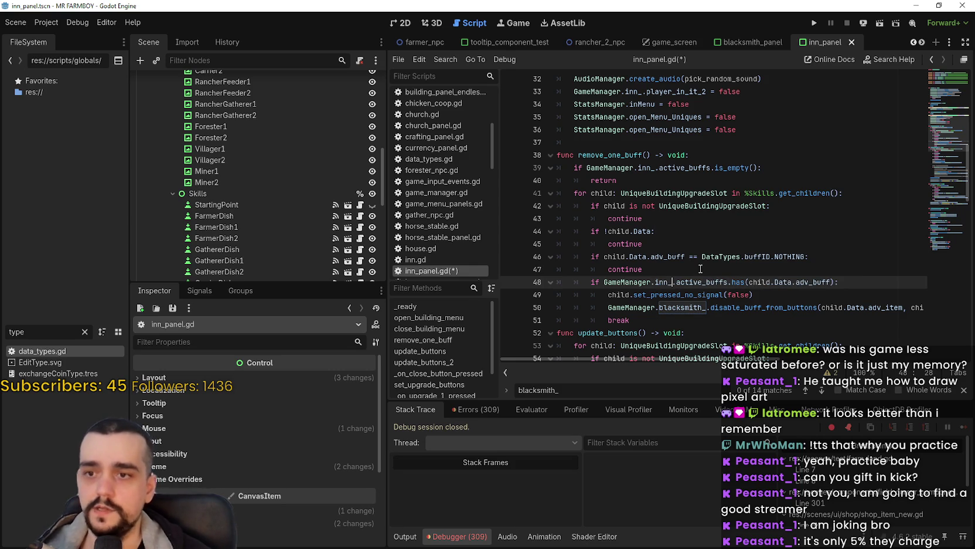
pyautogui.scroll(-1, 720, 273)
pyautogui.doubleClick(697, 267)
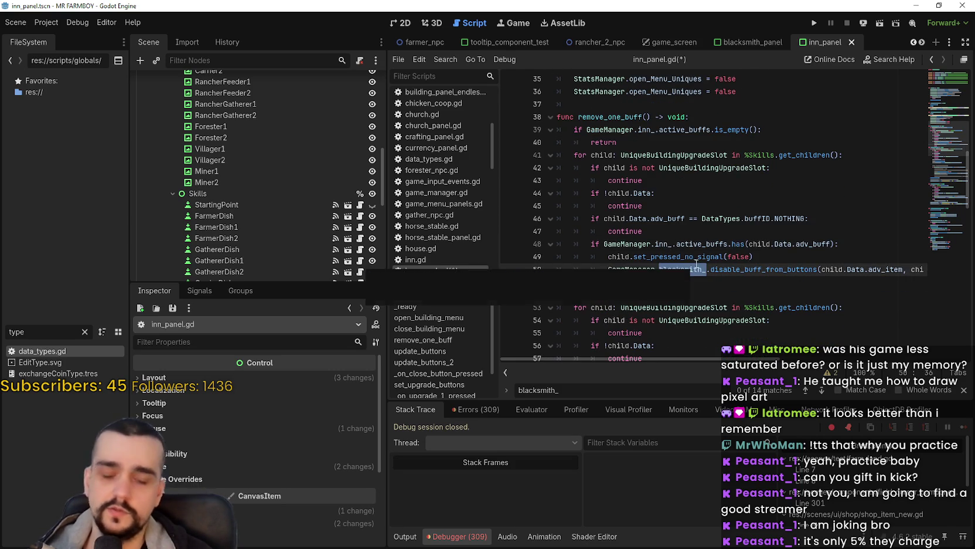
pyautogui.write('inn')
pyautogui.click(626, 206)
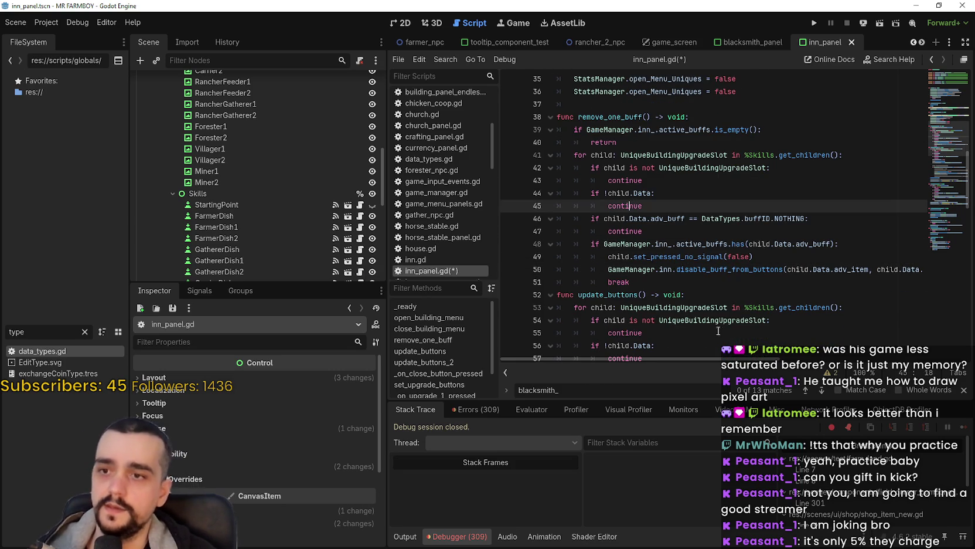
# Add a blank line after the break that ends remove_one_buff.
pyautogui.moveTo(725, 358)
pyautogui.mouseDown()
pyautogui.moveTo(806, 360)
pyautogui.moveTo(724, 360)
pyautogui.mouseUp()
pyautogui.scroll(-3, 659, 302)
pyautogui.click(652, 169)
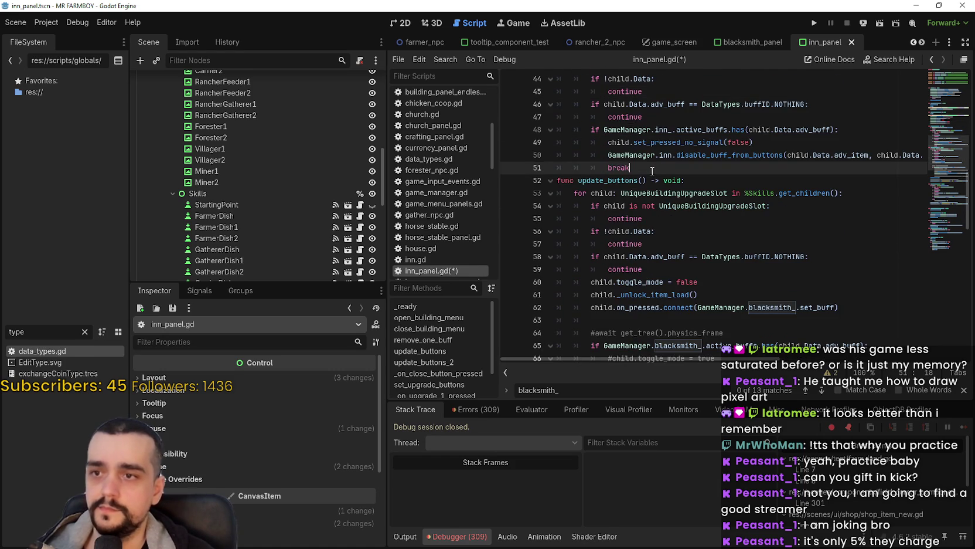
pyautogui.press('Return')
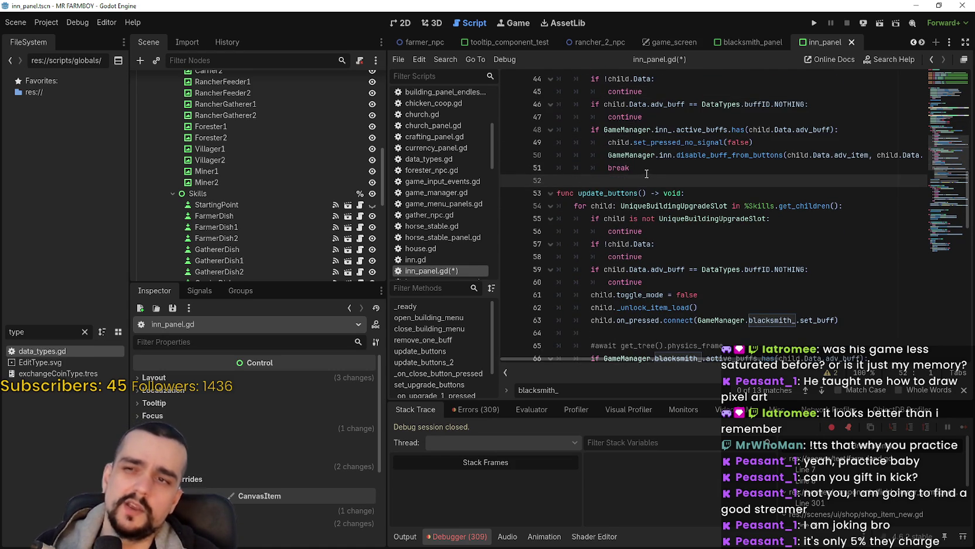
pyautogui.scroll(-3, 645, 176)
# Change the GameManager blacksmith_ calls on lines 63, 66 and 70 to inn_.
pyautogui.tripleClick(772, 276)
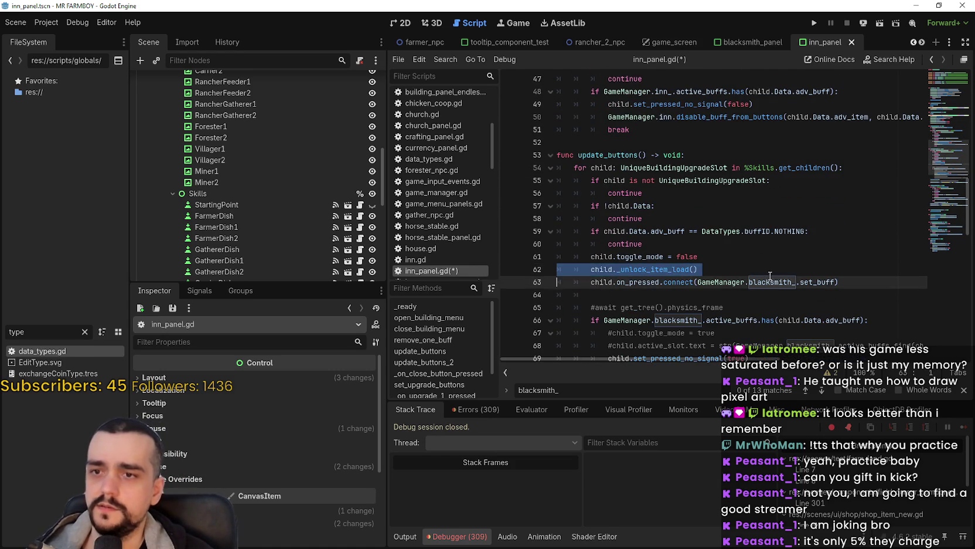
pyautogui.doubleClick(771, 282)
pyautogui.write('inn')
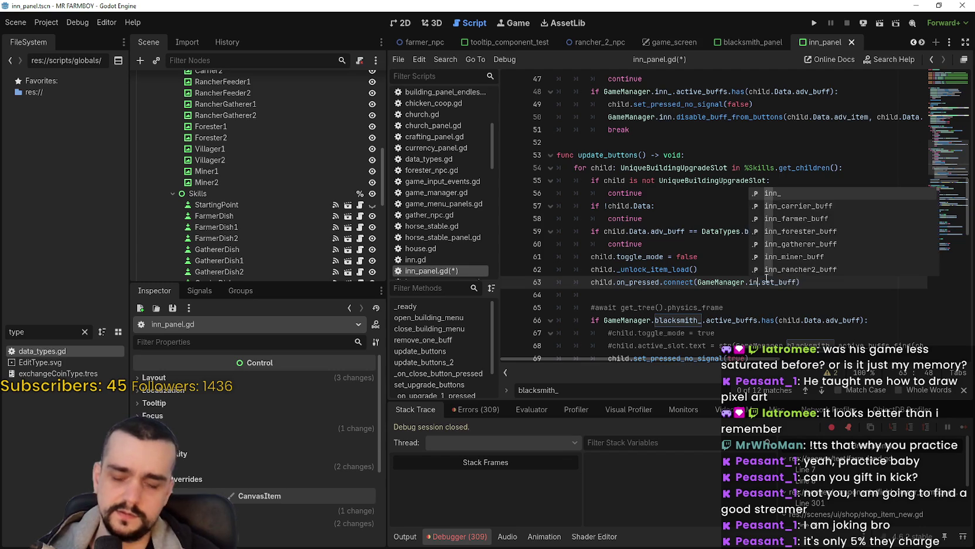
pyautogui.click(735, 258)
pyautogui.doubleClick(755, 282)
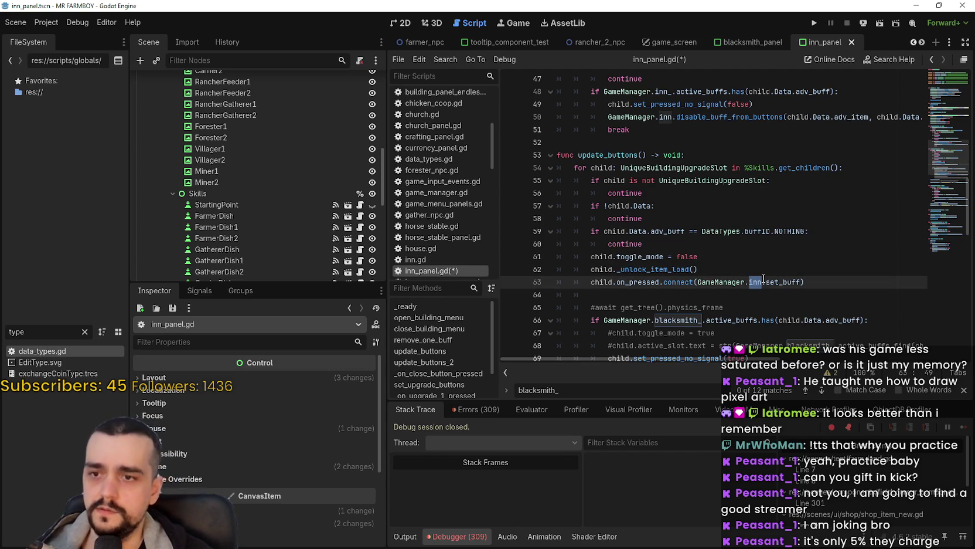
pyautogui.write('_')
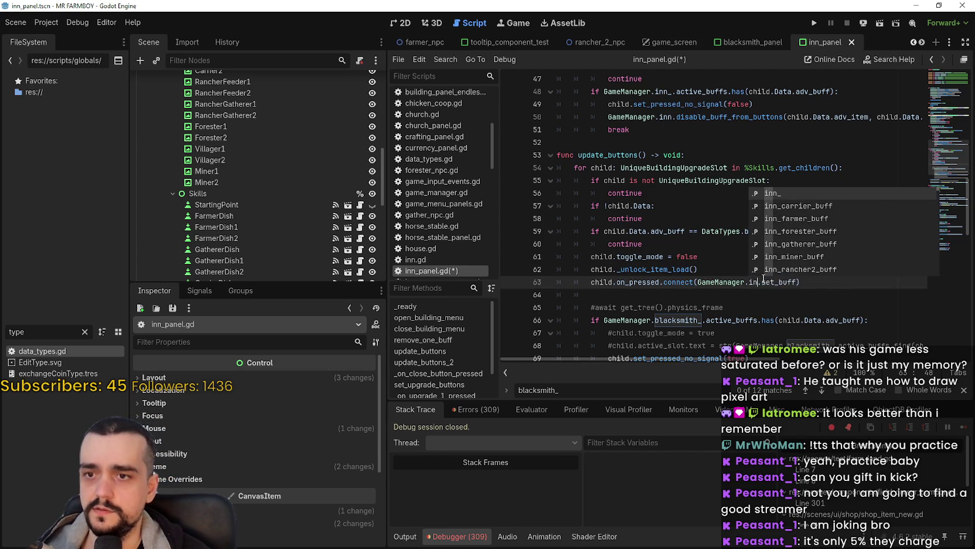
pyautogui.write('n_.')
pyautogui.click(734, 282)
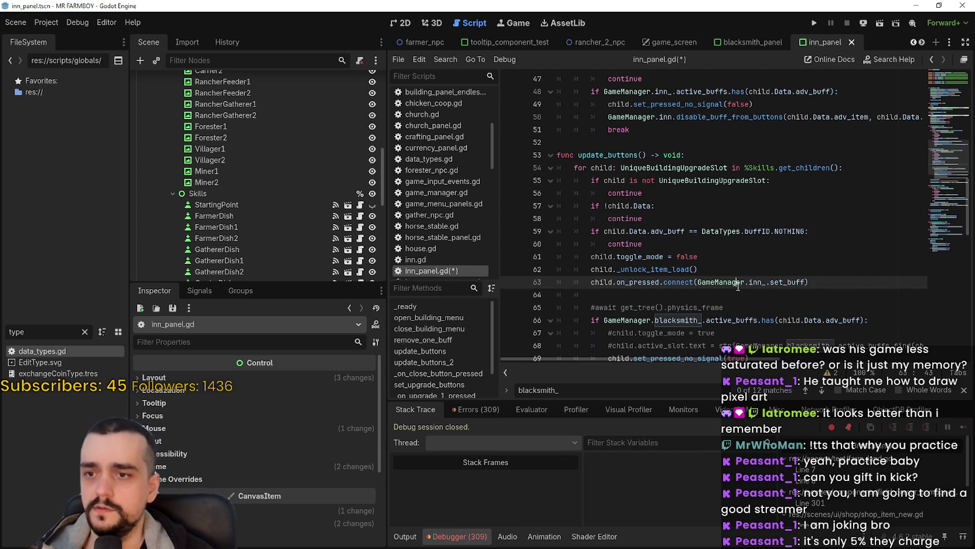
pyautogui.scroll(-2, 681, 287)
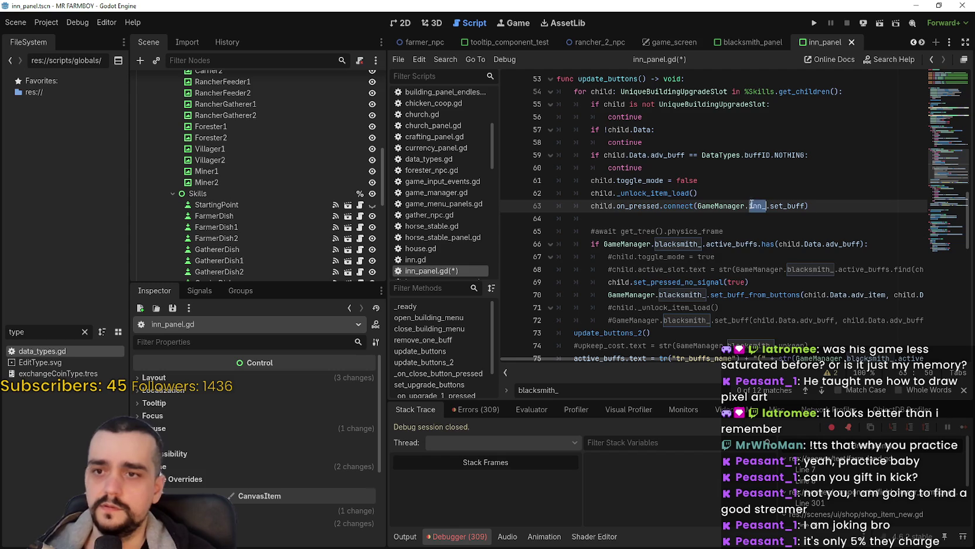
pyautogui.doubleClick(679, 244)
pyautogui.write('inn_')
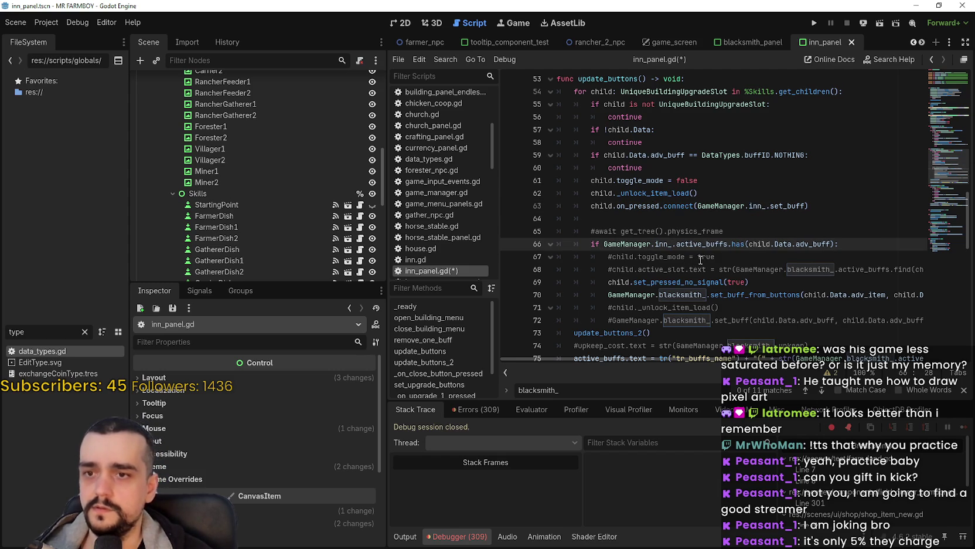
pyautogui.scroll(-2, 746, 218)
pyautogui.doubleClick(701, 216)
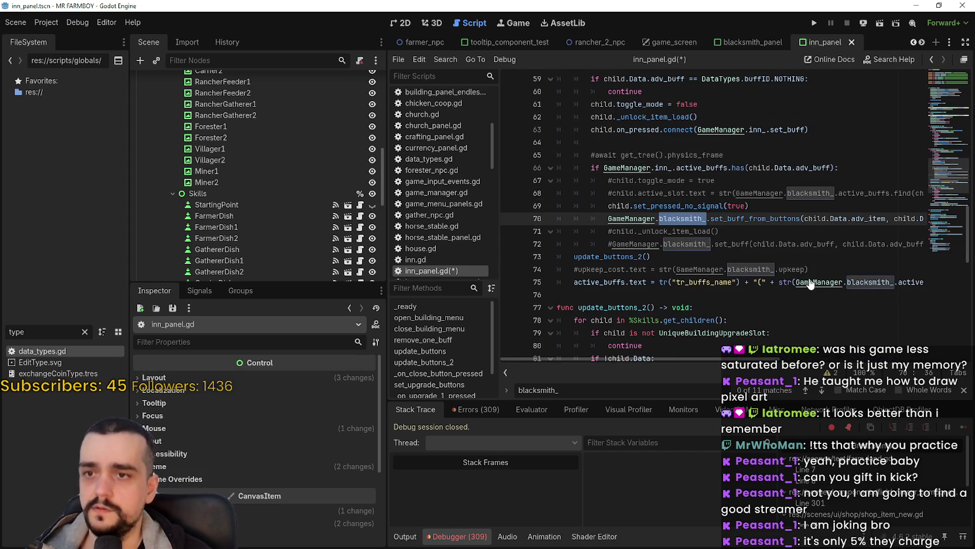
pyautogui.write('inn_')
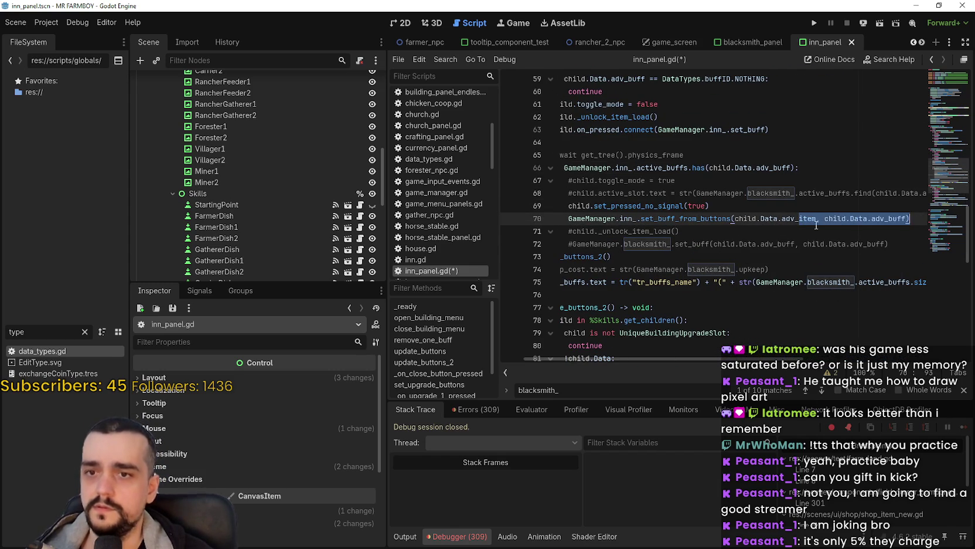
# Delete the commented-out lines 71–72, 67–68, the await physics_frame line and the upkeep_cost line.
pyautogui.moveTo(669, 244); pyautogui.dragTo(506, 227)
pyautogui.click(850, 231)
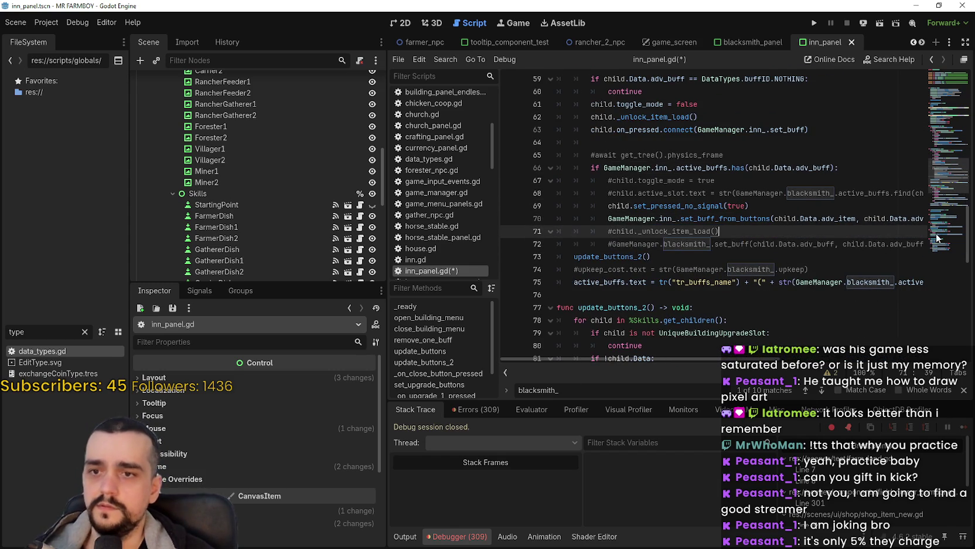
pyautogui.moveTo(910, 244); pyautogui.dragTo(498, 238)
pyautogui.press('BackSpace')
pyautogui.moveTo(878, 193)
pyautogui.mouseDown()
pyautogui.moveTo(940, 194)
pyautogui.moveTo(450, 180)
pyautogui.mouseUp()
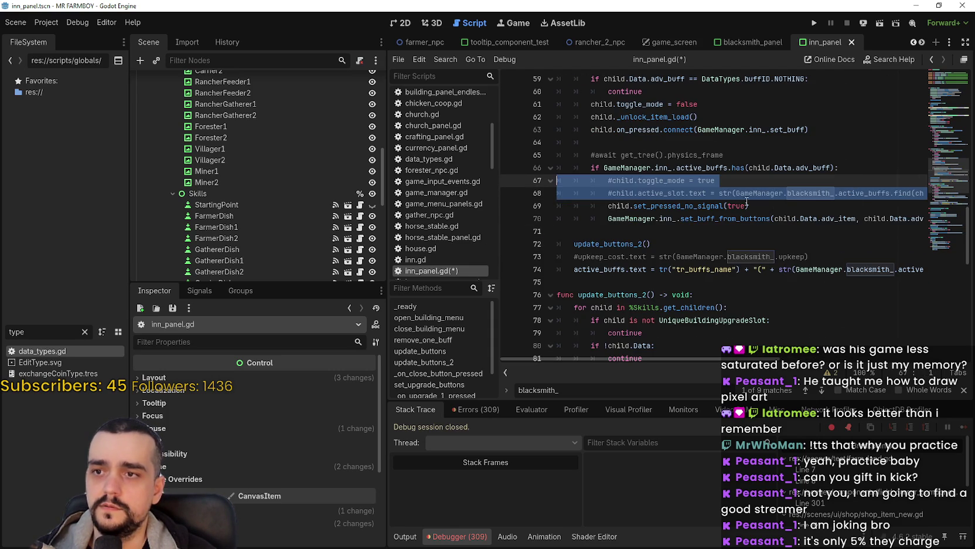
pyautogui.press('BackSpace')
pyautogui.moveTo(740, 155); pyautogui.dragTo(558, 144)
pyautogui.press('BackSpace')
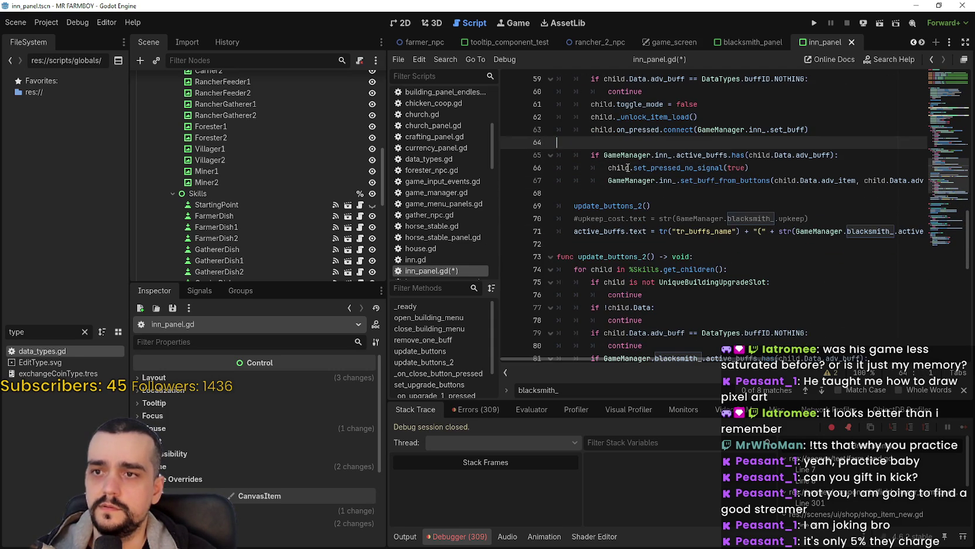
pyautogui.click(653, 202)
pyautogui.moveTo(811, 218); pyautogui.dragTo(513, 224)
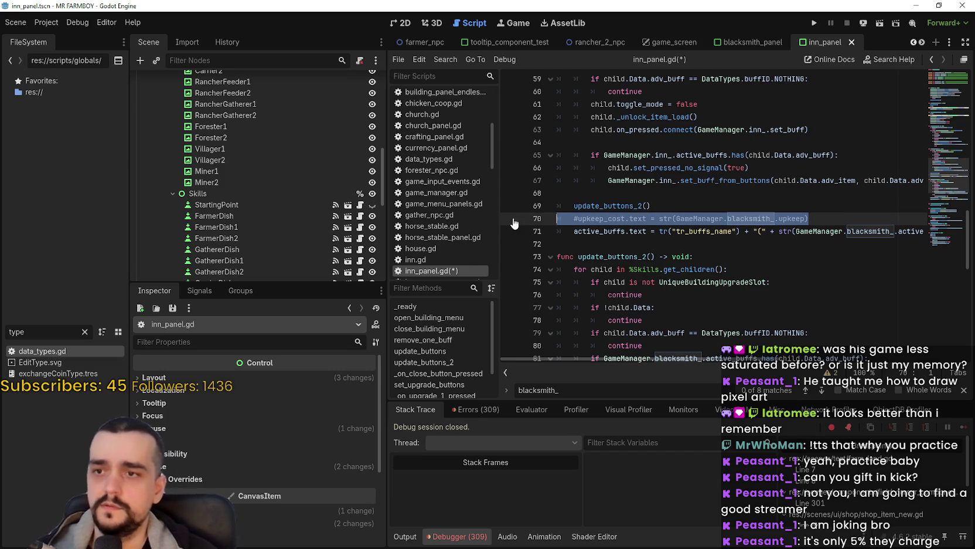
pyautogui.press('BackSpace')
pyautogui.press('BackSpace')
# Change both blacksmith_ references in the active_buffs text line to inn_.
pyautogui.click(866, 220)
pyautogui.doubleClick(866, 220)
pyautogui.write('inn_')
pyautogui.hscroll(5, 659, 356)
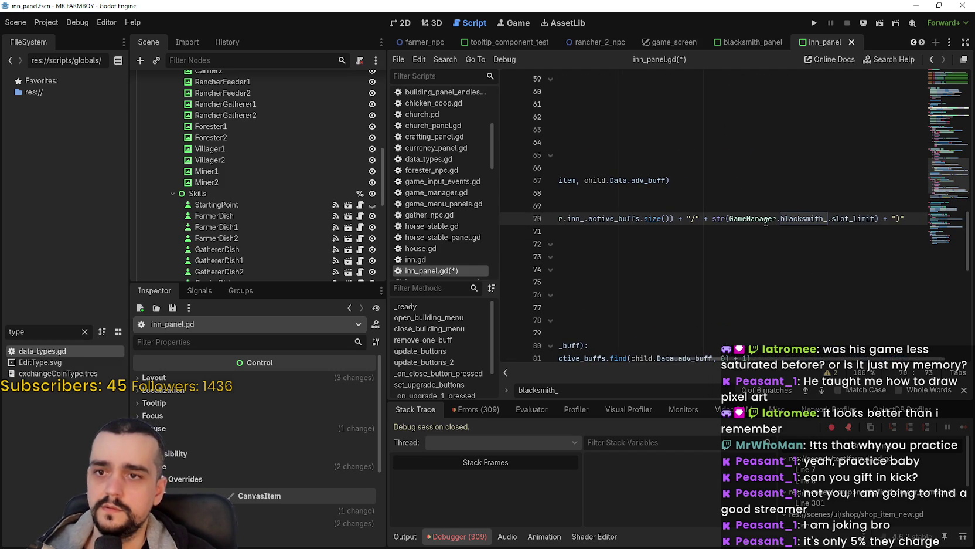
pyautogui.doubleClick(797, 218)
pyautogui.write('inn_')
pyautogui.hscroll(-5, 691, 233)
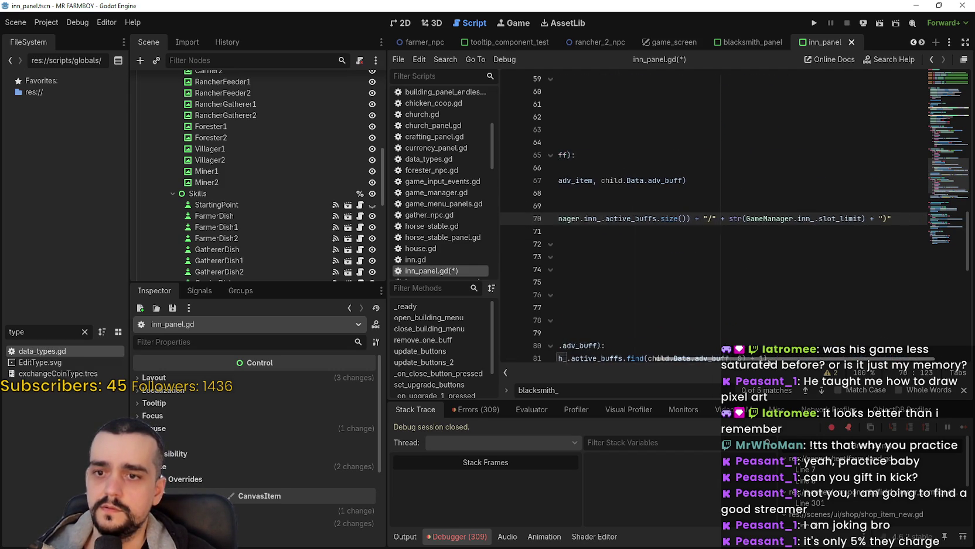
pyautogui.click(692, 231)
# Replace blacksmith_ with inn_ in update_buttons_2 on lines 80, 81, 84 and 85.
pyautogui.scroll(-3, 691, 234)
pyautogui.doubleClick(691, 231)
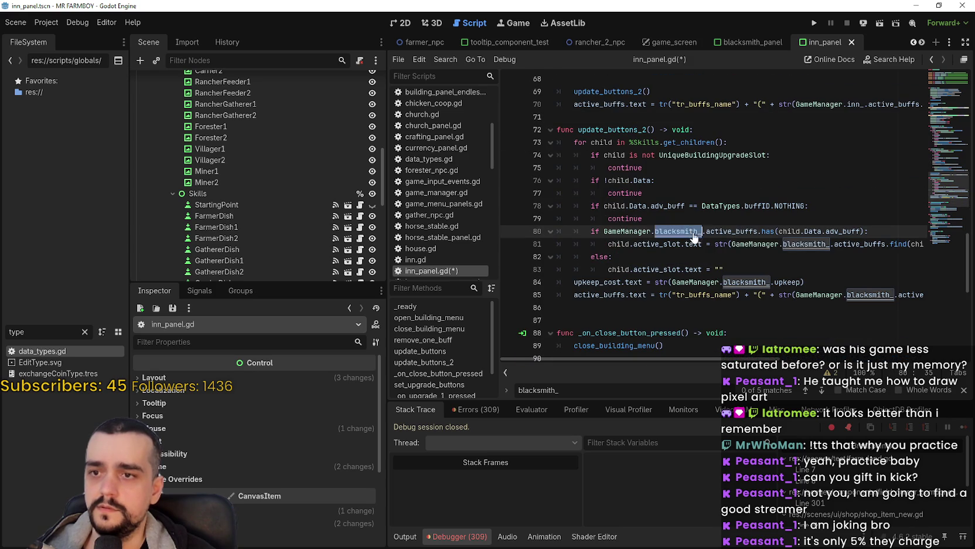
pyautogui.write('inn_')
pyautogui.doubleClick(806, 244)
pyautogui.write('inn_')
pyautogui.doubleClick(748, 282)
pyautogui.write('inn_')
pyautogui.doubleClick(871, 294)
pyautogui.write('inn_')
pyautogui.press('End')
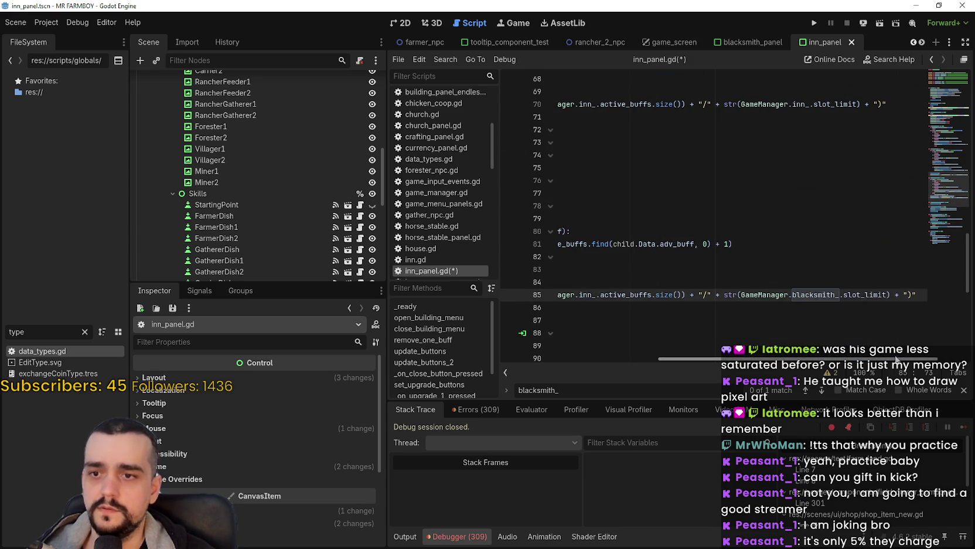
pyautogui.moveTo(856, 359); pyautogui.dragTo(698, 359)
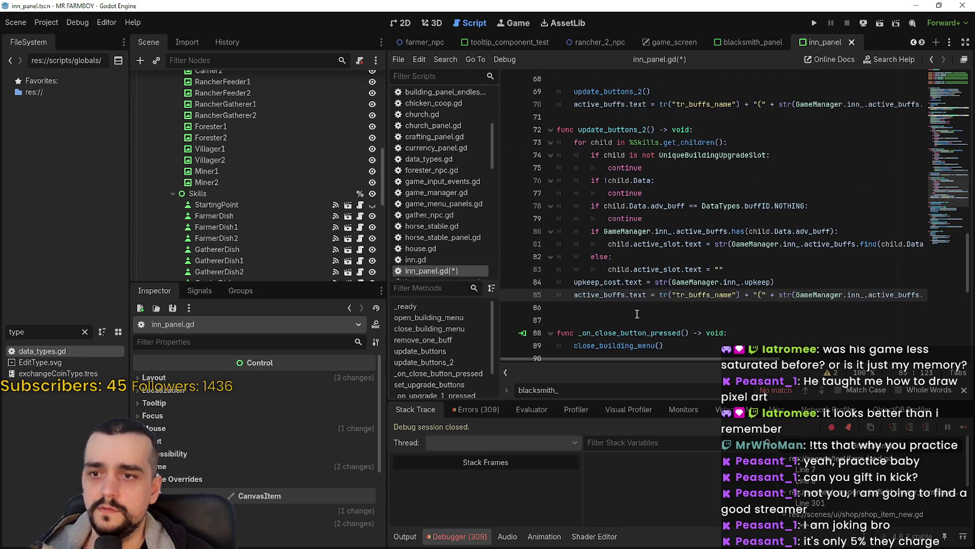
# Save inn_panel.gd with Ctrl+S and bring the blacksmith_panel scene back up.
pyautogui.click(673, 258)
pyautogui.scroll(-1, 672, 258)
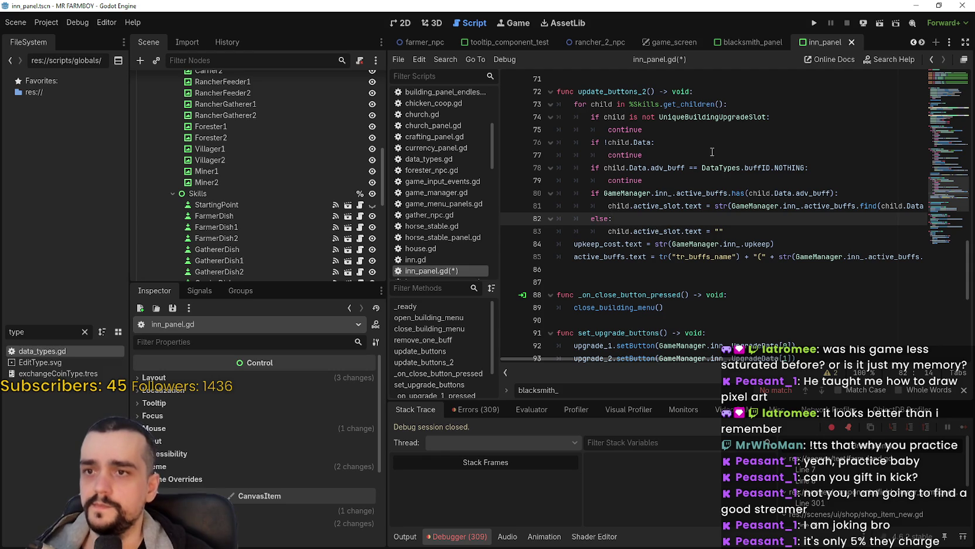
pyautogui.click(640, 253)
pyautogui.click(670, 279)
pyautogui.click(663, 270)
pyautogui.hotkey('ctrl', 's')
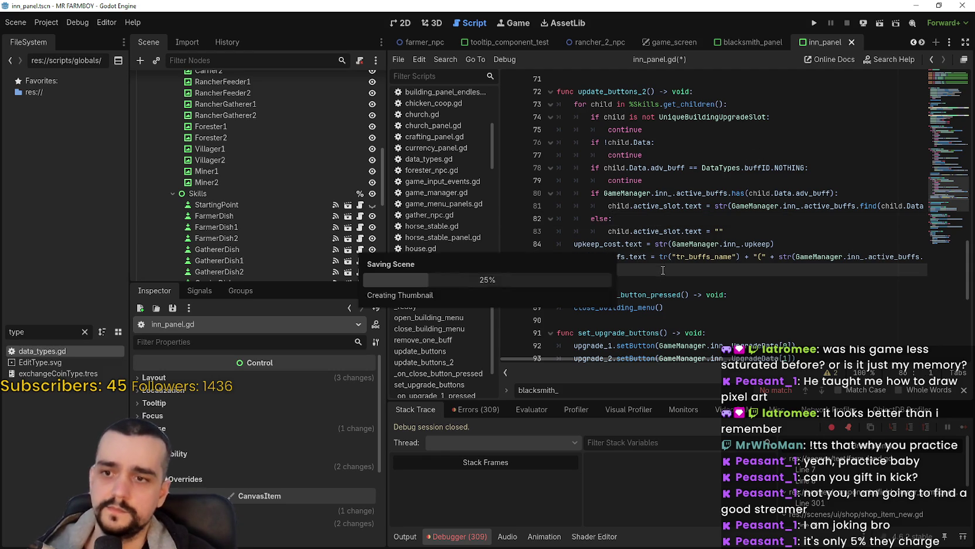
pyautogui.scroll(-4, 663, 271)
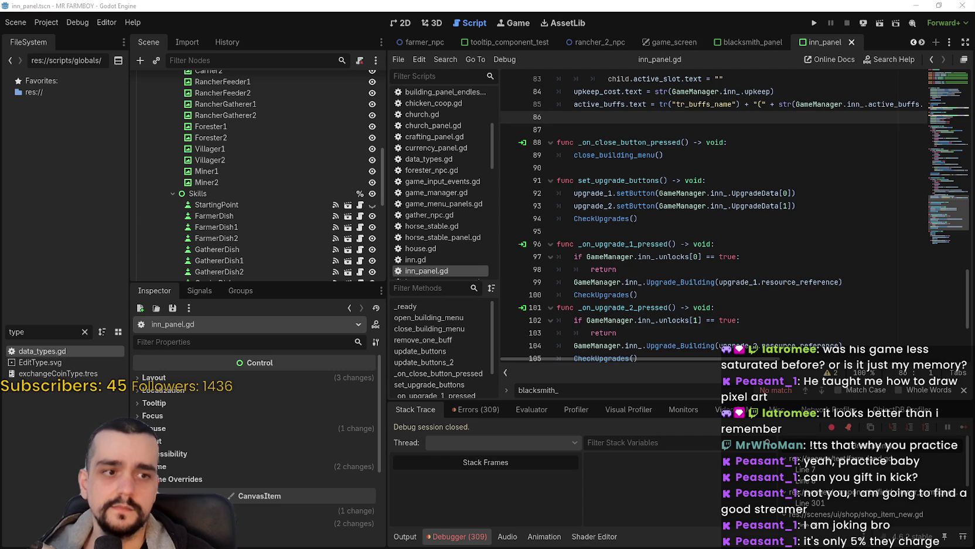
pyautogui.click(603, 231)
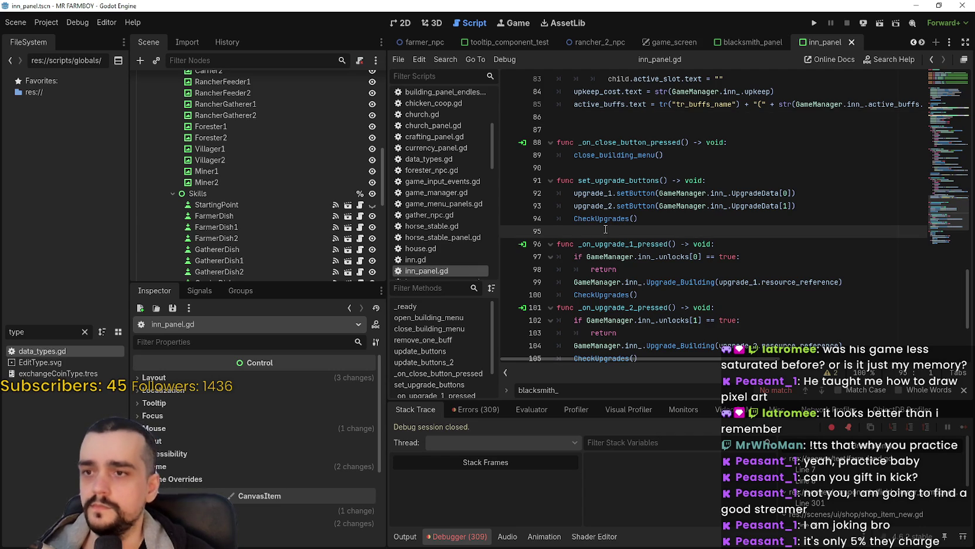
pyautogui.scroll(-4, 605, 228)
pyautogui.click(750, 42)
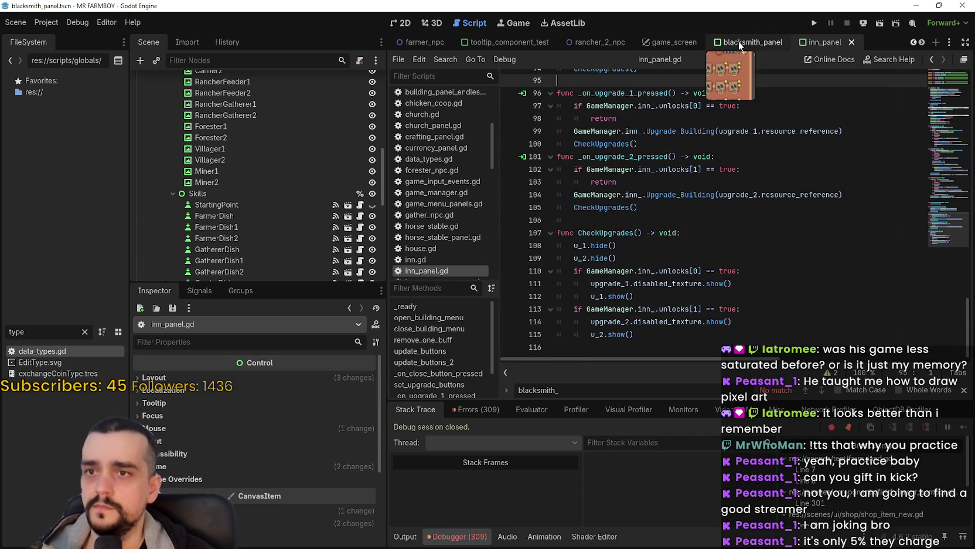
# Use Lookup Symbol on update_blacksmith_menu_slots in _ready to jump to its declaration in signal_manager.gd.
pyautogui.click(792, 259)
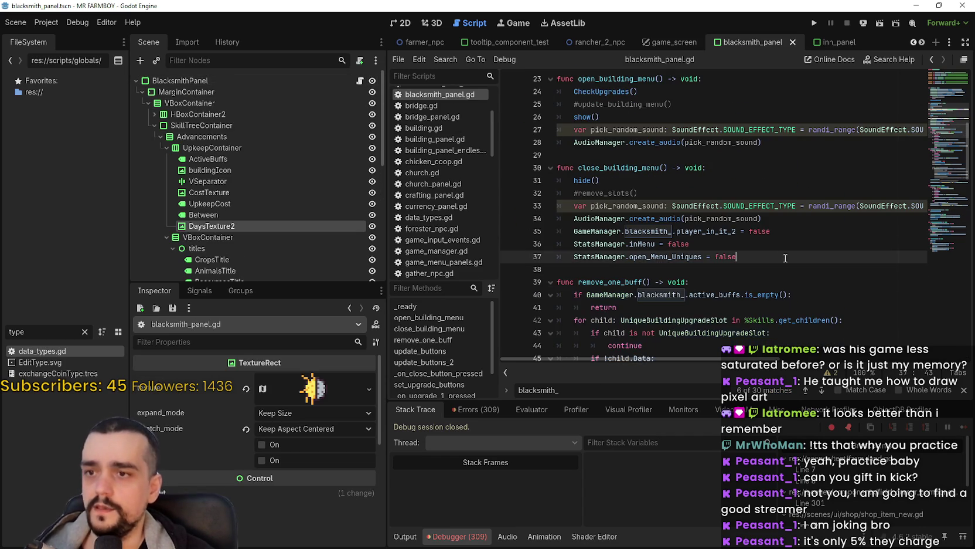
pyautogui.scroll(-7, 788, 258)
pyautogui.scroll(-14, 777, 245)
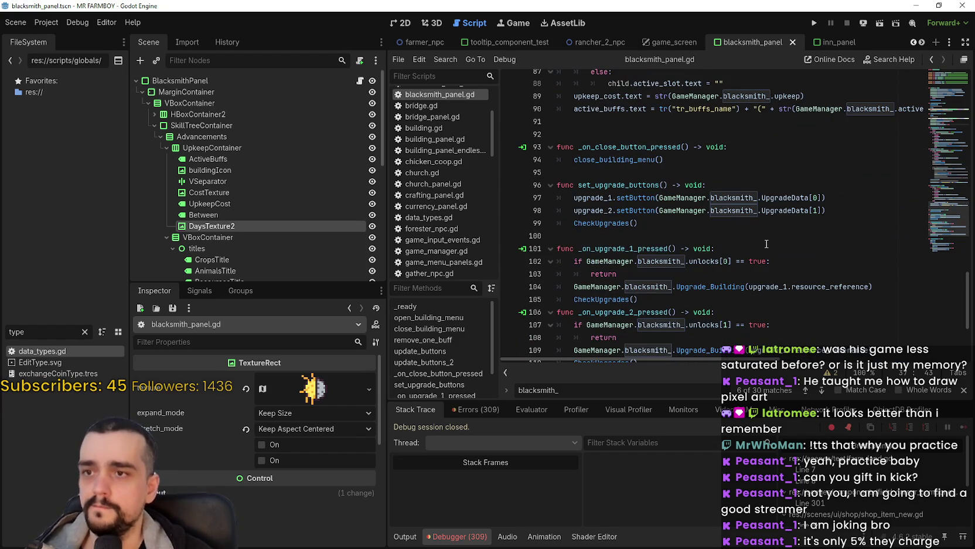
pyautogui.scroll(-3, 766, 242)
pyautogui.click(817, 258)
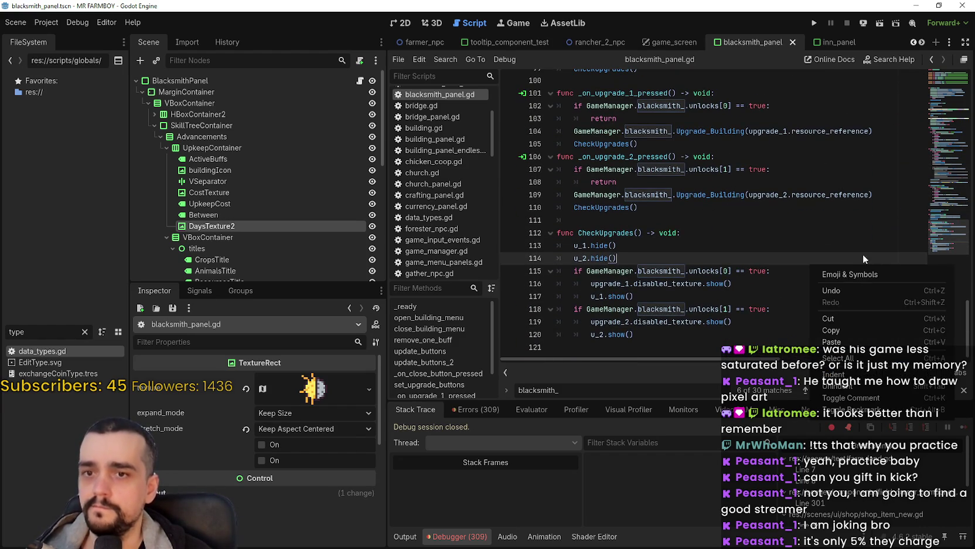
pyautogui.moveTo(932, 237); pyautogui.dragTo(924, 99)
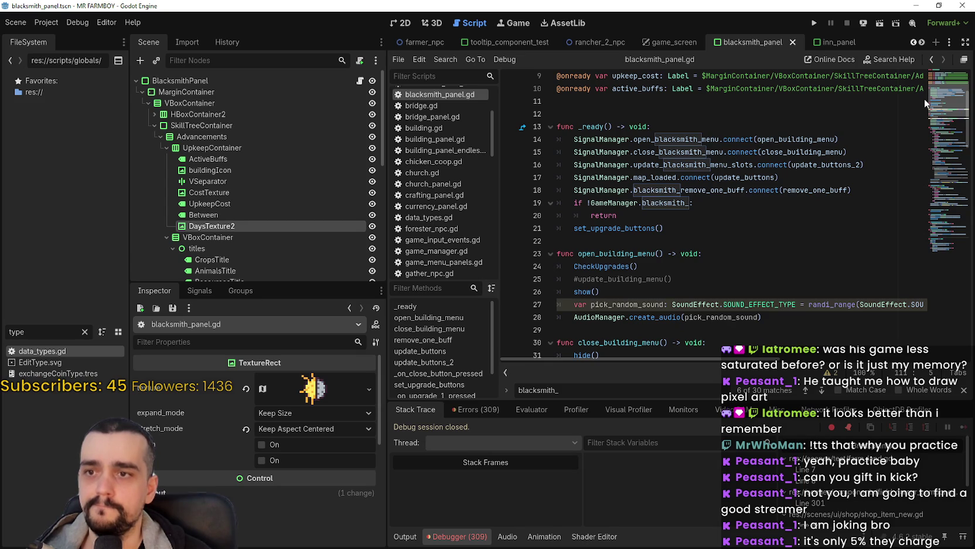
pyautogui.rightClick(686, 164)
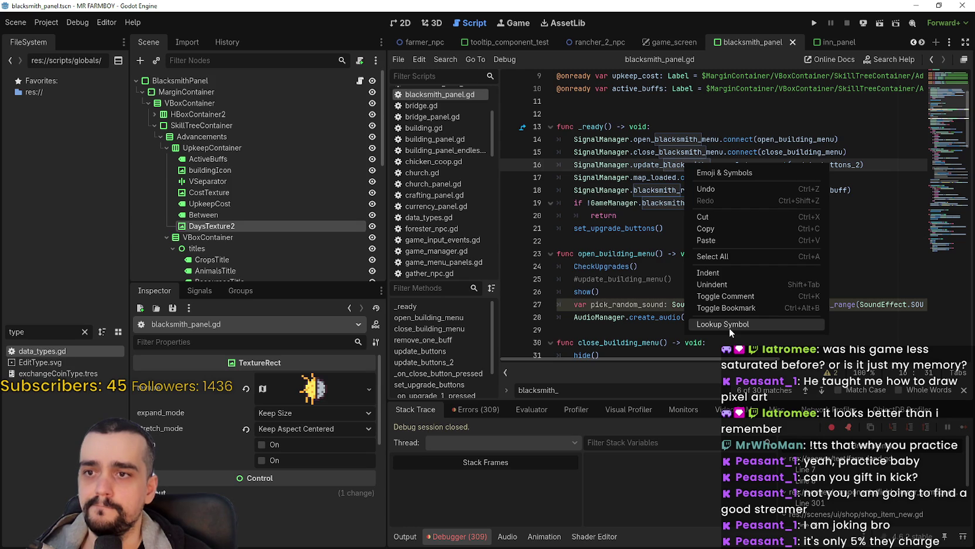
pyautogui.click(608, 213)
pyautogui.click(660, 190)
pyautogui.rightClick(700, 170)
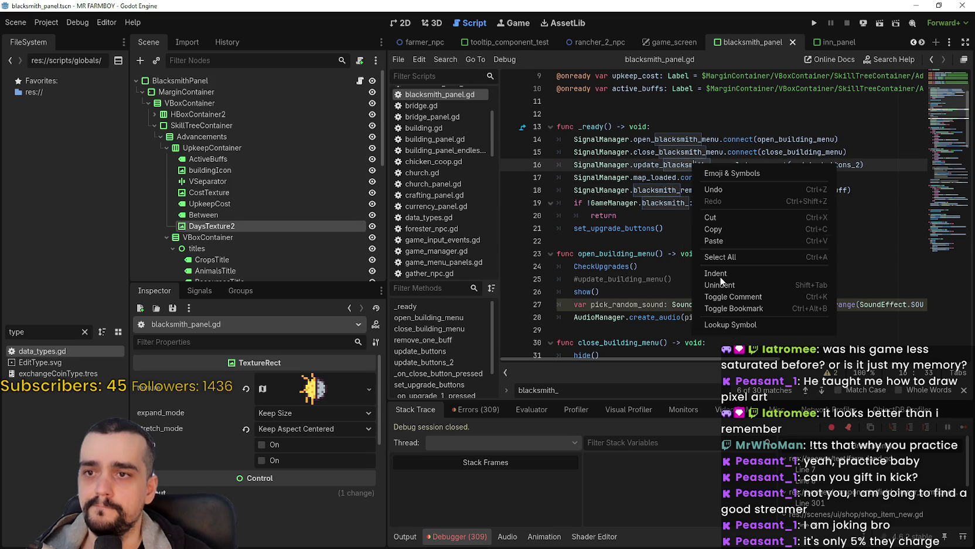
pyautogui.click(732, 325)
pyautogui.scroll(2, 690, 191)
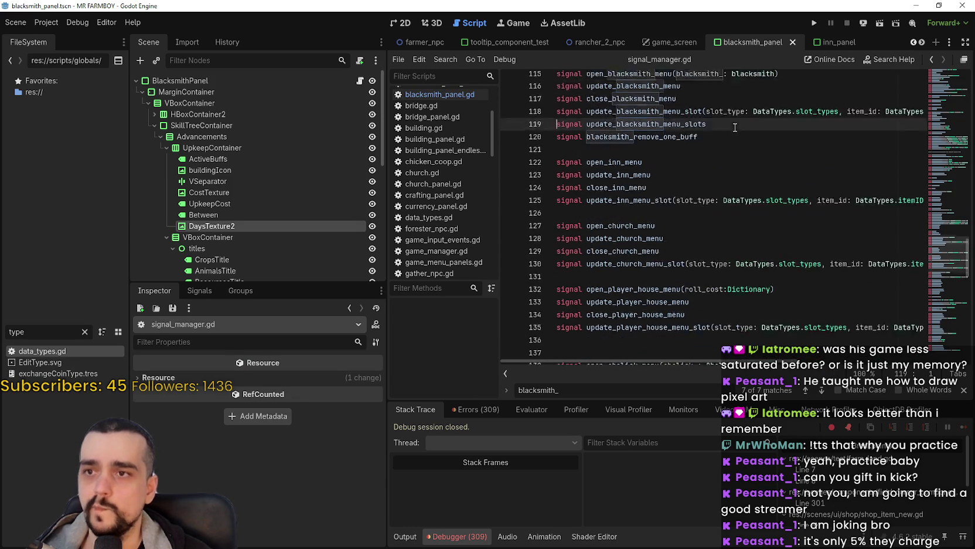
# Copy the two blacksmith signal declarations and paste them below the inn signals.
pyautogui.moveTo(702, 168); pyautogui.dragTo(546, 158)
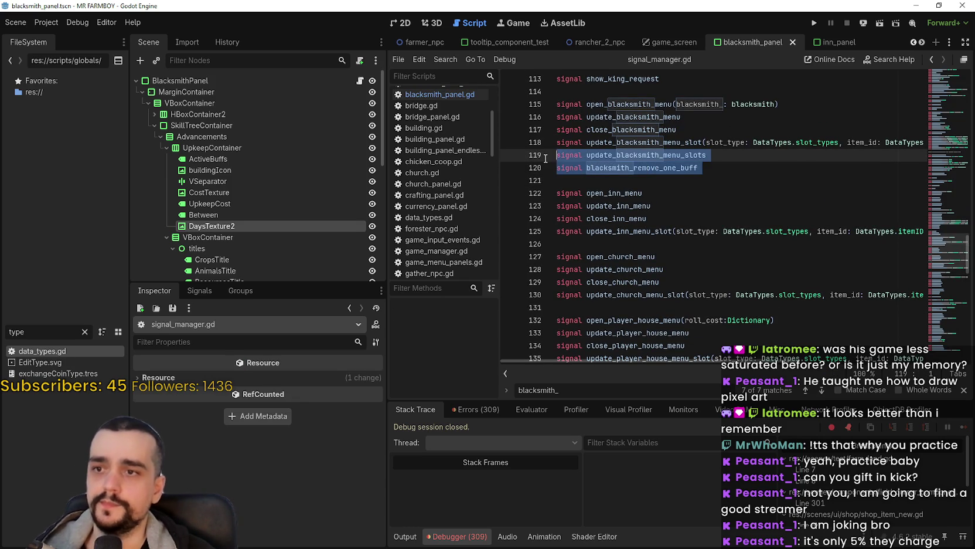
pyautogui.hotkey('ctrl', 'c')
pyautogui.click(605, 244)
pyautogui.hotkey('ctrl', 'v')
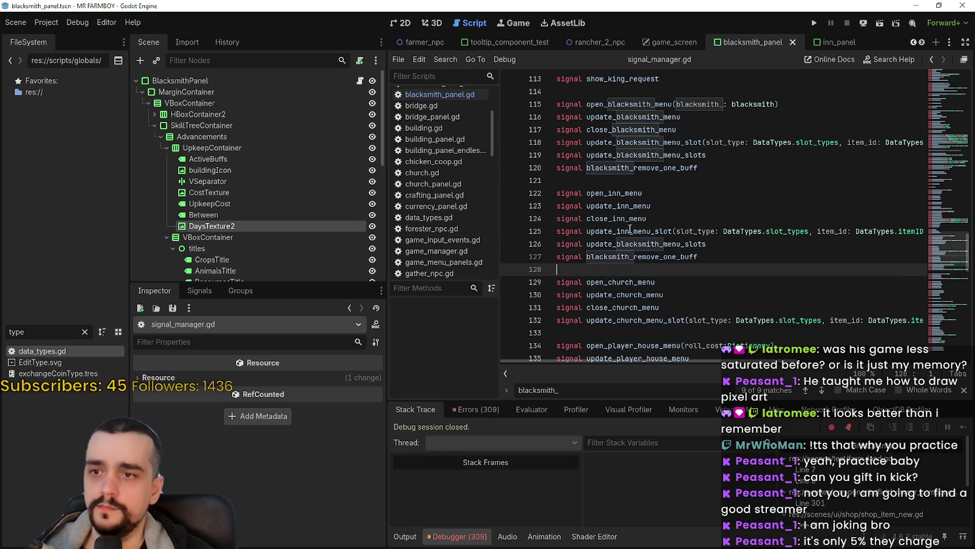
# Rename them to update_inn_menu_slots and inn_remove_one_buff, then save signal_manager.gd.
pyautogui.click(623, 231)
pyautogui.click(664, 244)
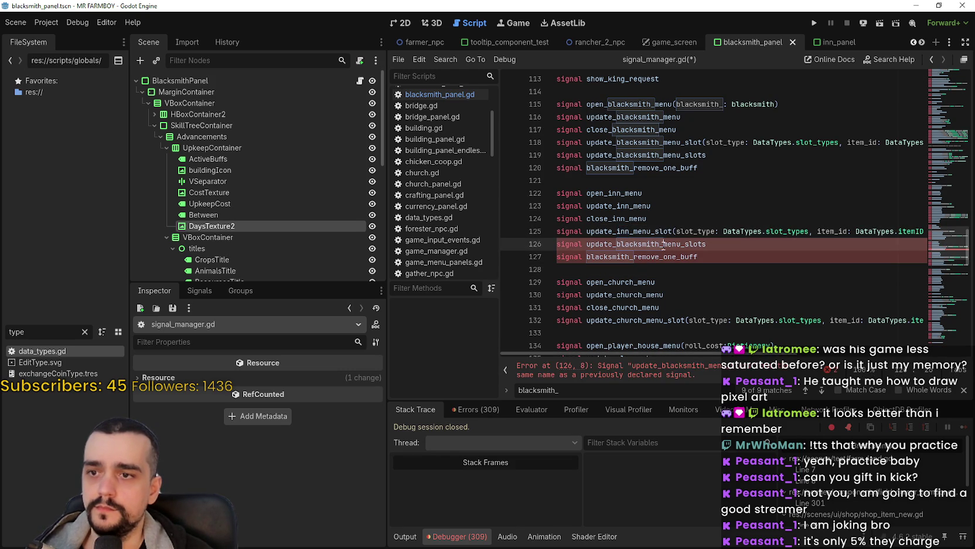
pyautogui.moveTo(658, 243); pyautogui.dragTo(586, 256)
pyautogui.write('inn')
pyautogui.write('inn')
pyautogui.click(716, 264)
pyautogui.hotkey('ctrl', 's')
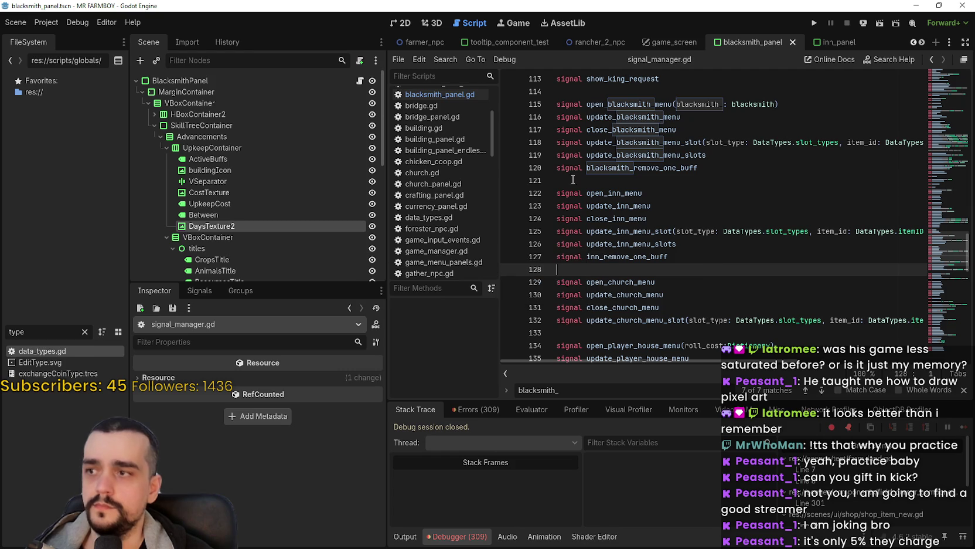
pyautogui.click(833, 41)
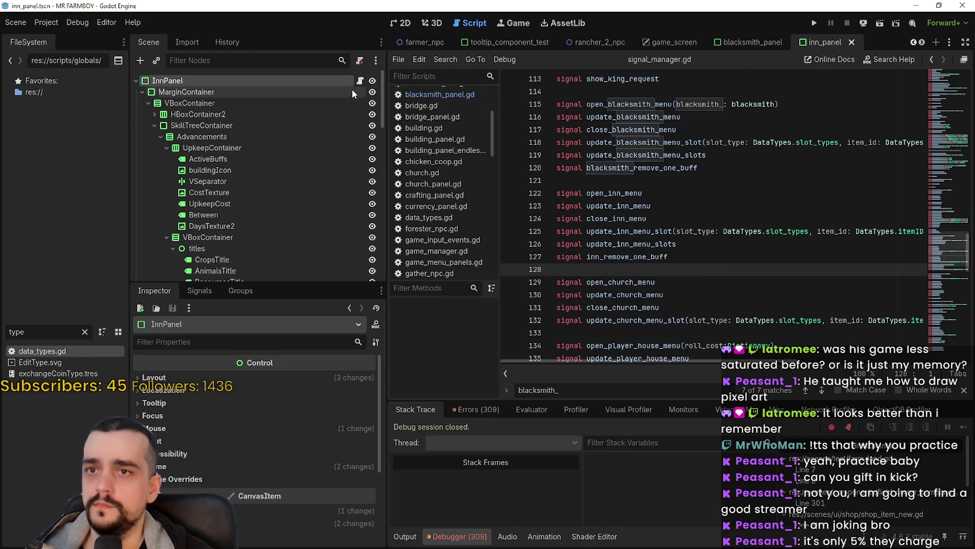
# Open the inn_panel script and scroll up to close_building_menu.
pyautogui.click(359, 81)
pyautogui.click(767, 232)
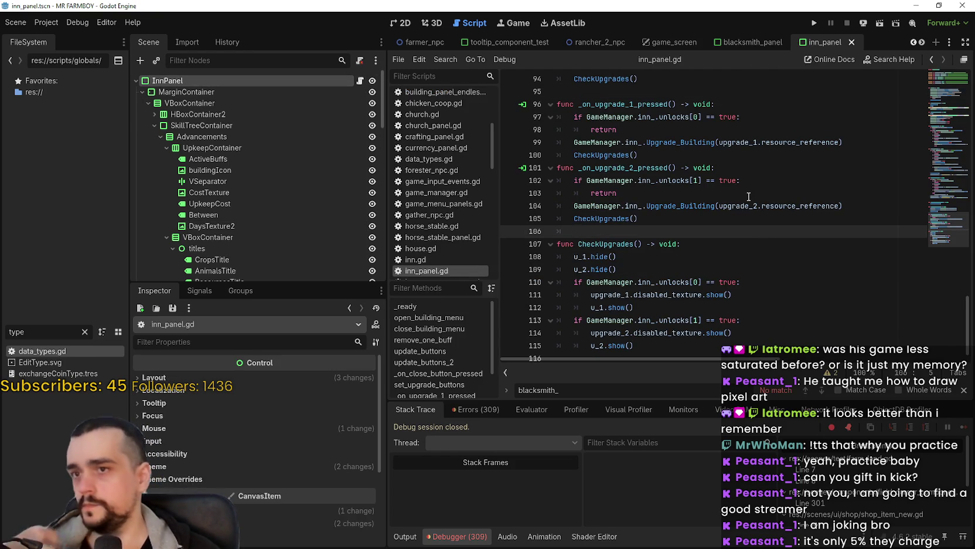
pyautogui.scroll(1, 700, 304)
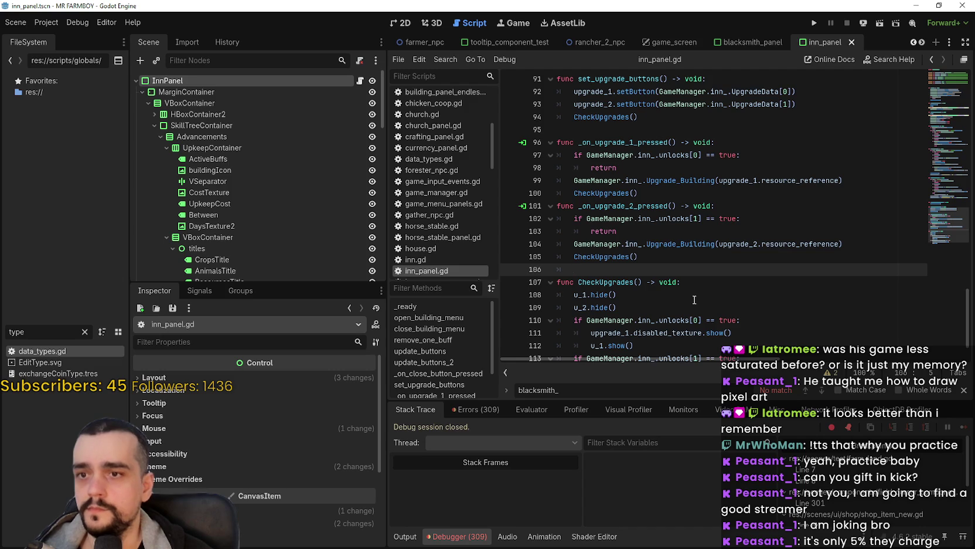
pyautogui.scroll(9, 692, 296)
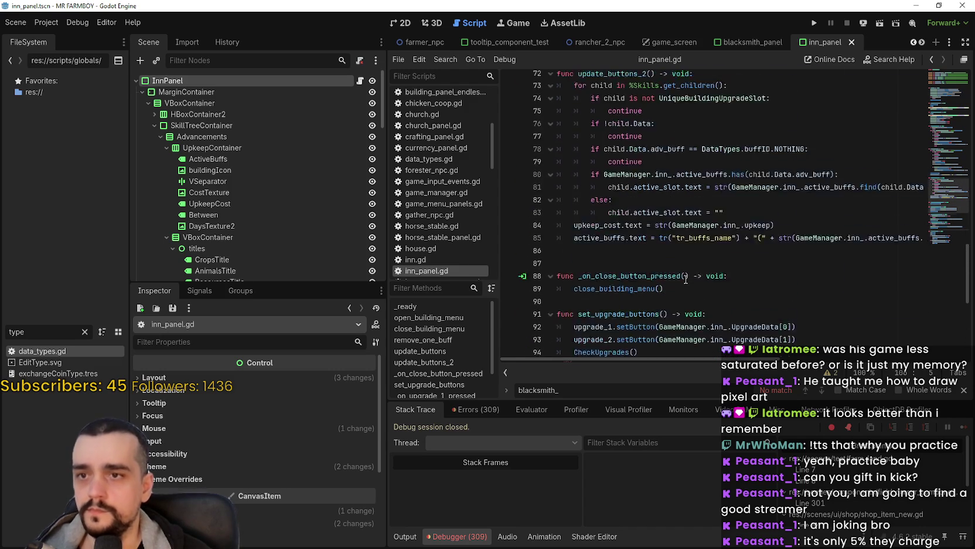
pyautogui.scroll(3, 683, 215)
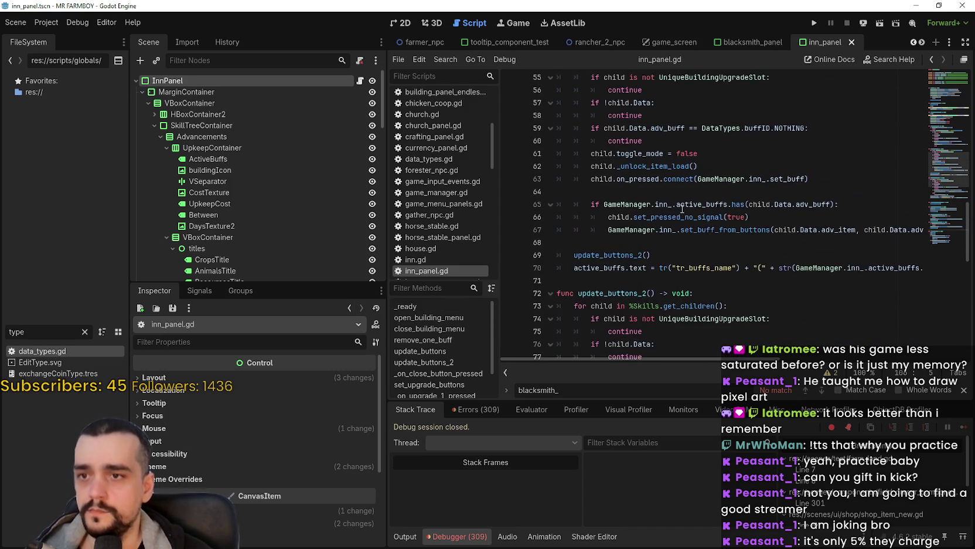
pyautogui.scroll(2, 682, 206)
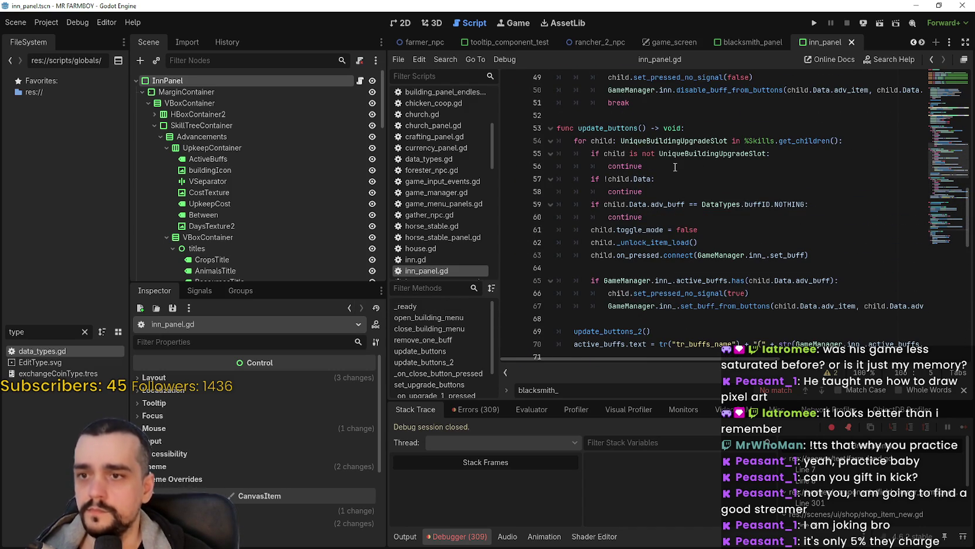
pyautogui.scroll(3, 680, 176)
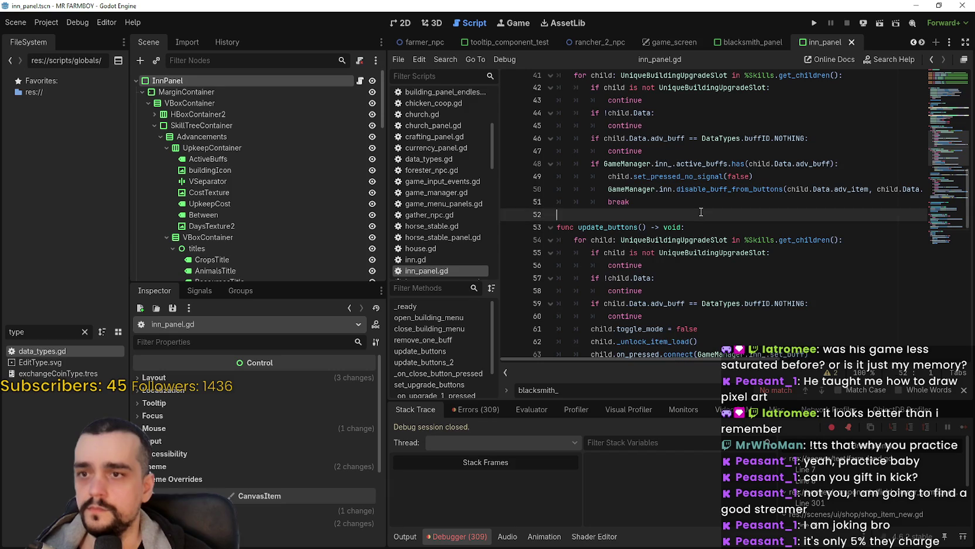
pyautogui.scroll(4, 701, 212)
pyautogui.scroll(2, 693, 223)
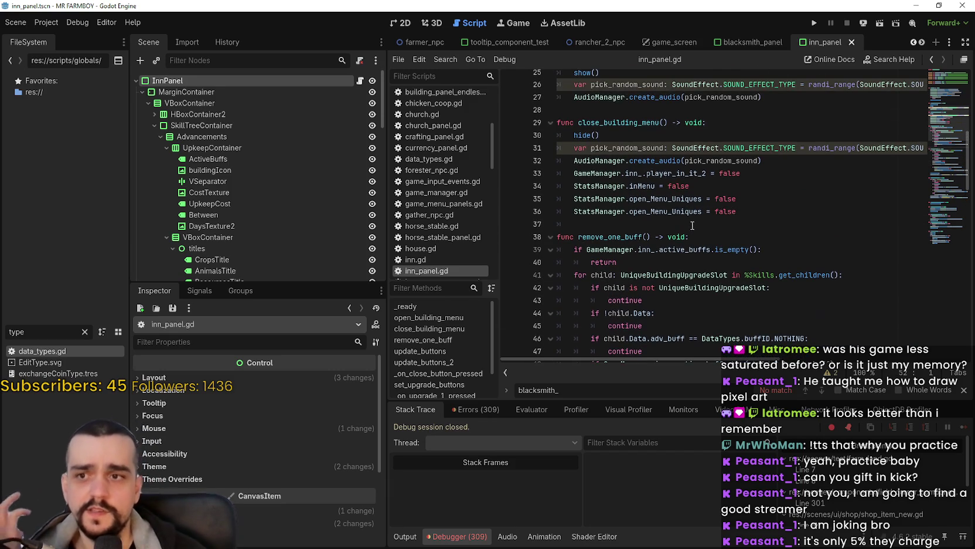
# Delete the duplicated open_Menu_Uniques line 36 and save inn_panel.gd.
pyautogui.click(707, 212)
pyautogui.scroll(2, 721, 237)
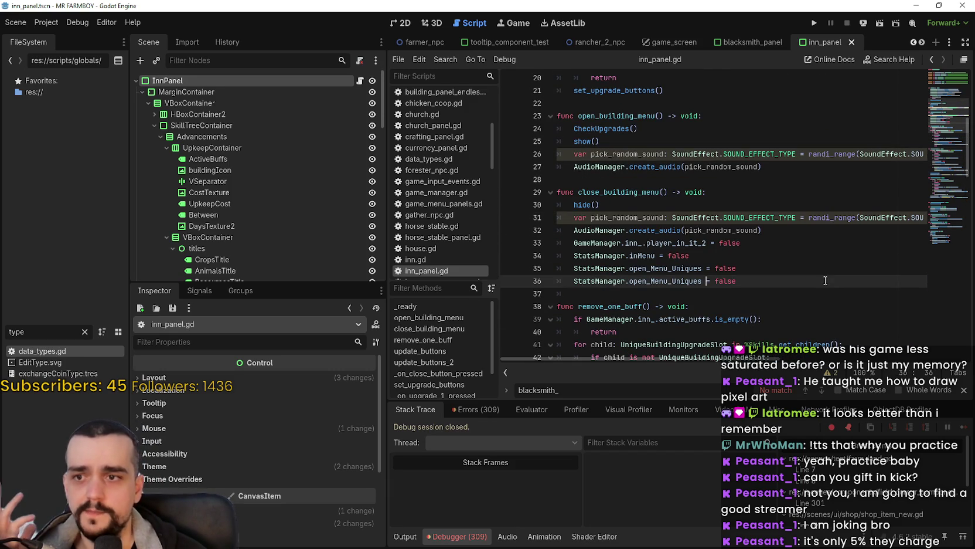
pyautogui.moveTo(823, 280); pyautogui.dragTo(536, 280)
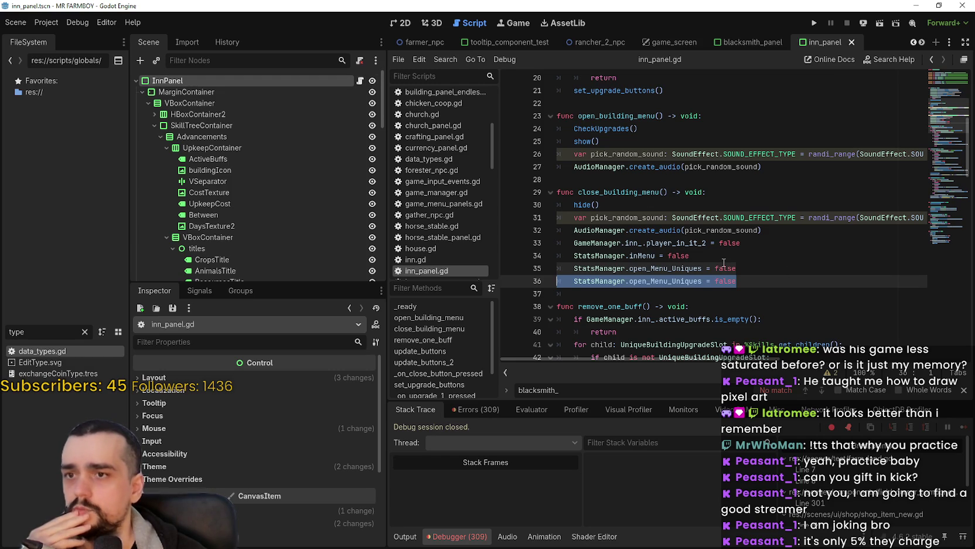
pyautogui.press('BackSpace')
pyautogui.press('BackSpace')
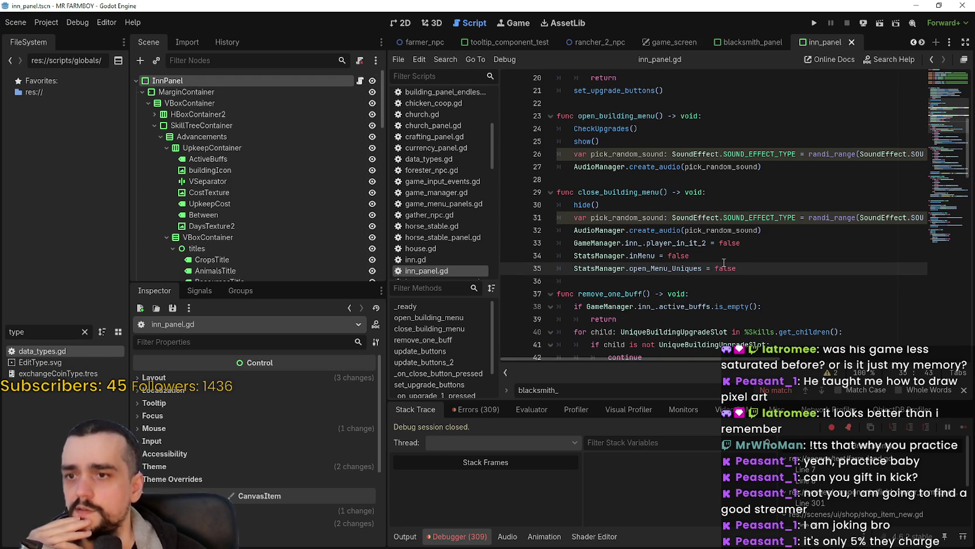
pyautogui.press('Up')
pyautogui.hotkey('ctrl', 's')
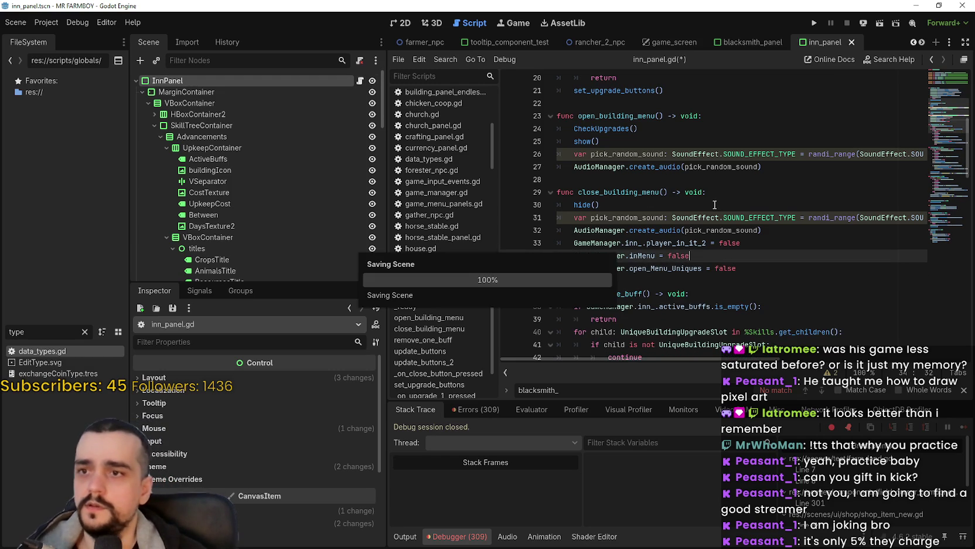
pyautogui.scroll(5, 714, 204)
pyautogui.click(696, 305)
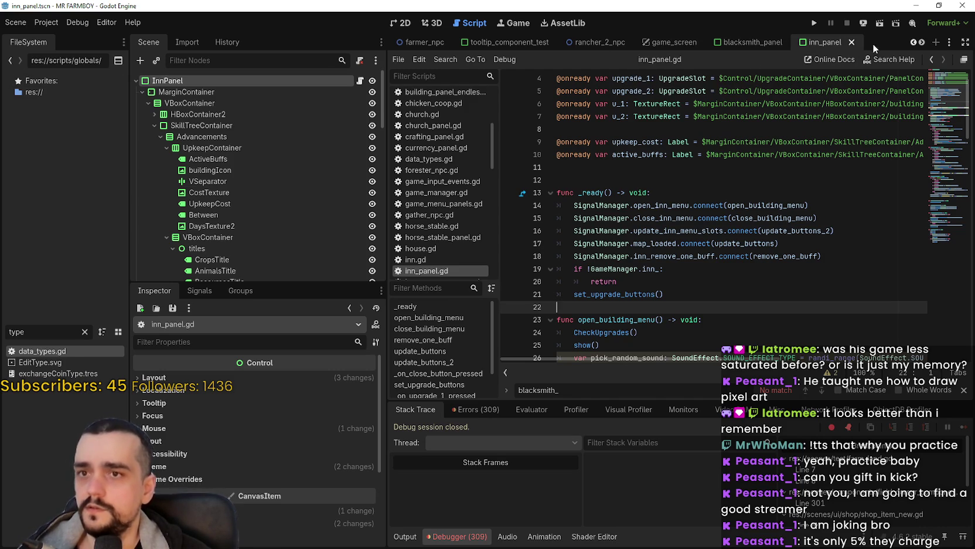
# Close the tomato_crop and carrot_crop scene tabs.
pyautogui.doubleClick(920, 42)
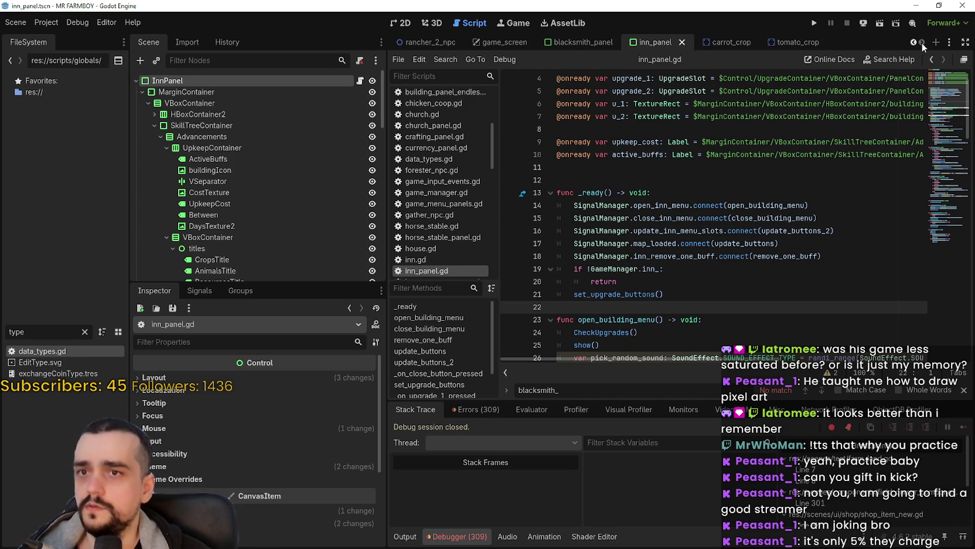
pyautogui.click(821, 43)
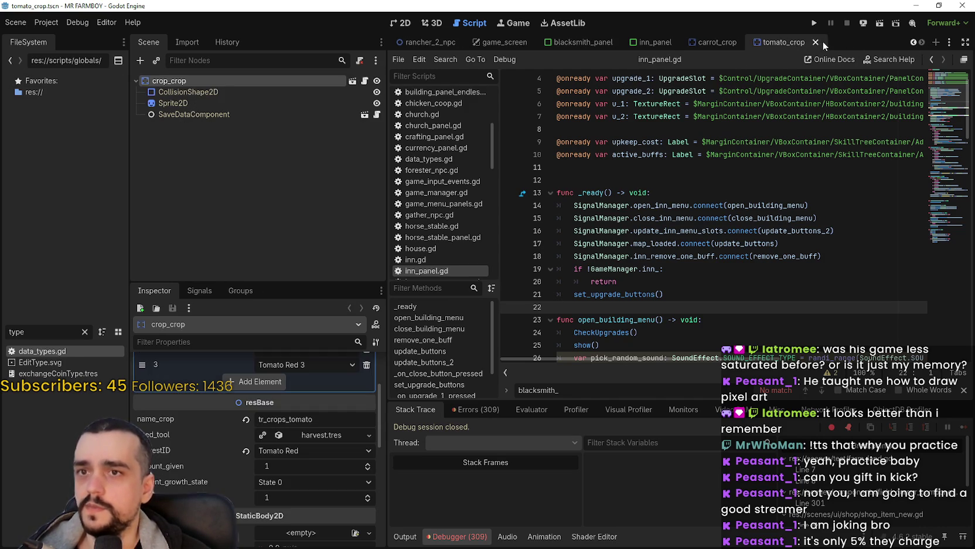
pyautogui.click(817, 43)
pyautogui.click(853, 45)
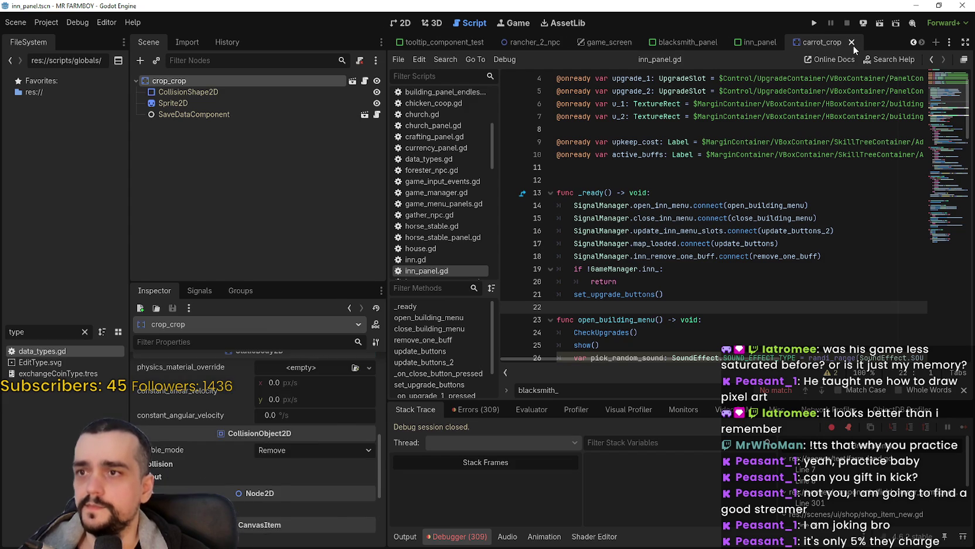
pyautogui.scroll(6, 914, 46)
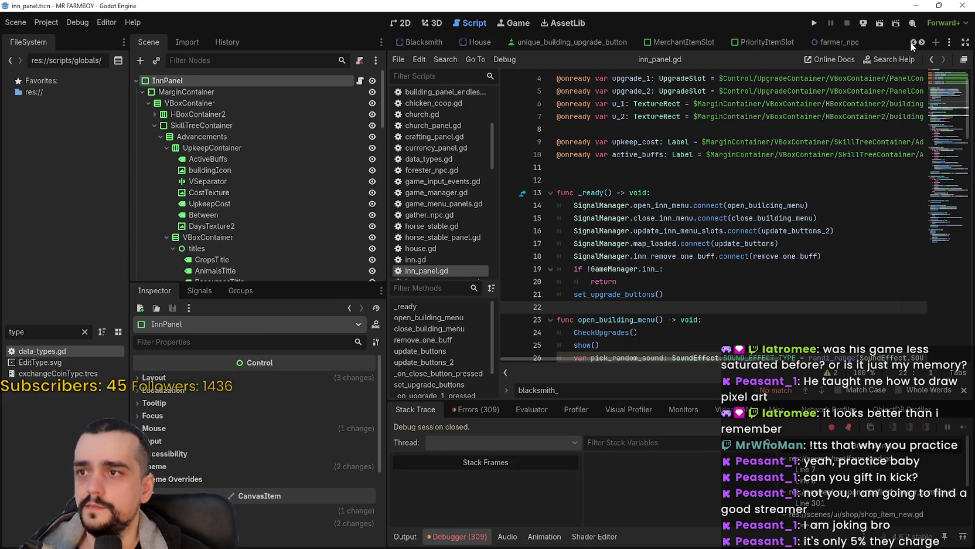
# Open blacksmith.gd from the Blacksmith scene and copy its active_buffs export line.
pyautogui.click(608, 42)
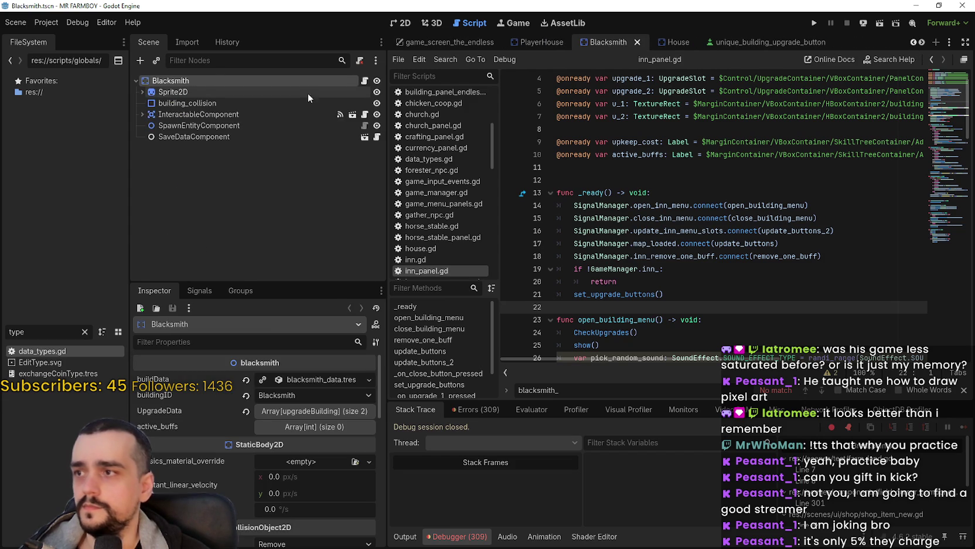
pyautogui.click(363, 81)
pyautogui.scroll(3, 954, 230)
pyautogui.moveTo(953, 230)
pyautogui.mouseDown()
pyautogui.moveTo(943, 81)
pyautogui.moveTo(939, 311)
pyautogui.moveTo(941, 79)
pyautogui.mouseUp()
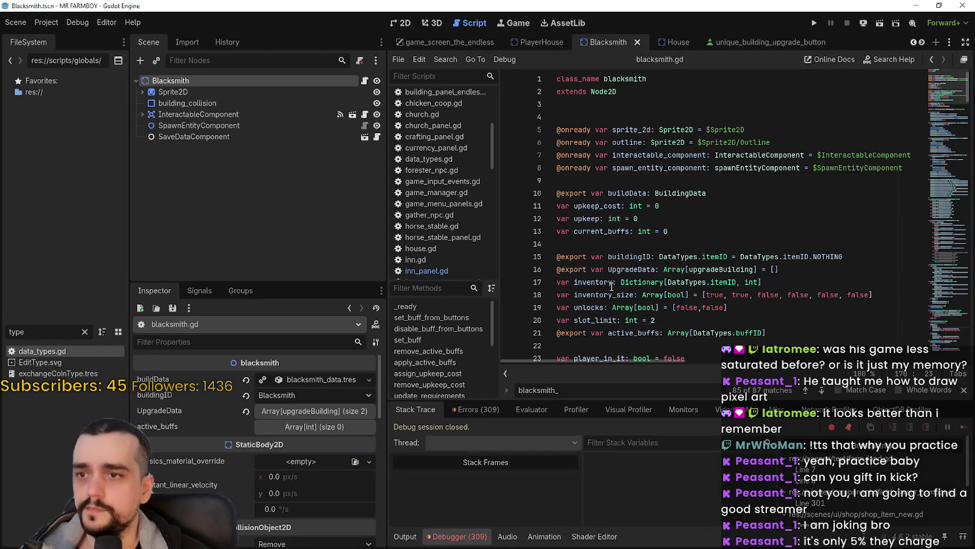
pyautogui.click(612, 246)
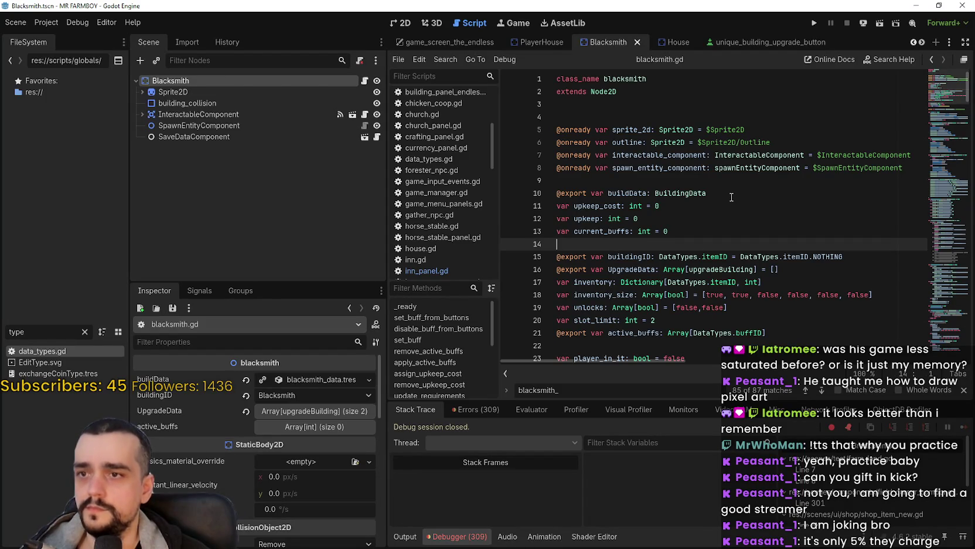
pyautogui.scroll(-3, 732, 196)
pyautogui.moveTo(802, 261); pyautogui.dragTo(556, 256)
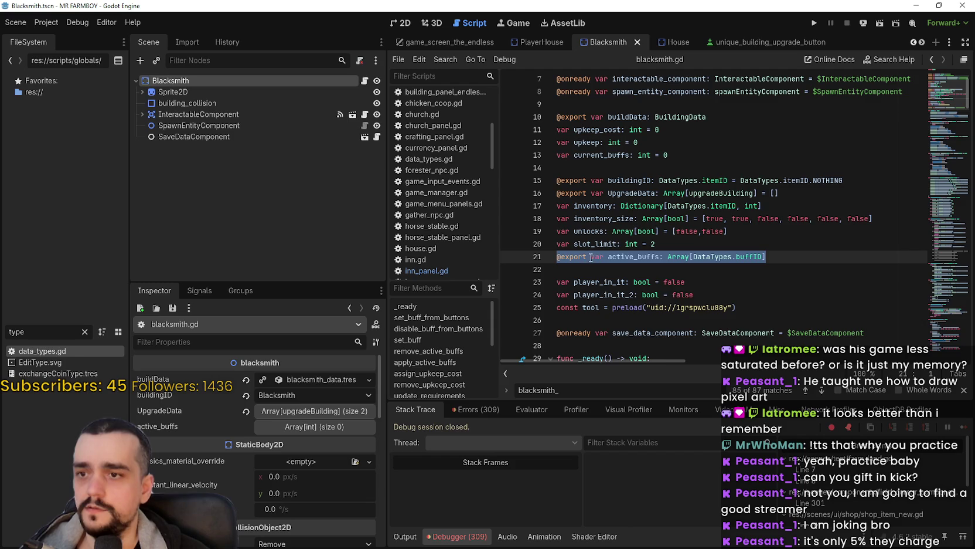
pyautogui.scroll(-2, 588, 258)
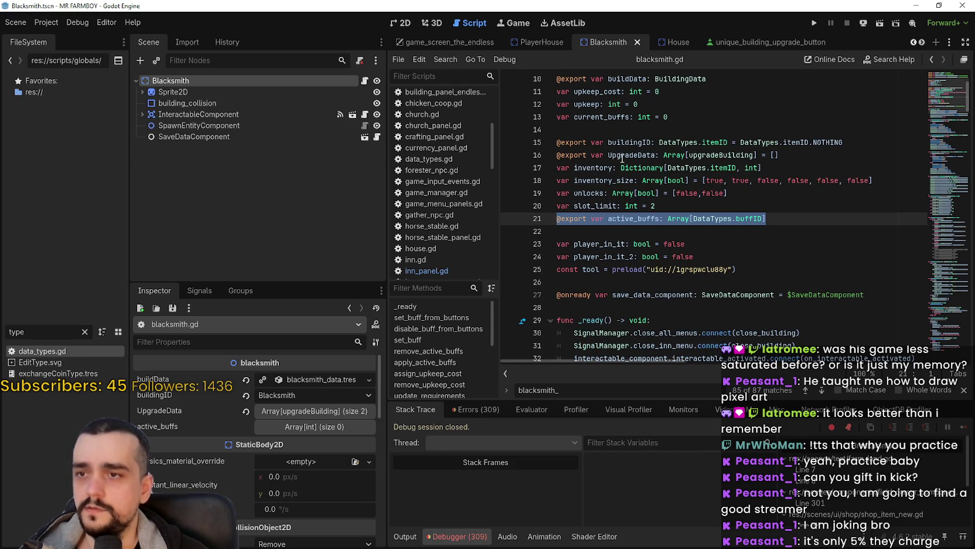
pyautogui.rightClick(645, 223)
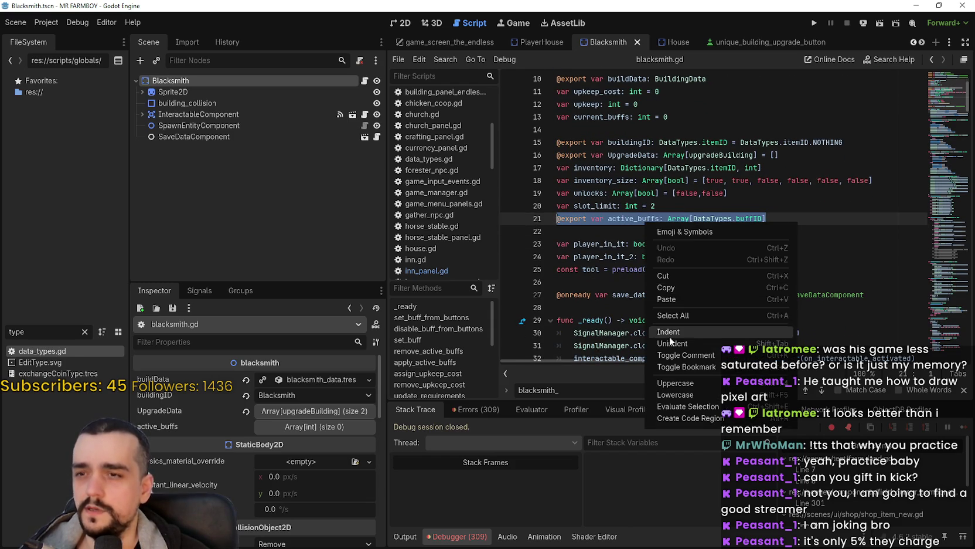
pyautogui.click(677, 292)
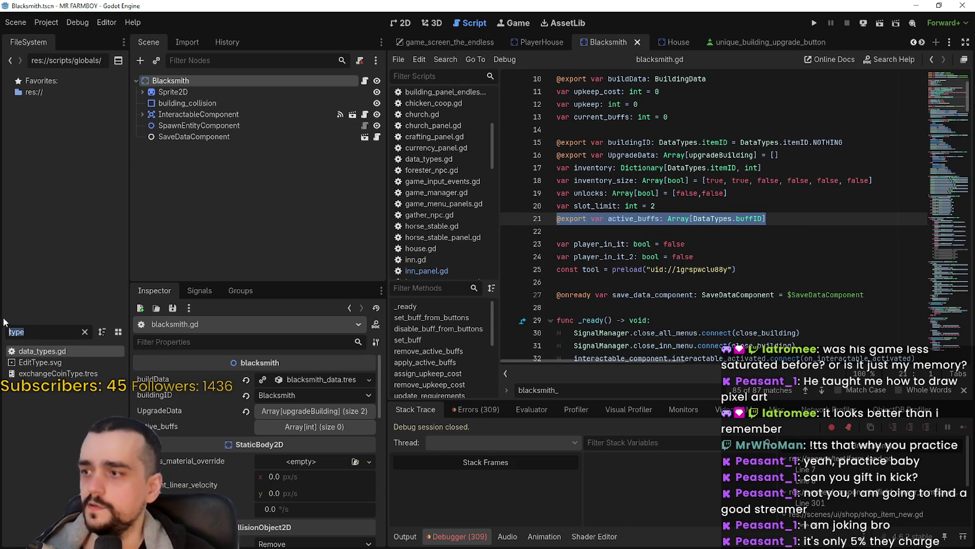
# Filter the FileSystem for 'inn', then open the Inn scene and its inn.gd script.
pyautogui.write('inn')
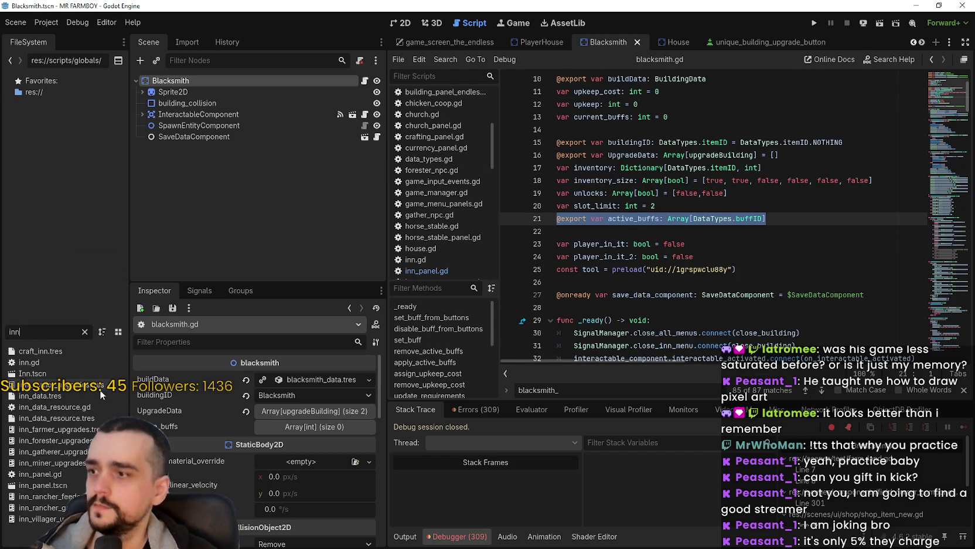
pyautogui.doubleClick(58, 372)
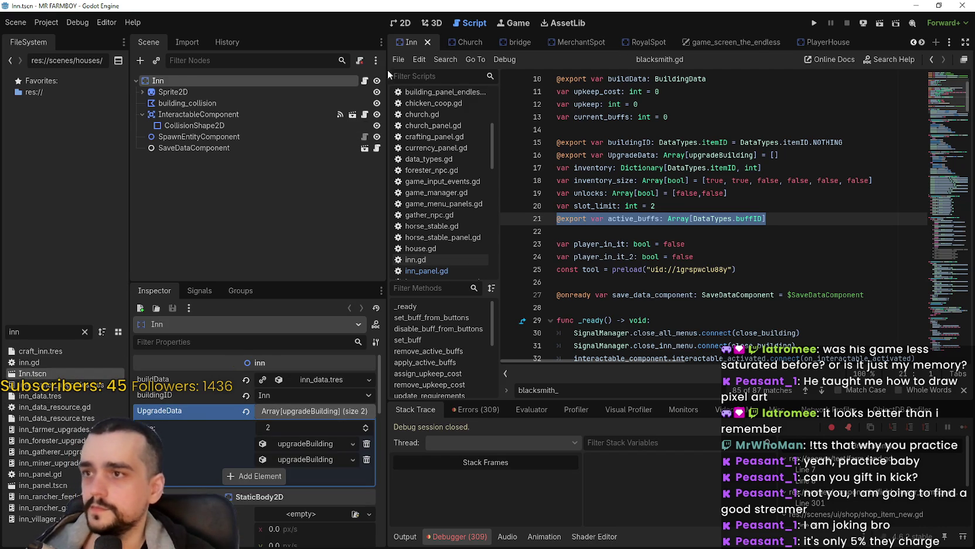
pyautogui.click(360, 85)
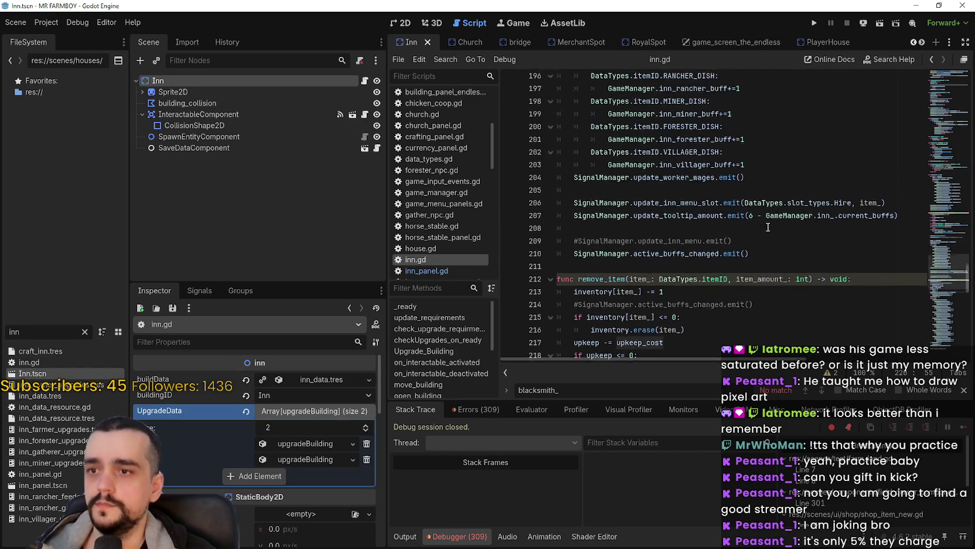
pyautogui.click(943, 81)
# In inn.gd, set slot_limit to 2, save, and change upkeep_cost from 100 to 0.
pyautogui.click(692, 219)
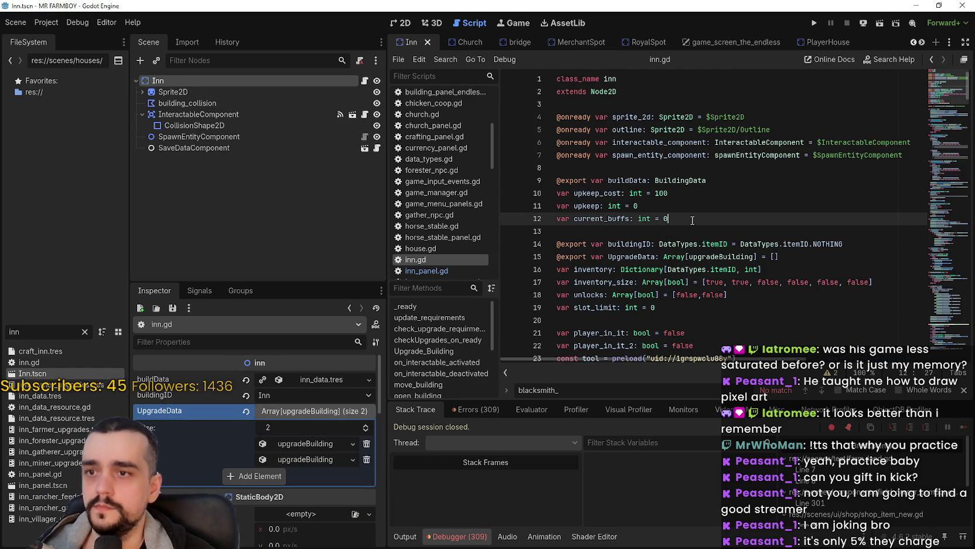
pyautogui.scroll(-1, 675, 203)
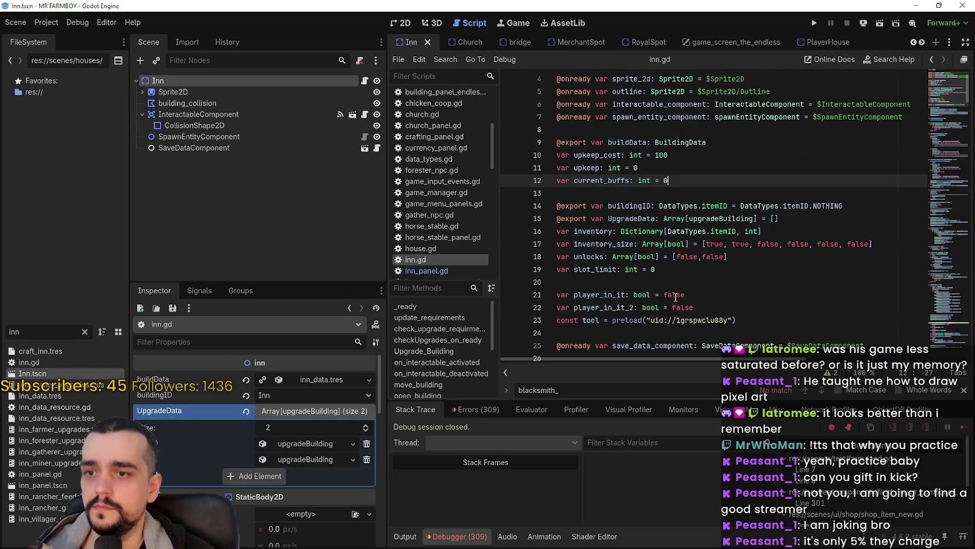
pyautogui.click(673, 273)
pyautogui.write('2')
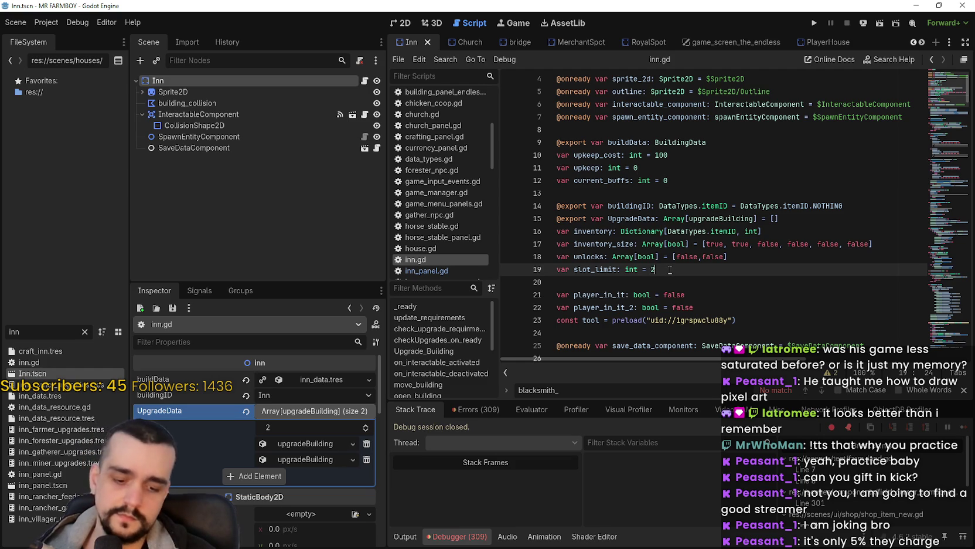
pyautogui.hotkey('ctrl', 's')
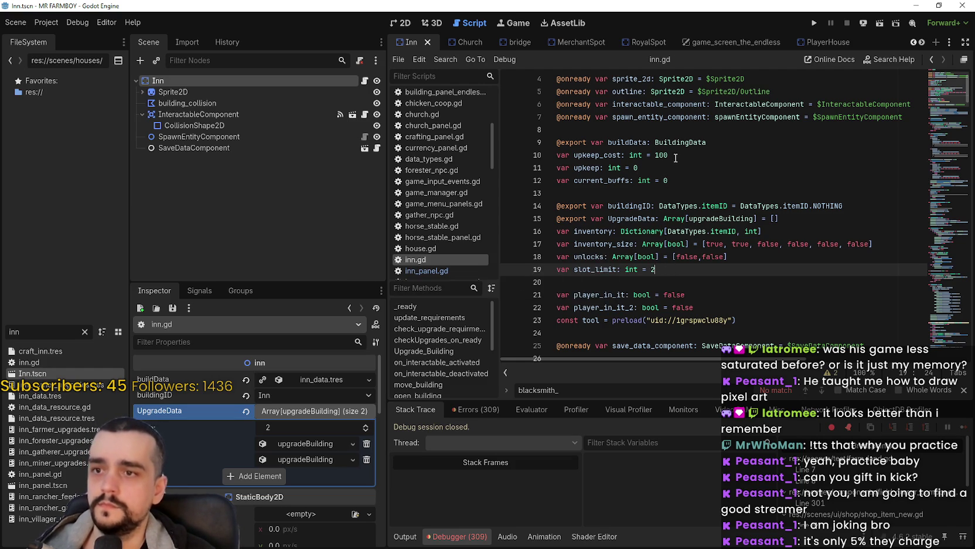
pyautogui.doubleClick(677, 154)
pyautogui.write('0')
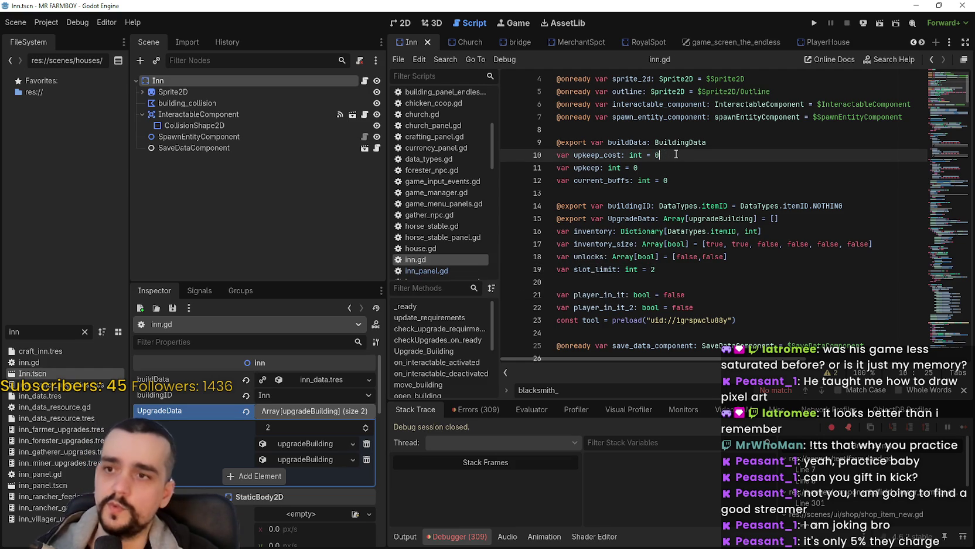